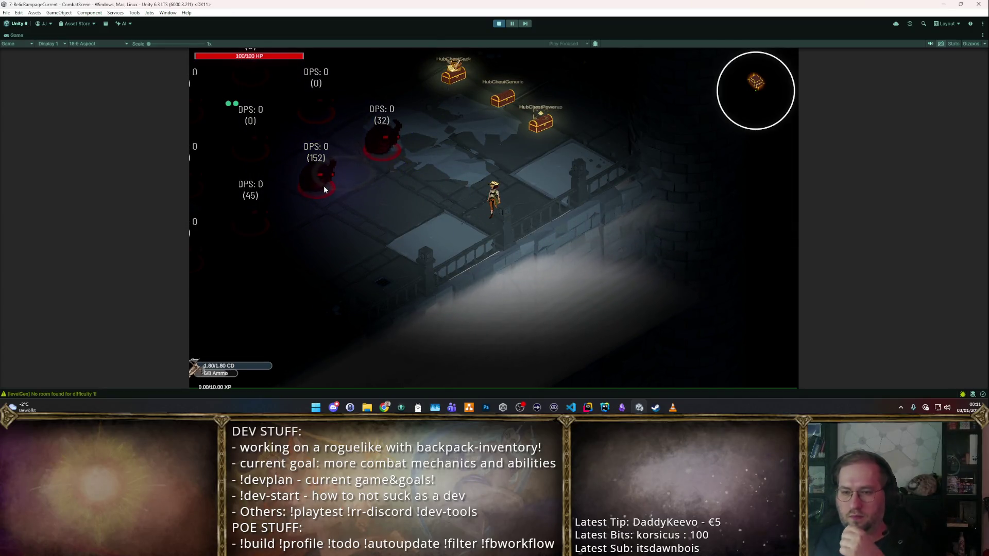
- Fire six purple blasts at the training dummies, emptying the magazine and watching their DPS readouts
click(324, 186)
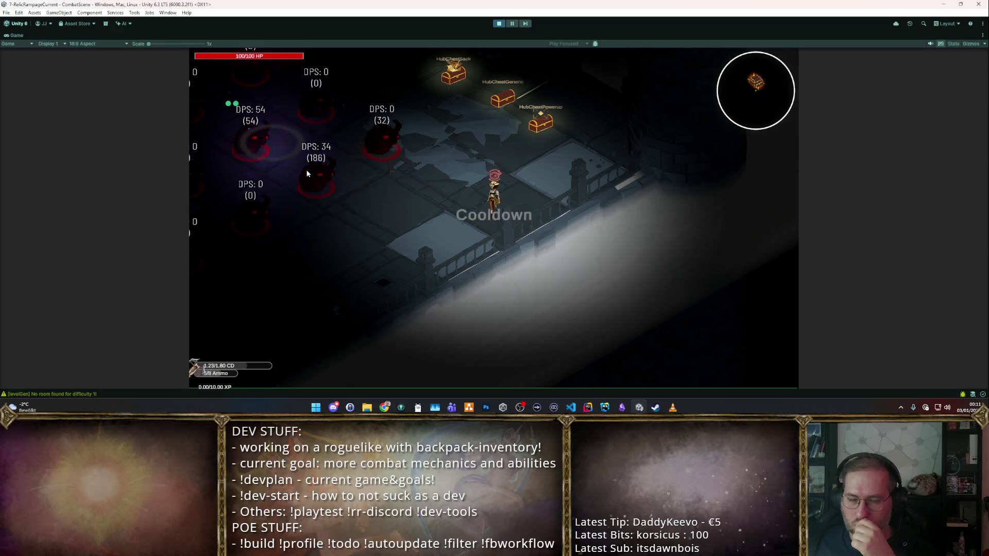
click(286, 153)
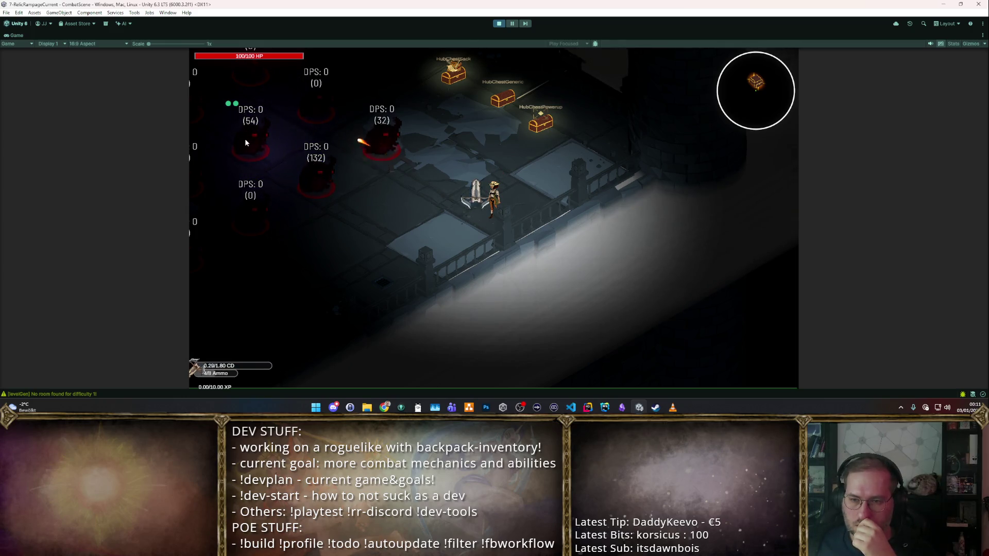
click(225, 169)
click(291, 166)
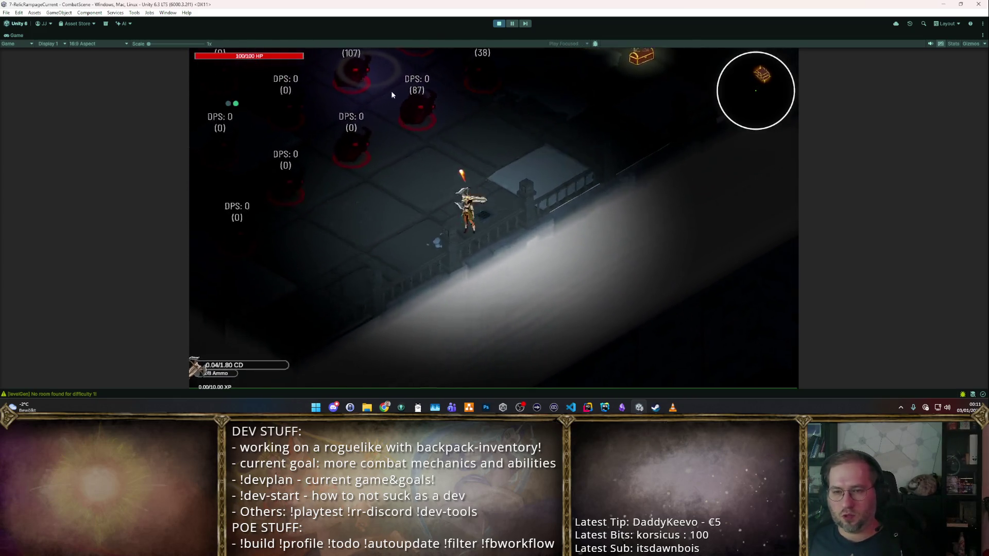
click(463, 97)
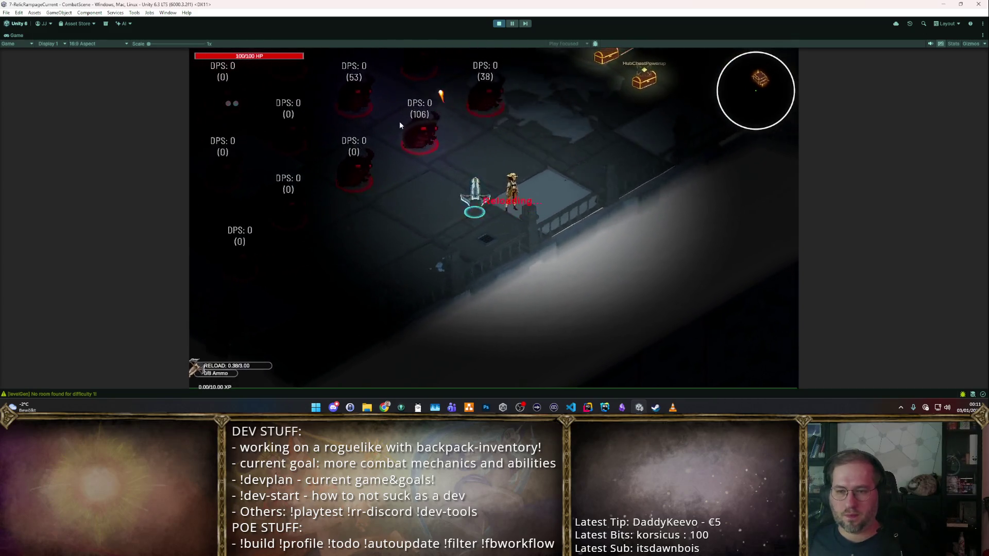
click(397, 122)
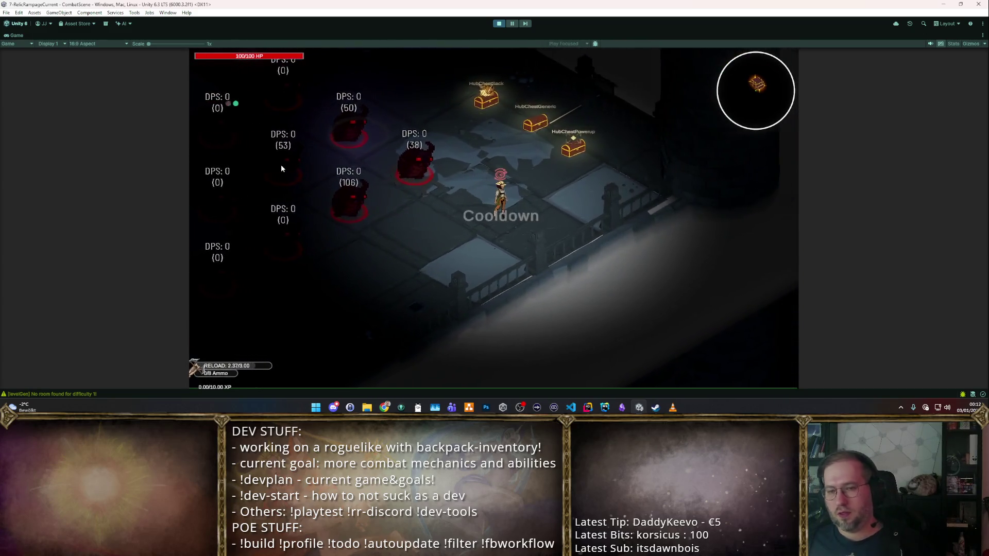
- After the reload, fire six more shots at the dummy cluster, then exit play mode
click(276, 171)
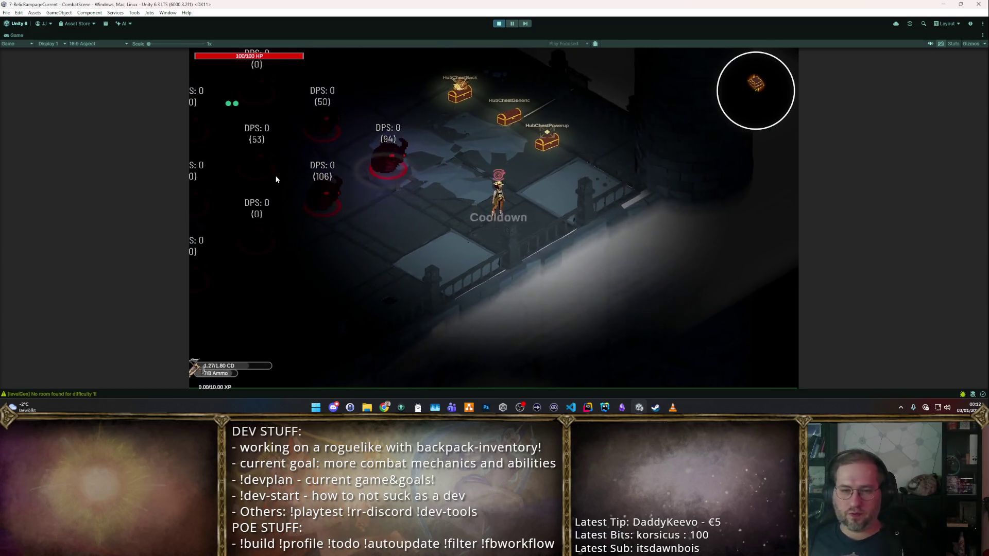
click(269, 176)
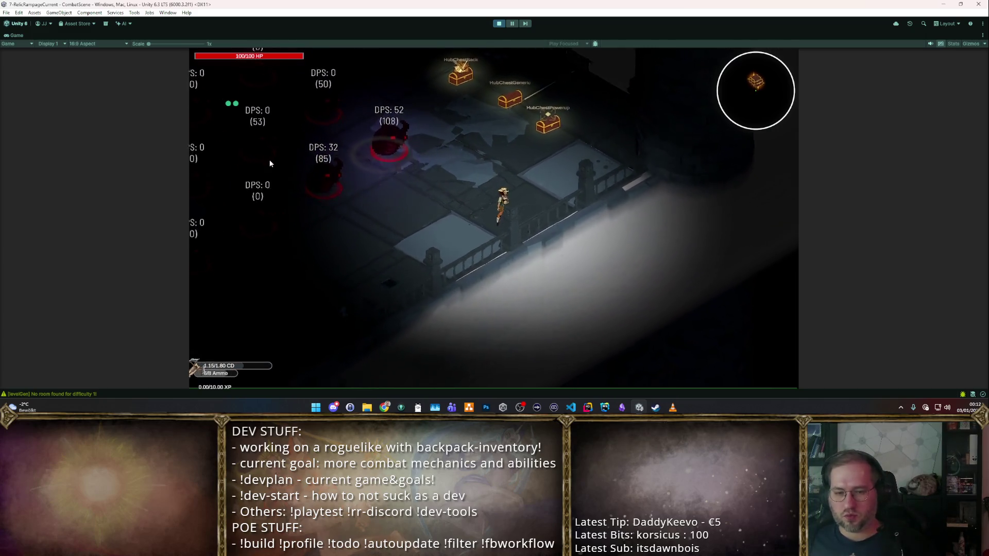
click(261, 168)
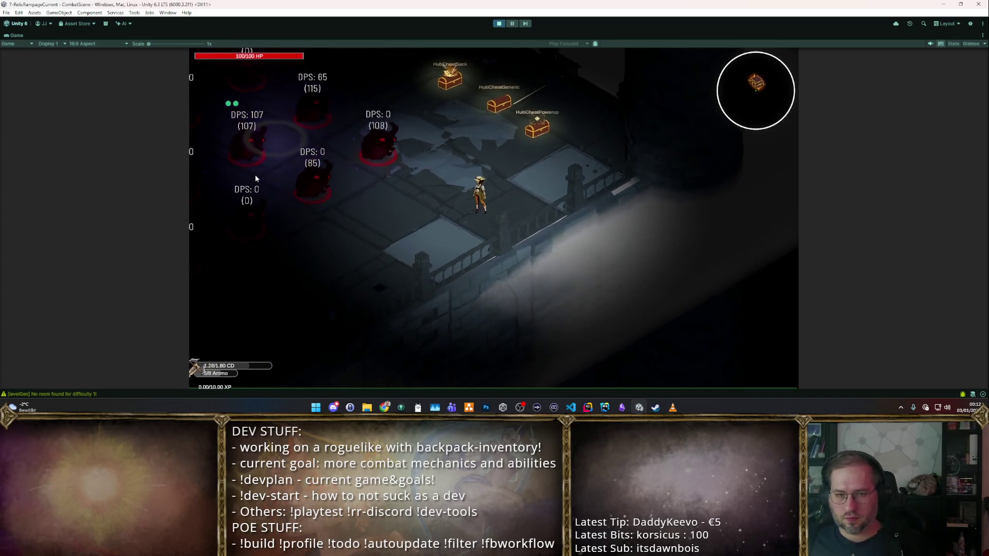
click(260, 172)
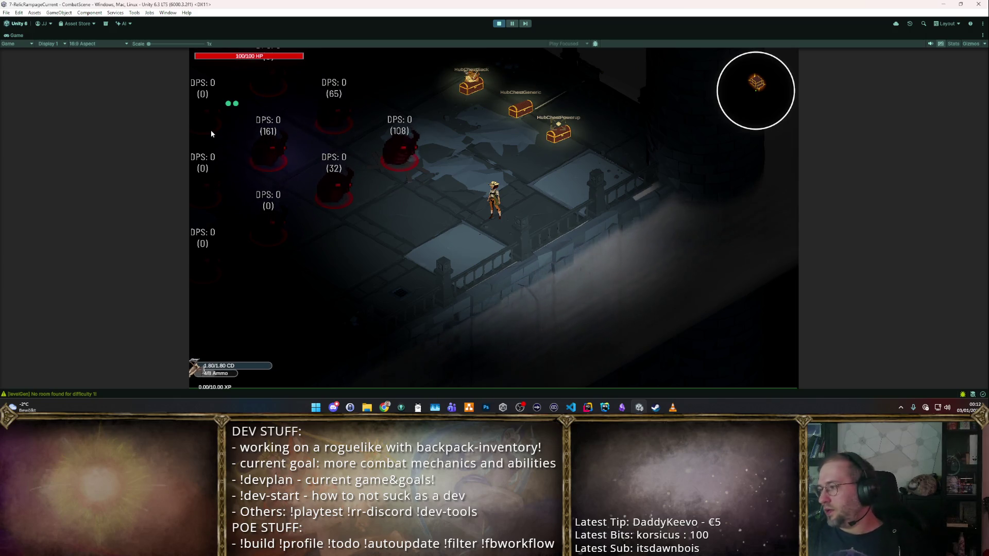
click(292, 211)
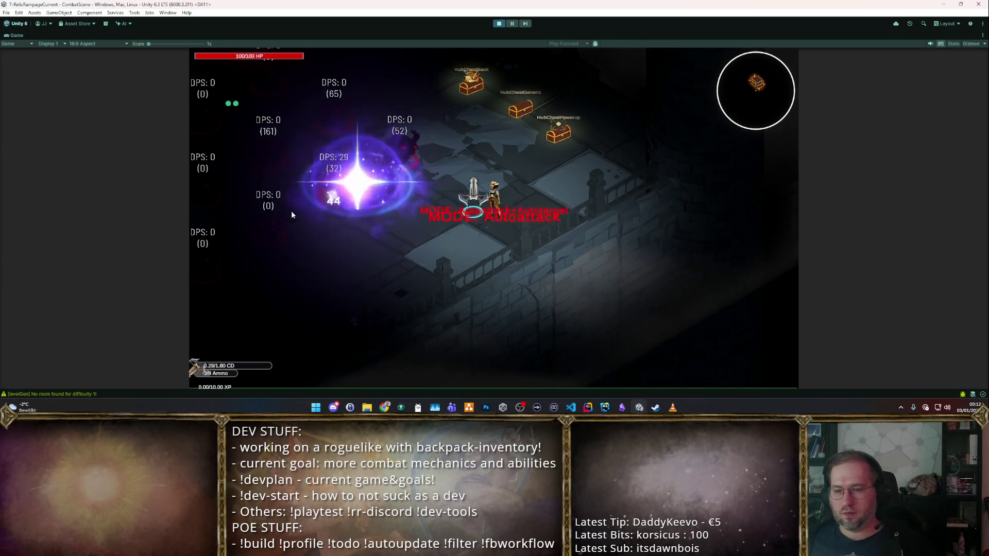
click(298, 194)
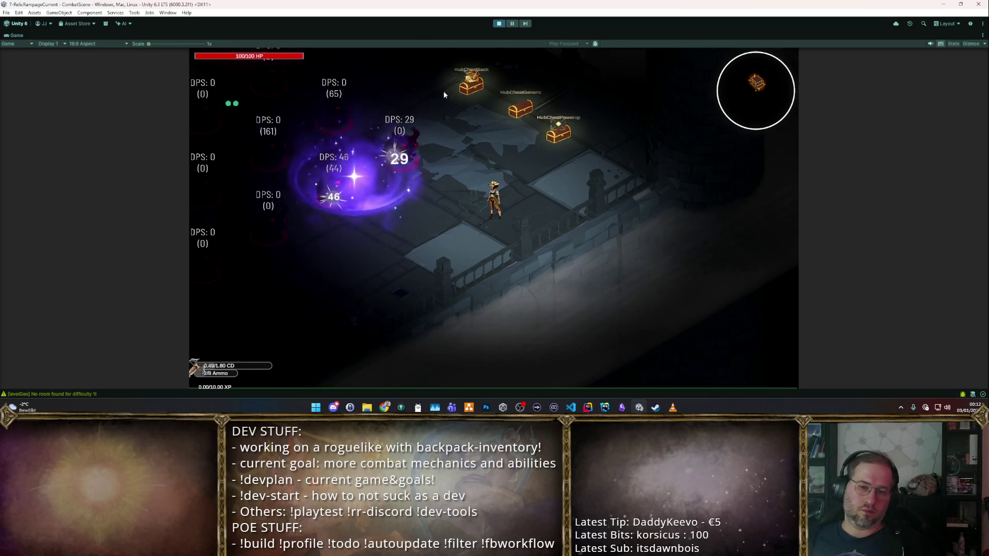
click(498, 23)
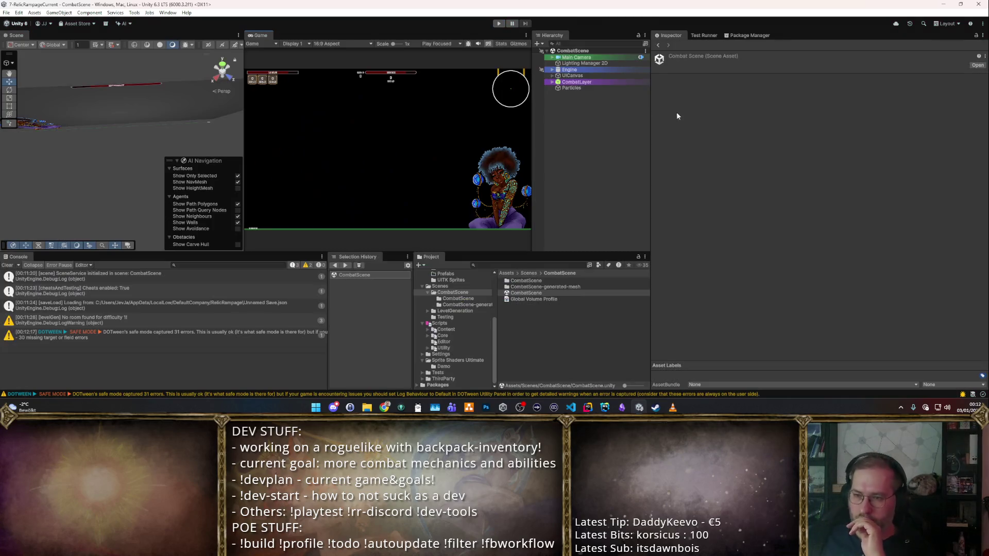
- Jump to Items through the quick-access list, go into w_bows/L1 and select Explosive Arbaleste
click(431, 296)
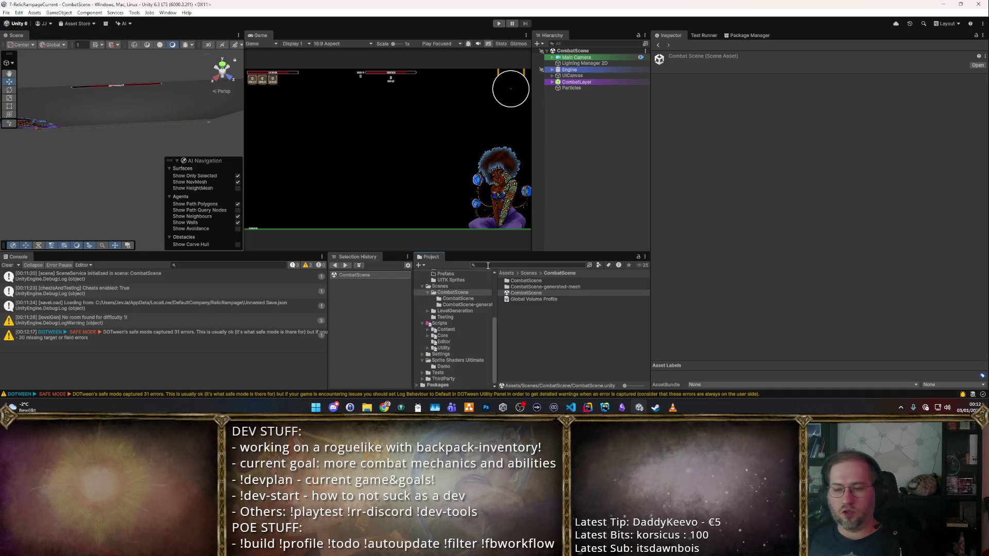
key(Escape)
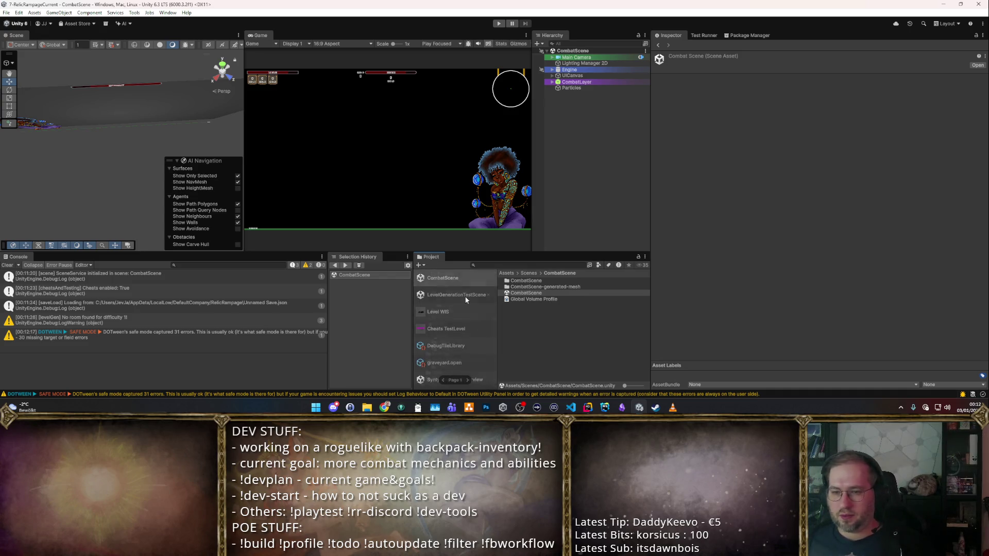
scroll(458, 304, up, 3)
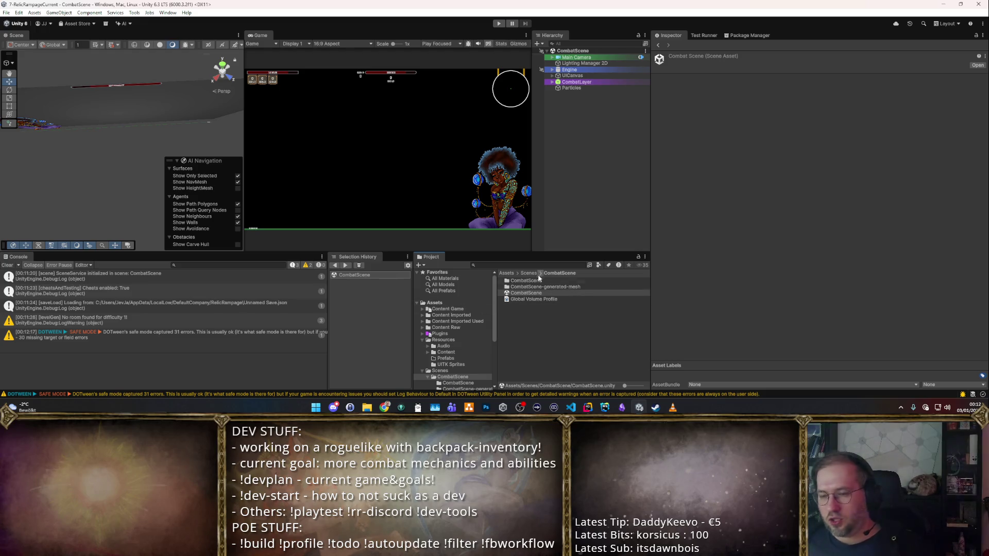
key(ctrl+alt+s)
scroll(448, 328, down, 3)
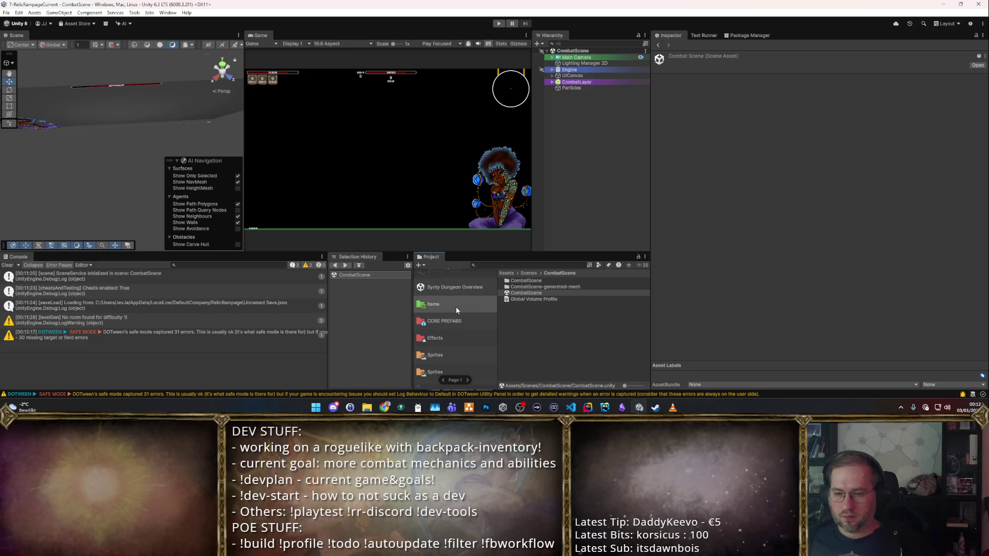
click(433, 304)
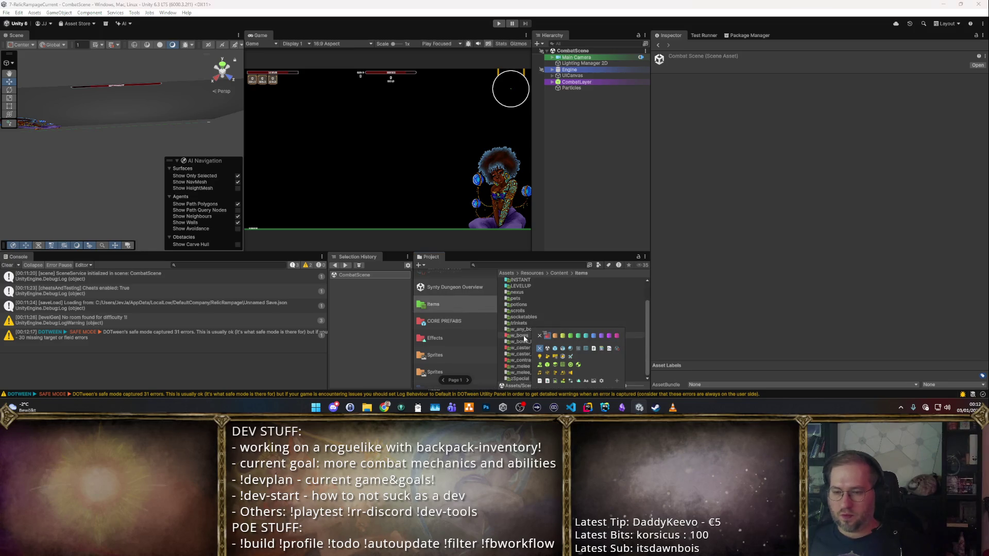
double_click(519, 335)
double_click(517, 281)
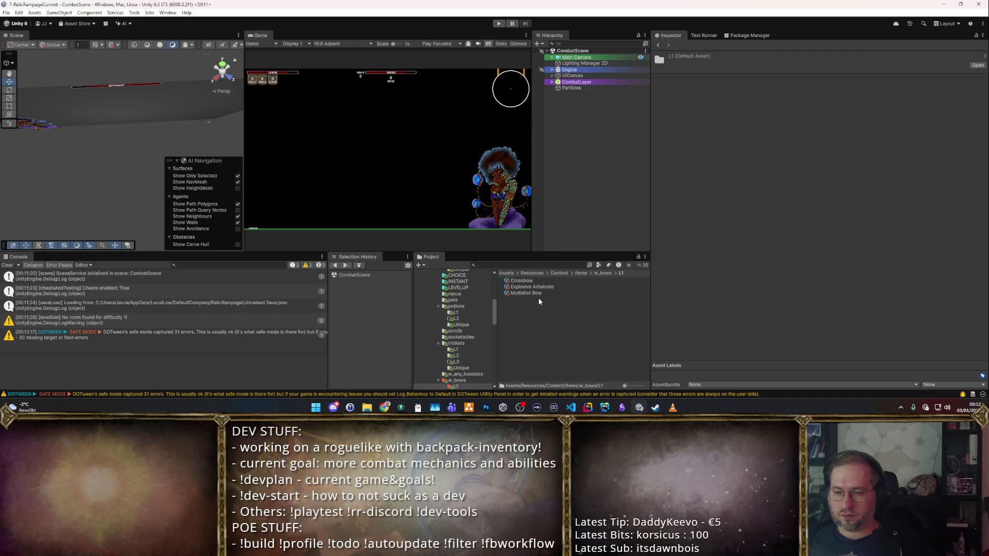
click(538, 287)
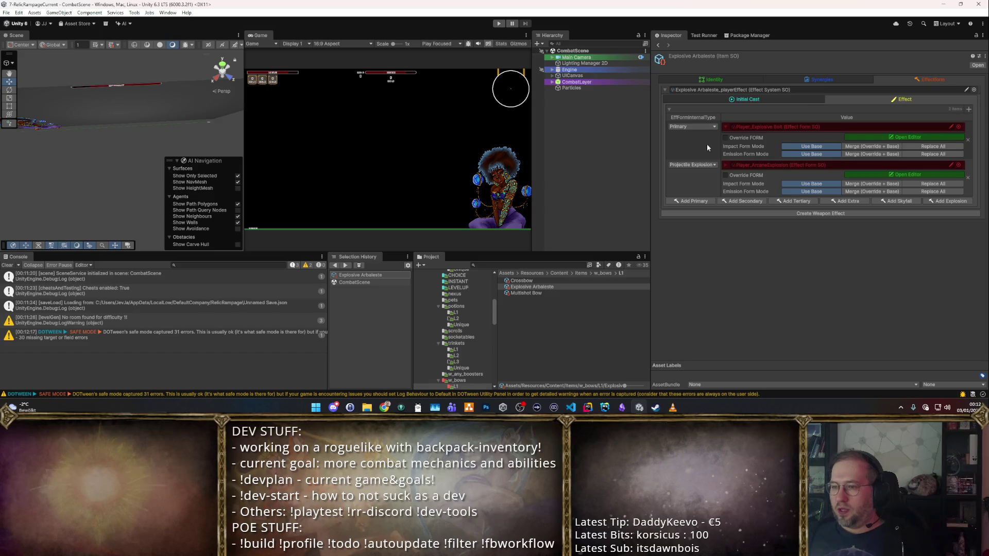
- Tick Override FORM on Projectile Explosion, expand Visual, and confirm the Explosion Effect picker is empty
click(726, 175)
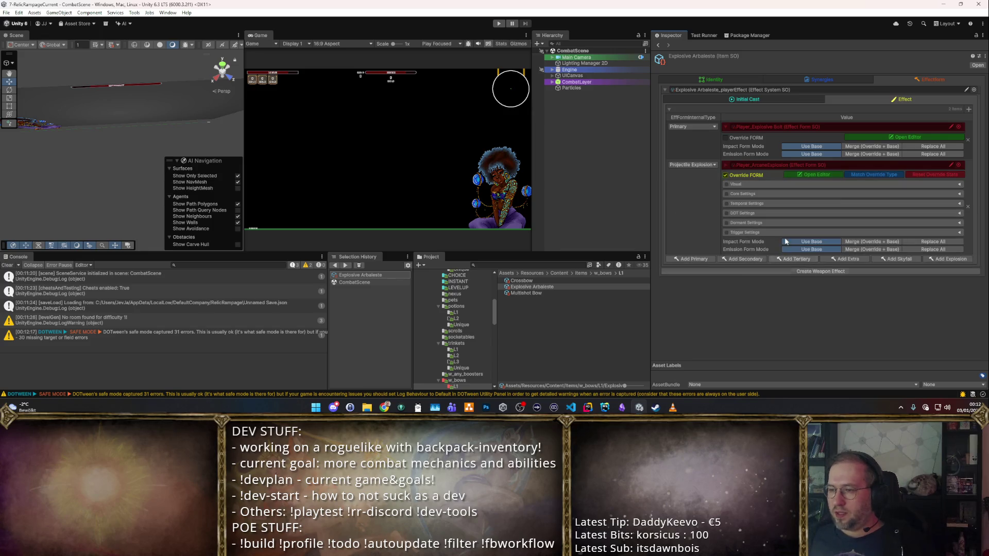
click(747, 186)
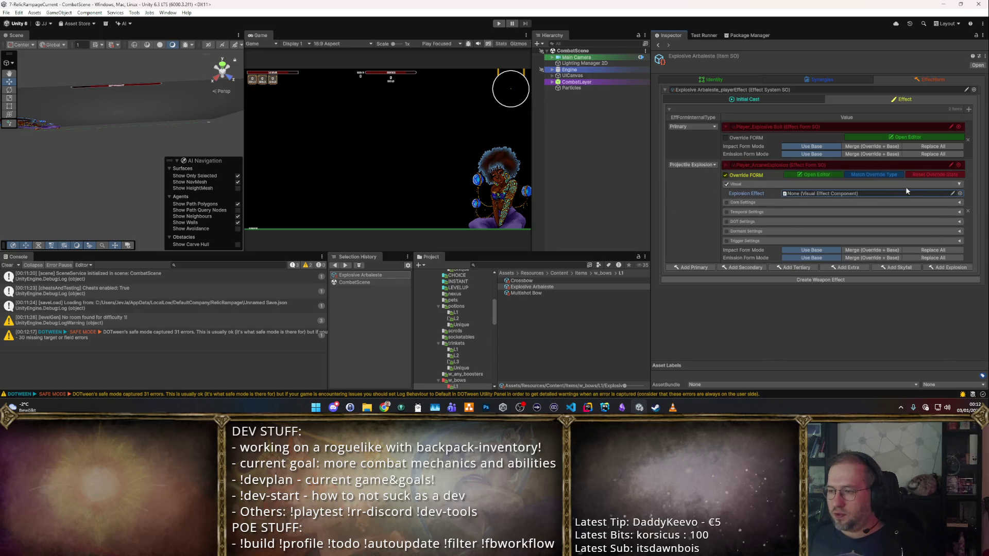
click(960, 194)
key(Escape)
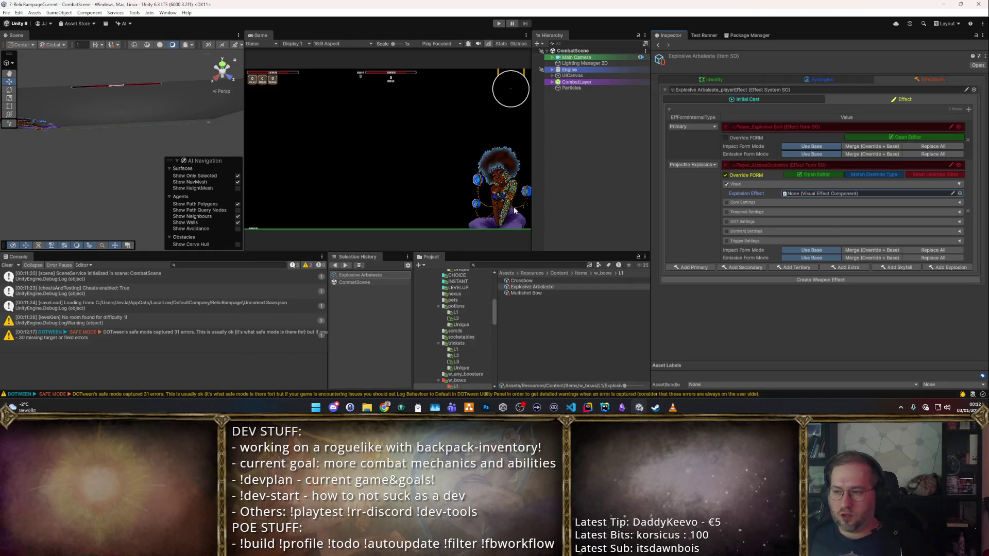
click(478, 313)
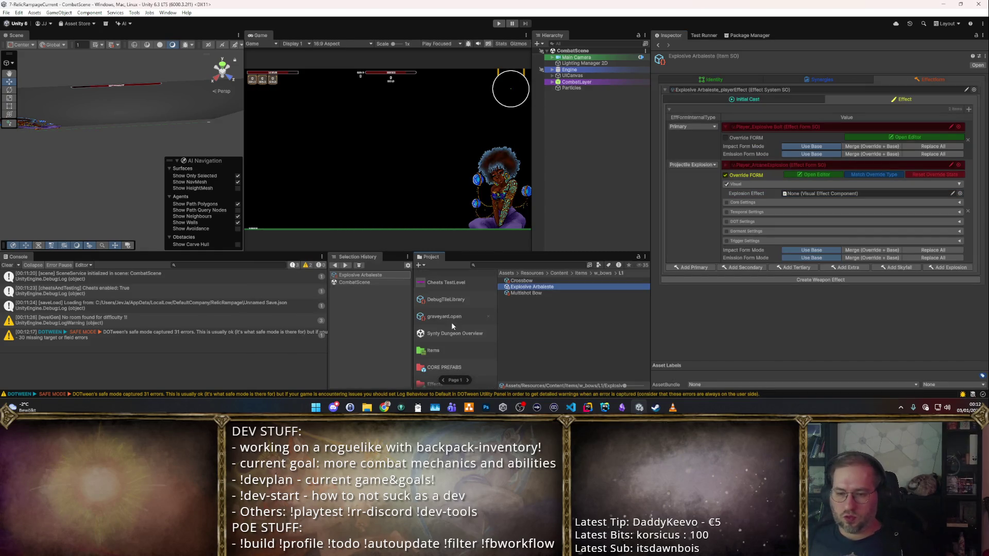
- Browse Content Game's Effects and CORE PREFABS folders, peeking into VisualComponentPrefabs and PreEffects
scroll(453, 351, down, 3)
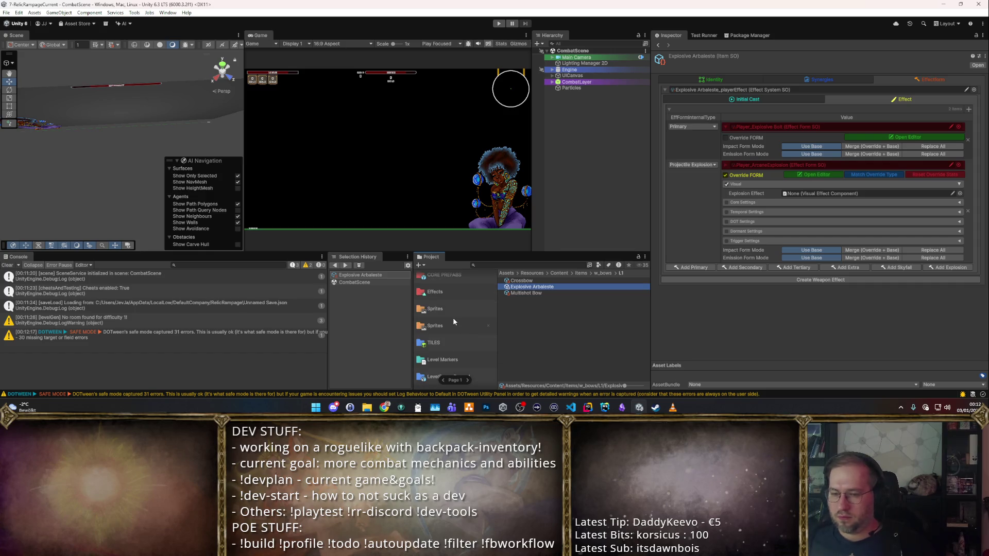
click(466, 292)
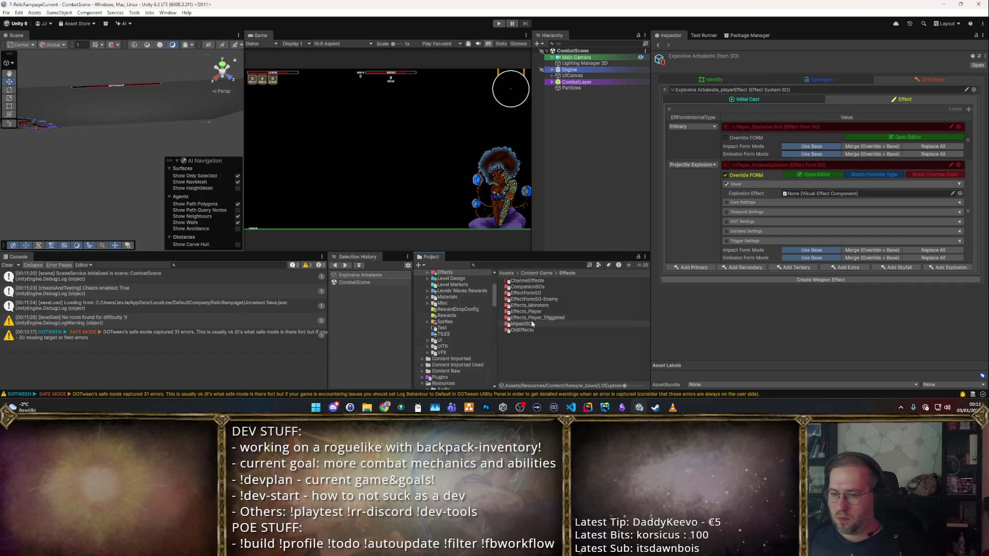
click(540, 273)
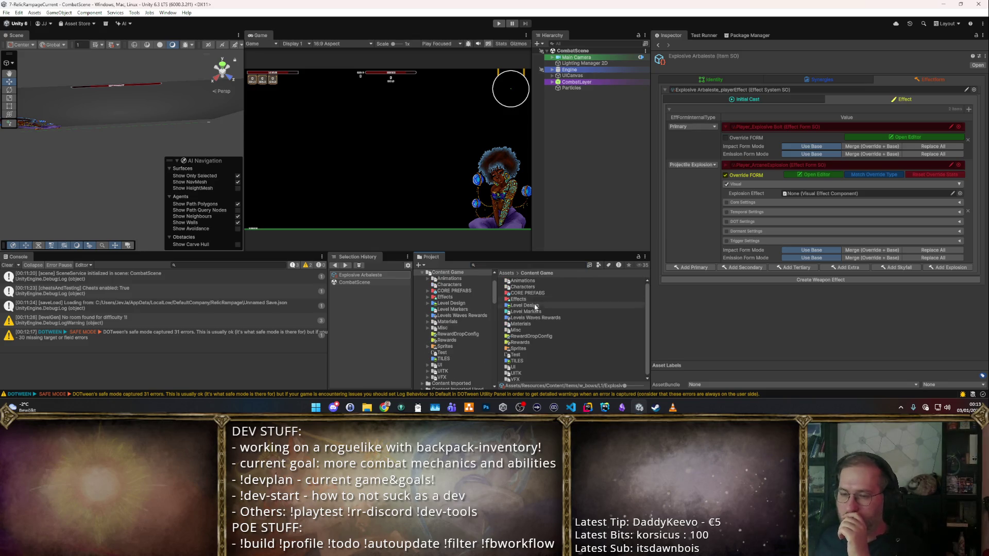
click(539, 294)
double_click(539, 297)
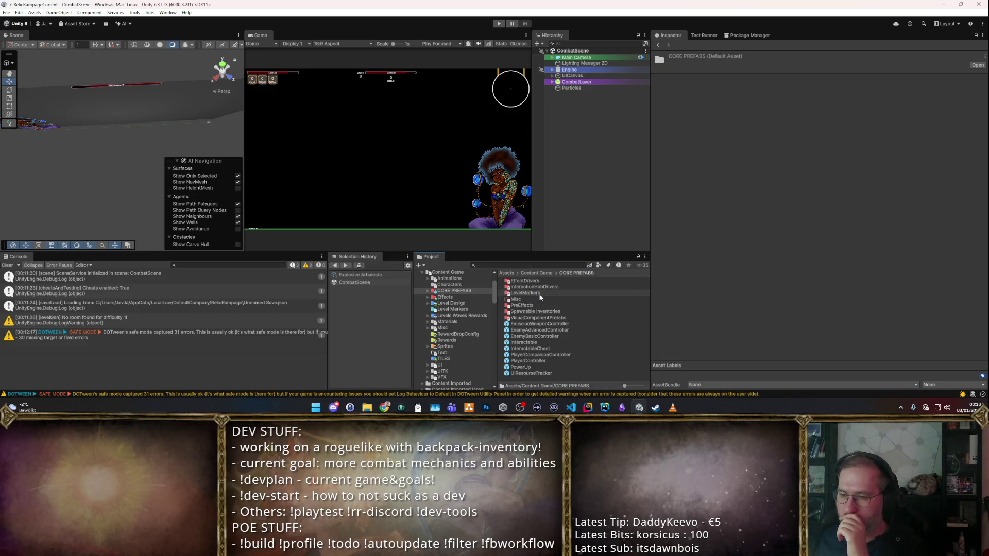
click(545, 319)
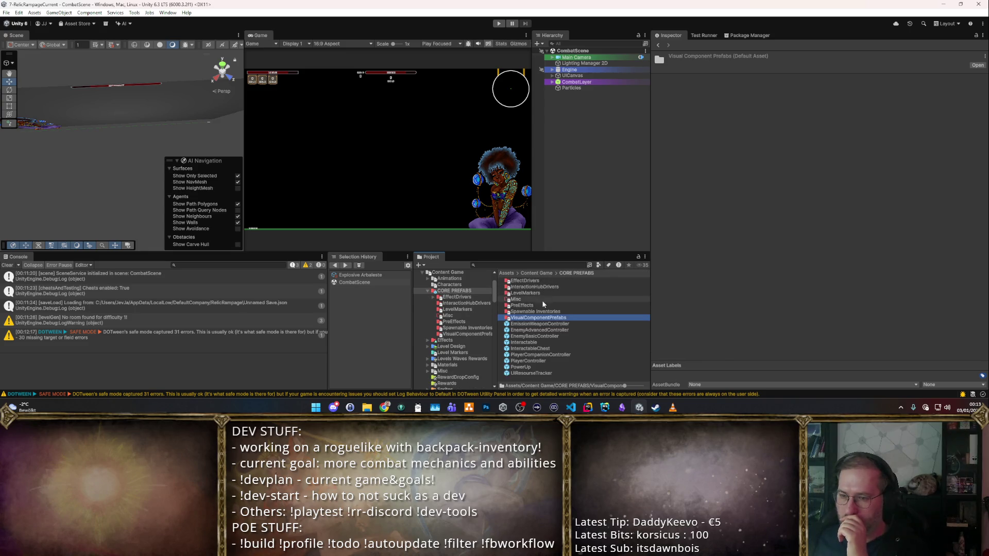
double_click(541, 306)
click(567, 274)
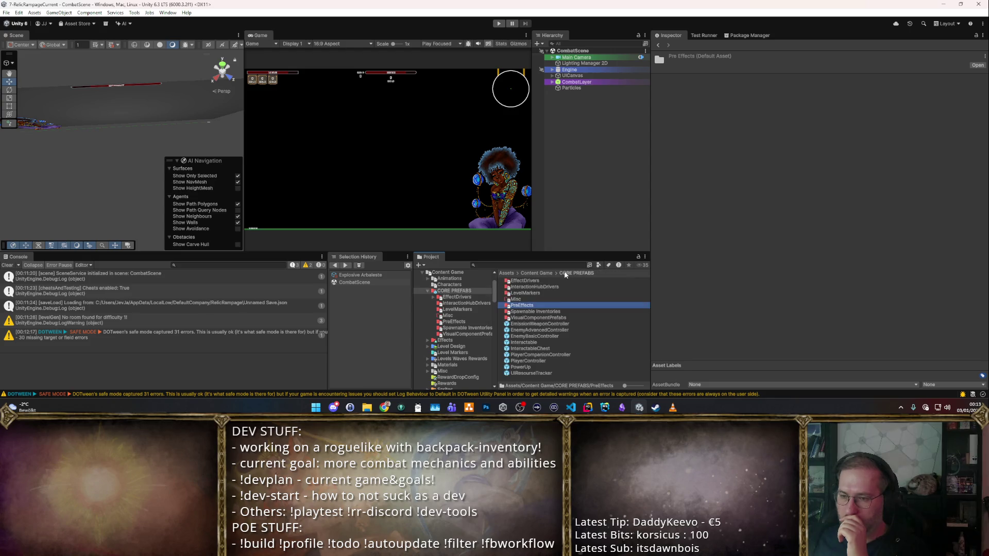
click(457, 291)
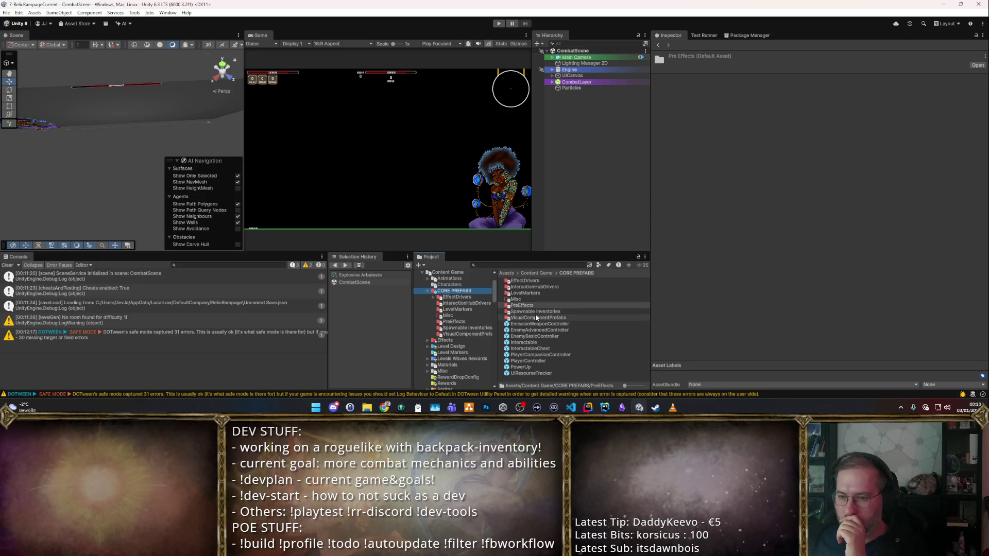
- Look inside EffectDrivers, reselect Explosive Arbaleste, and list the CORE PREFABS folder contents
scroll(449, 288, up, 2)
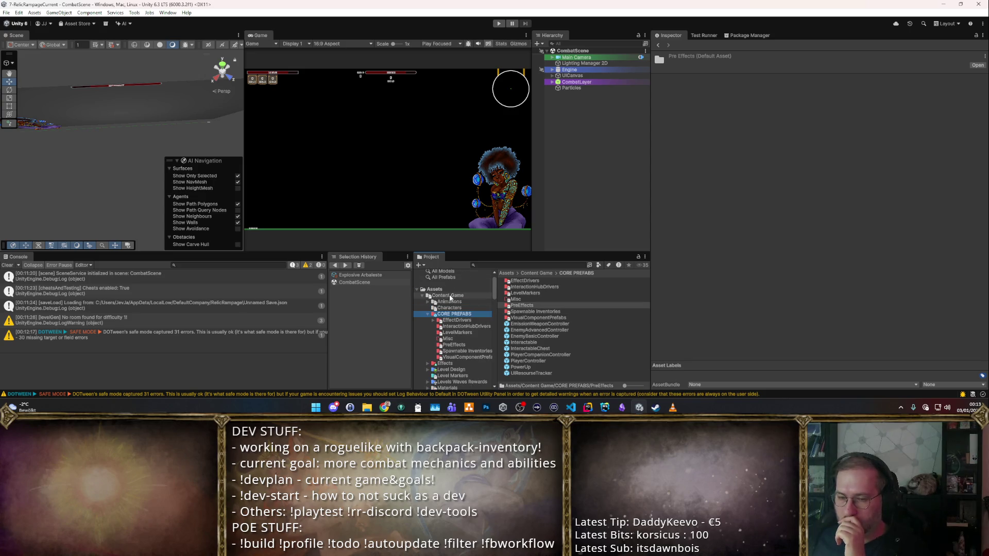
scroll(453, 301, down, 2)
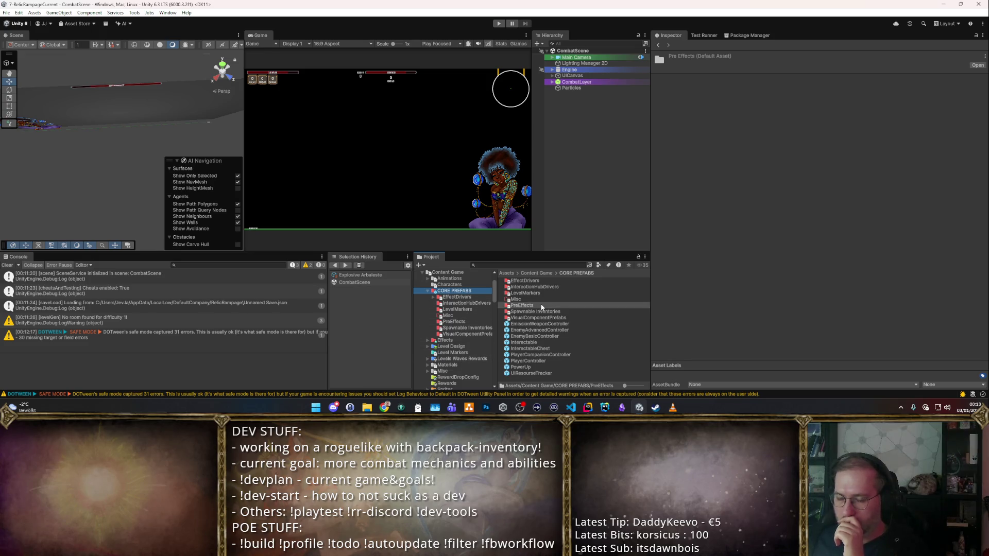
double_click(538, 282)
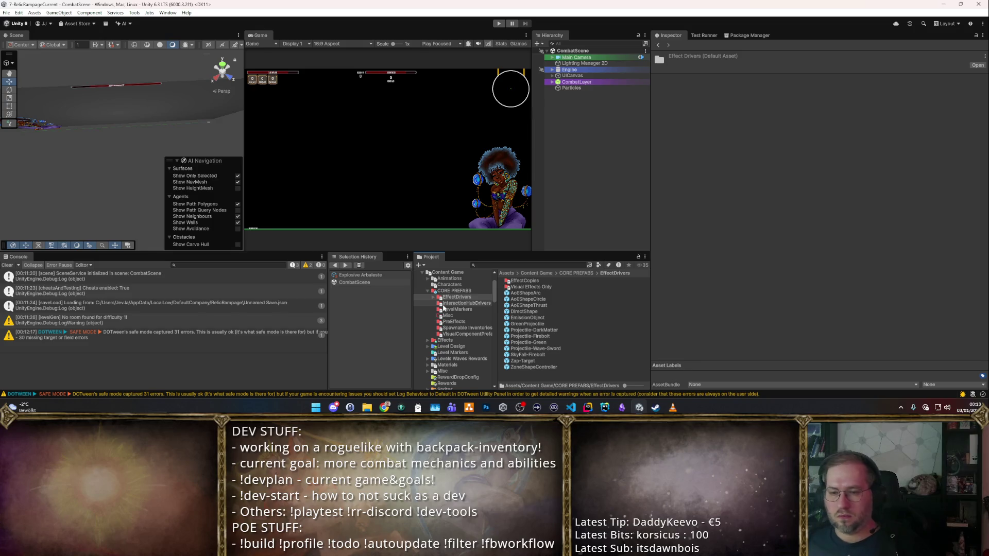
click(359, 275)
scroll(443, 317, up, 10)
click(466, 349)
click(455, 306)
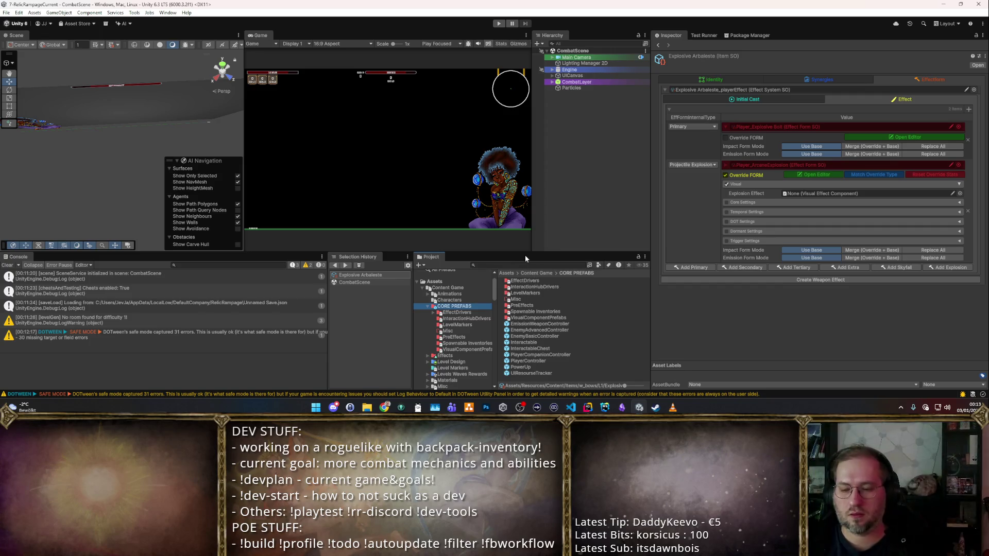
- Look into EffectDrivers and Visual Effects Only, then step through the driver prefabs from DirectShape
double_click(525, 281)
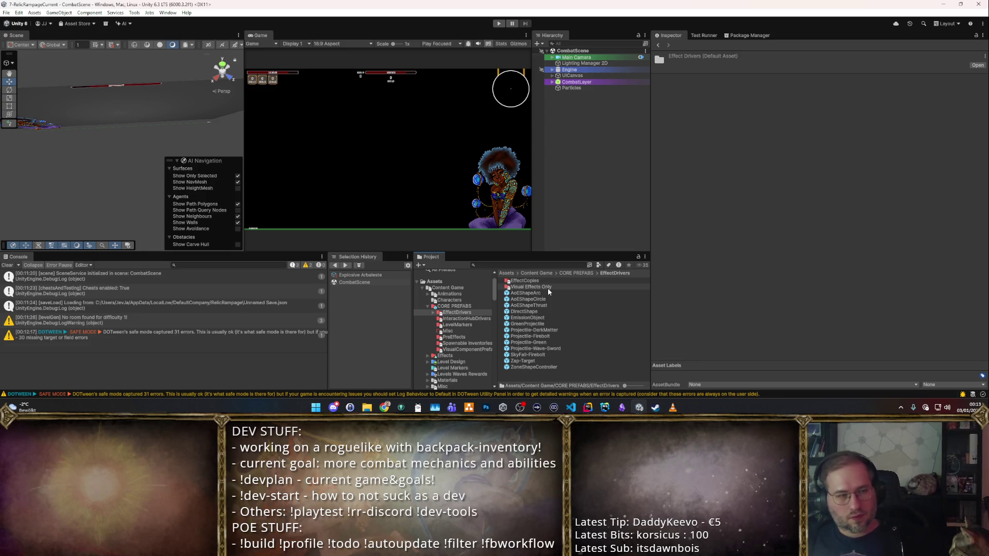
double_click(549, 285)
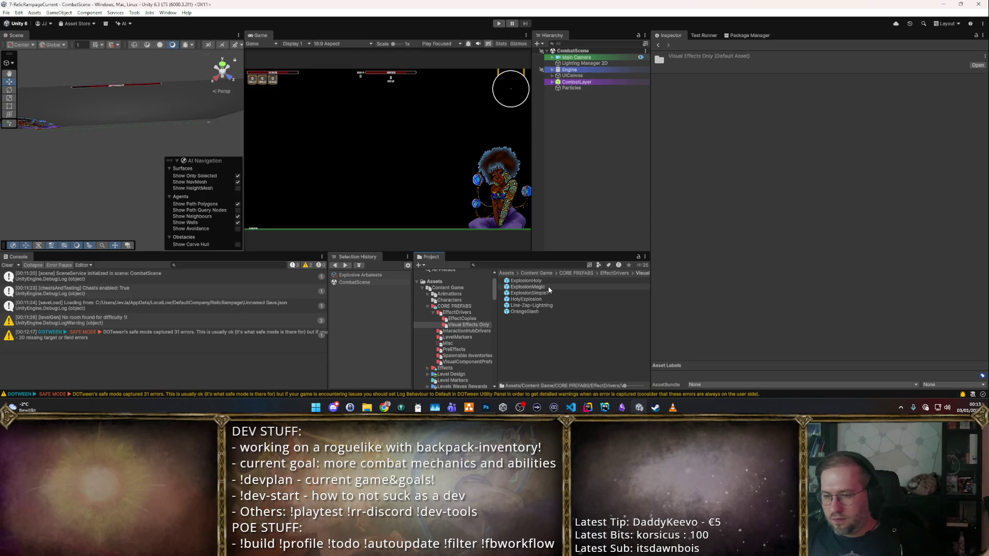
click(610, 273)
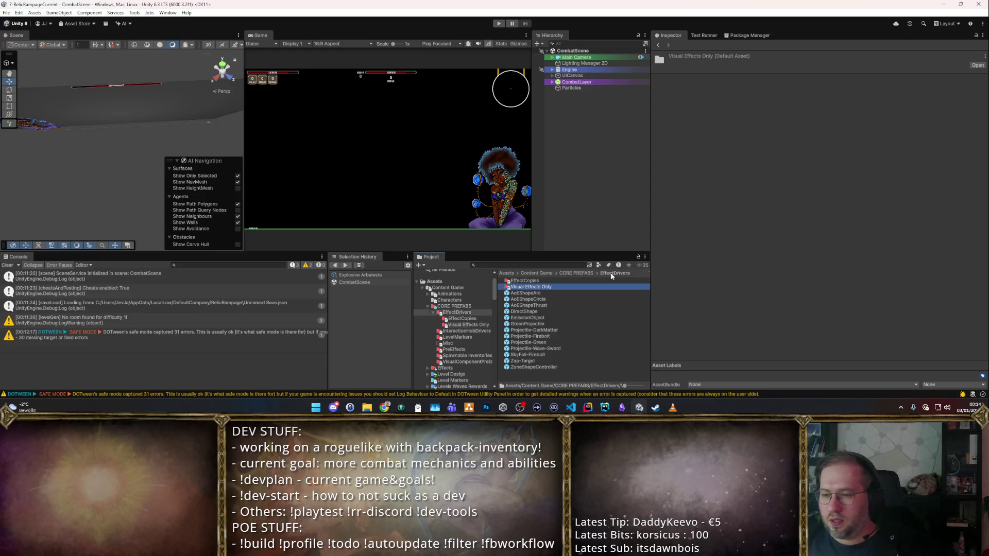
click(543, 311)
key(Down)
key(Down)
key(Down)
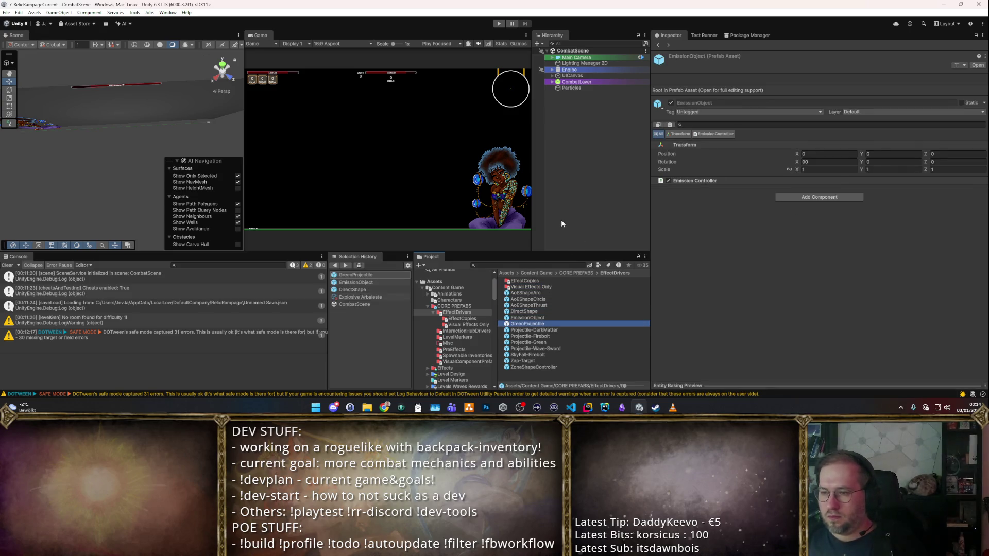
- Inspect the explosion prefabs like ExplosionMagic, reselect Explosive Arbaleste, and list Visual Effects Only
click(532, 287)
double_click(532, 287)
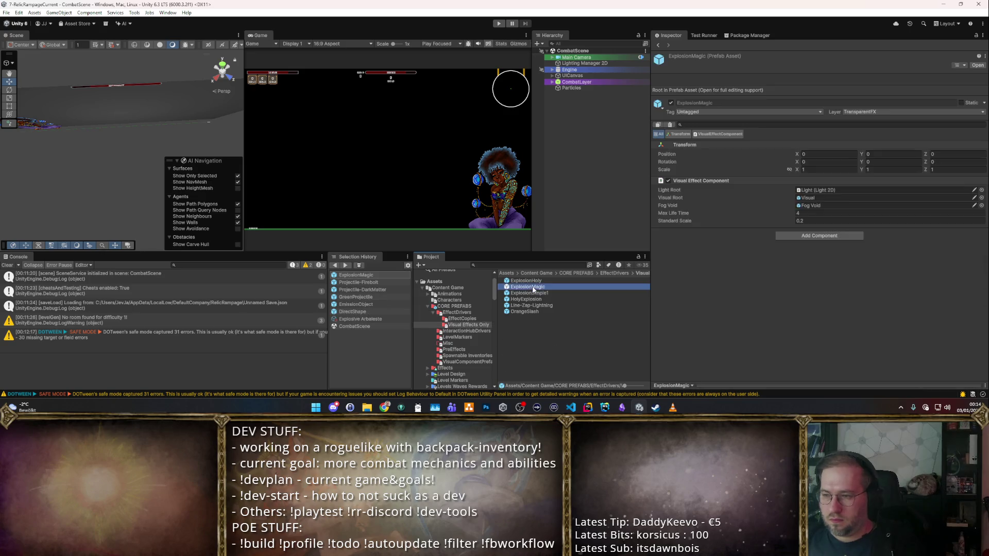
key(Down)
key(Down)
key(Up)
key(Up)
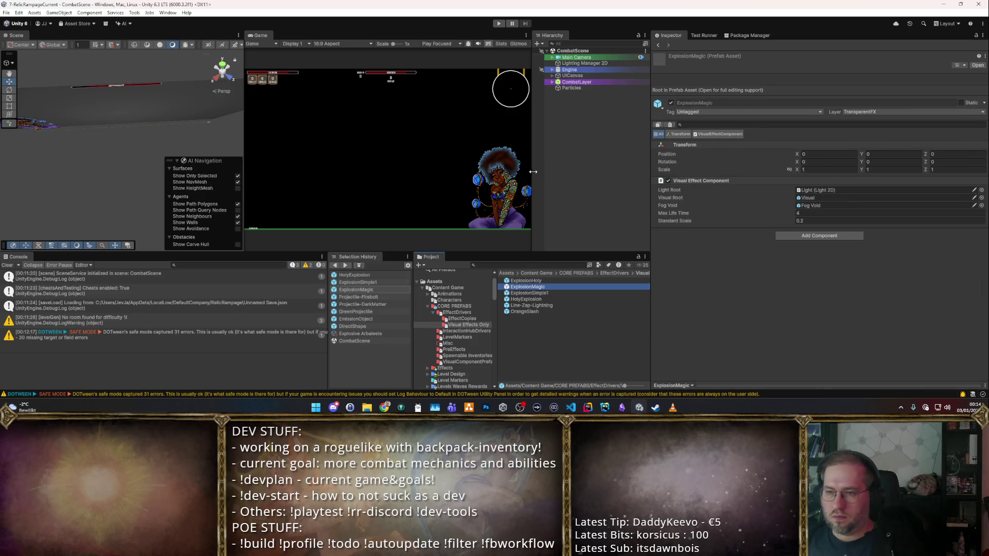
click(602, 273)
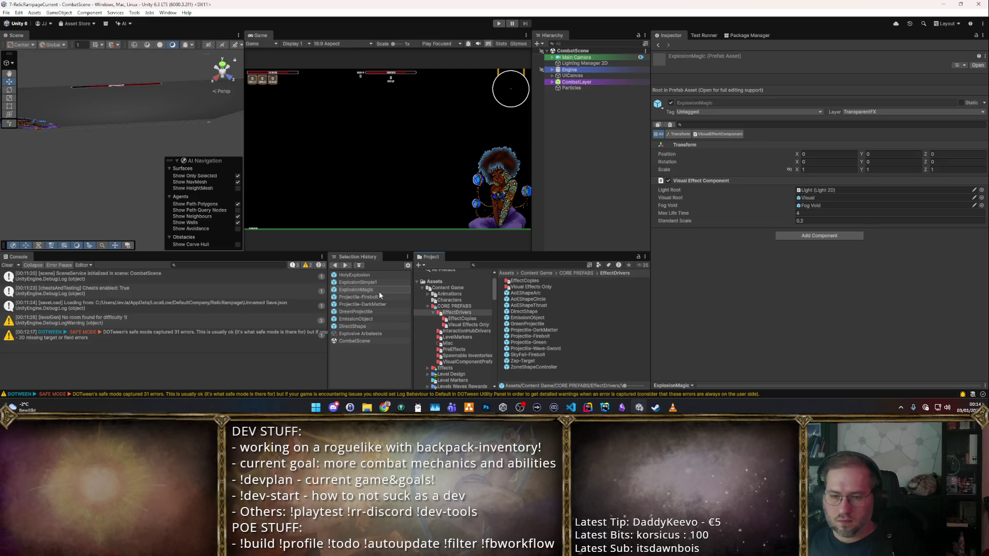
click(375, 332)
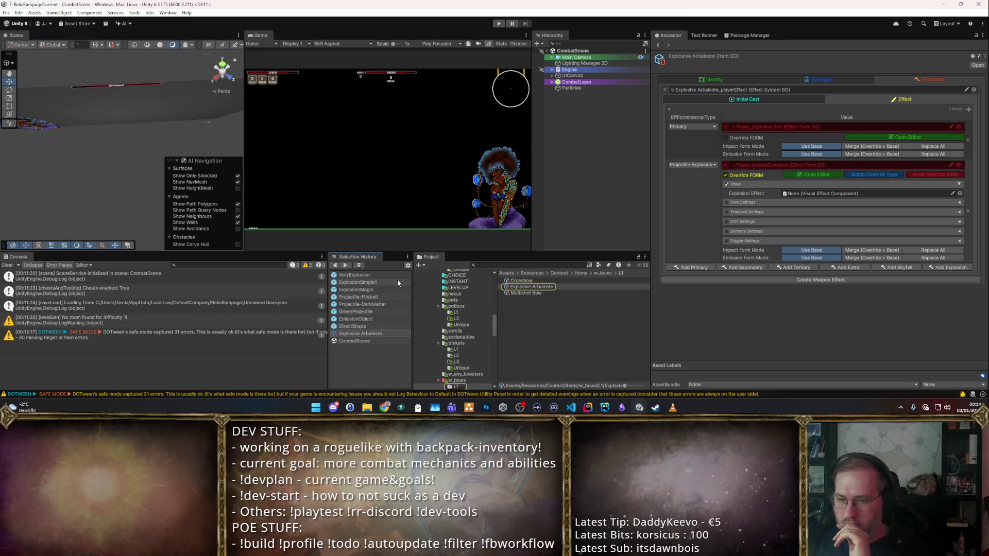
scroll(450, 314, up, 10)
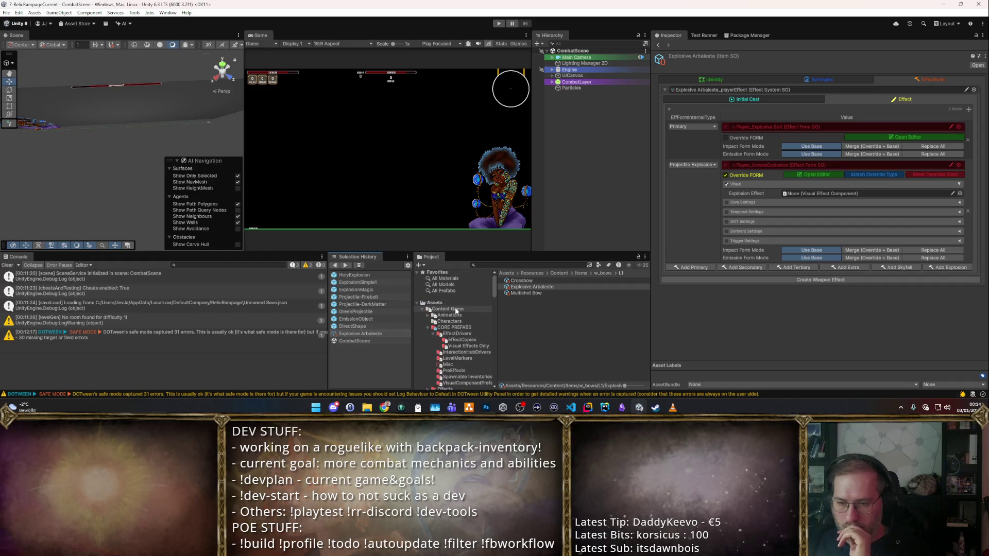
click(460, 346)
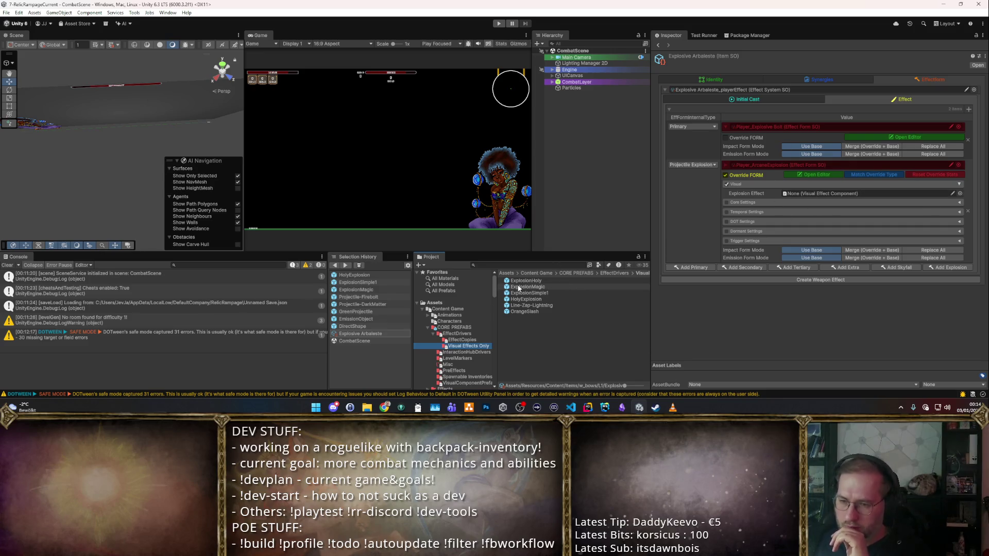
- Drag ExplosionSimple1 into the Projectile Explosion's Explosion Effect slot and verify it in the picker
mouse_move(520, 297)
mouse_down()
mouse_move(670, 236)
mouse_move(875, 194)
mouse_move(959, 193)
mouse_up()
click(958, 193)
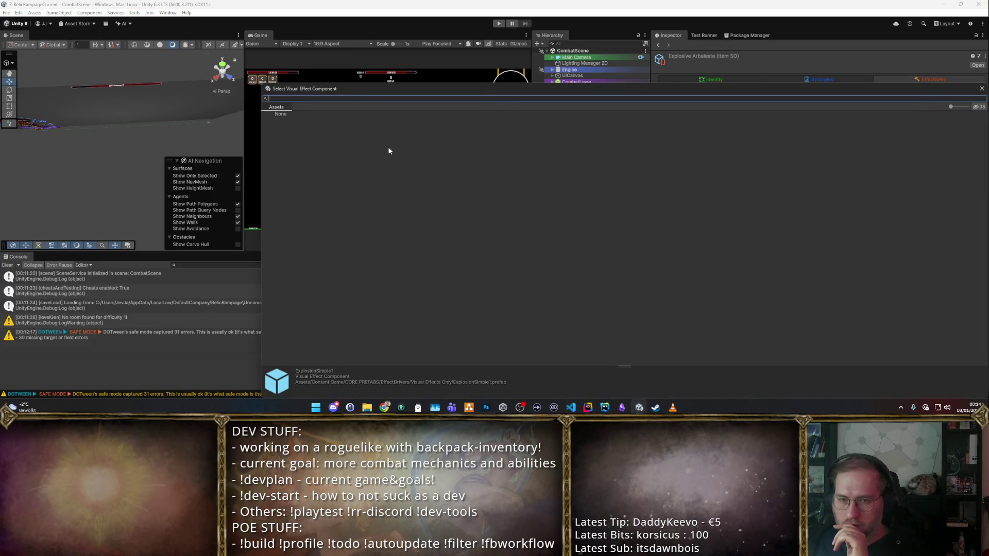
key(Escape)
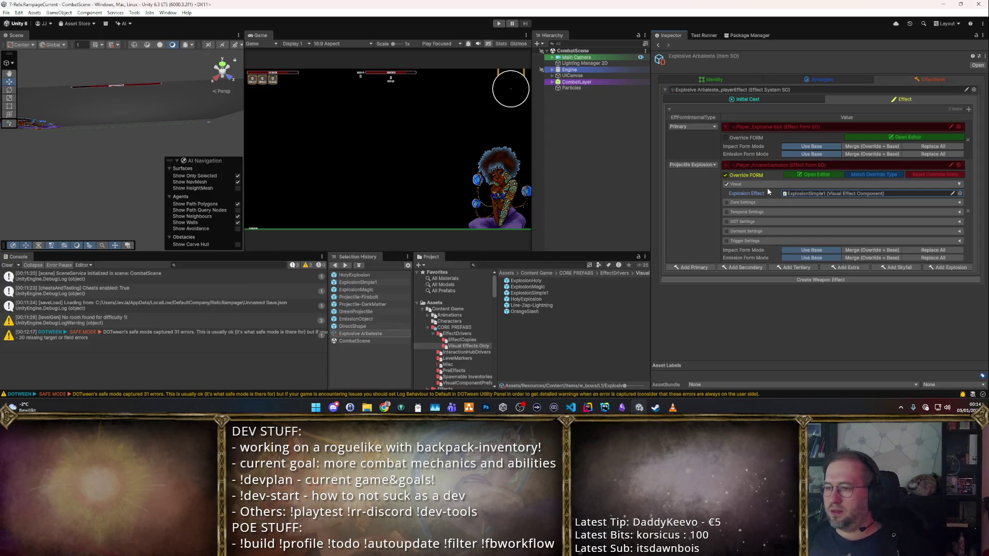
click(589, 409)
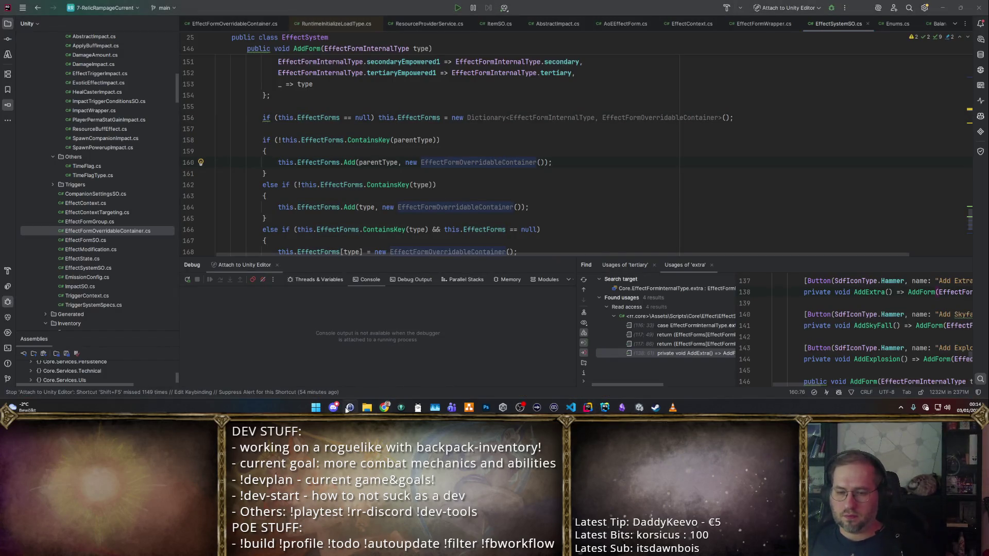
- Find the ExplosionEffect field via symbol search and peek at the VisualEffectComponent class
click(394, 152)
key(ctrl+alt+shift+n)
text(E)
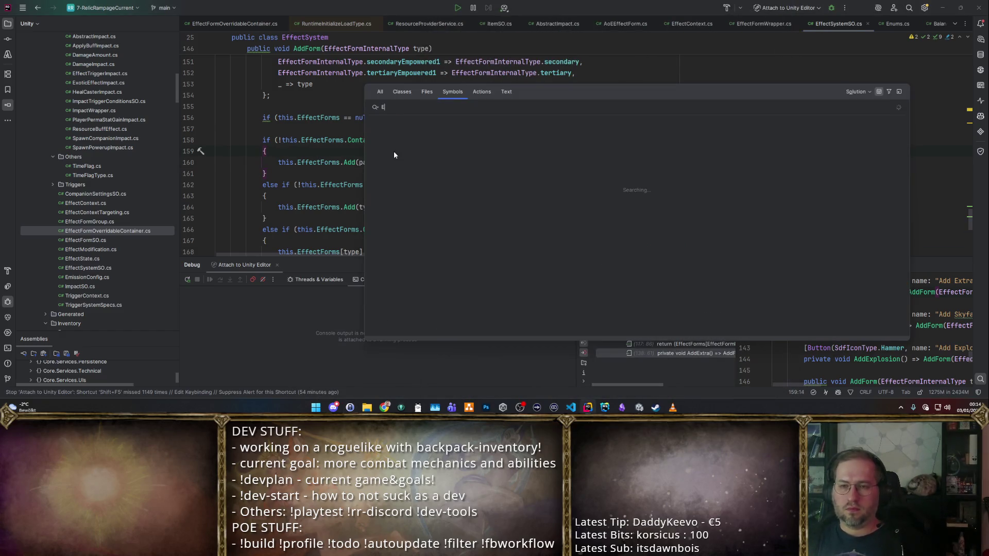
text(xplosionEffect)
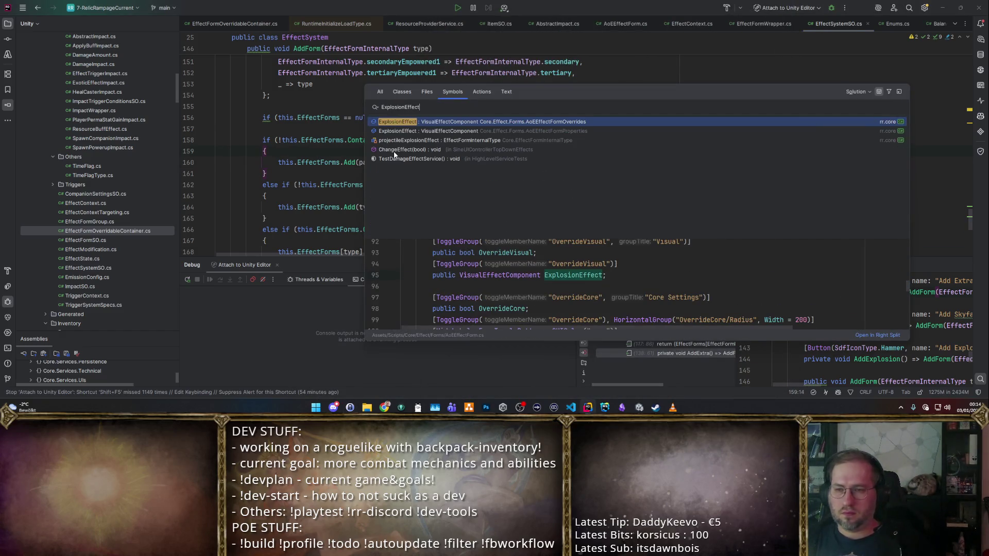
key(Return)
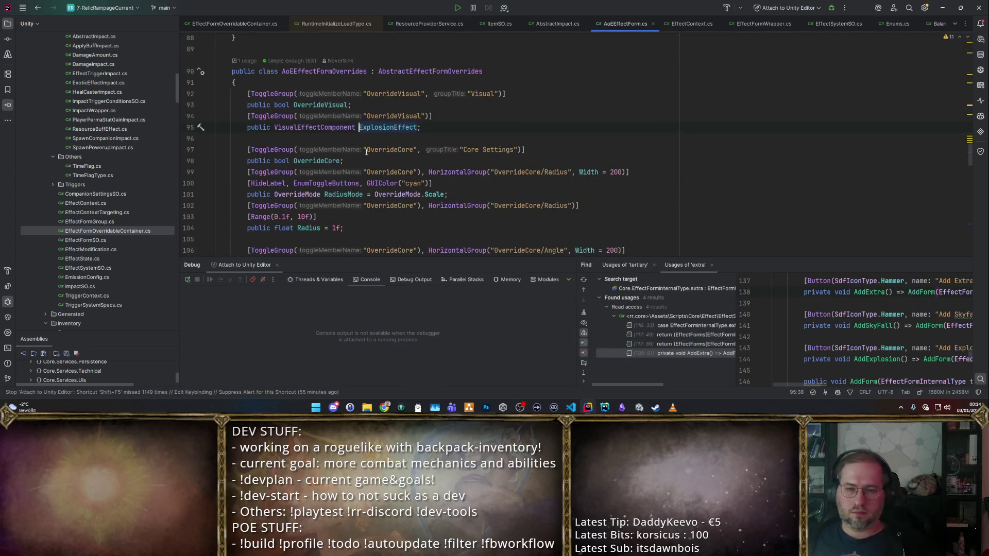
ctrl+click(316, 125)
key(ctrl+minus)
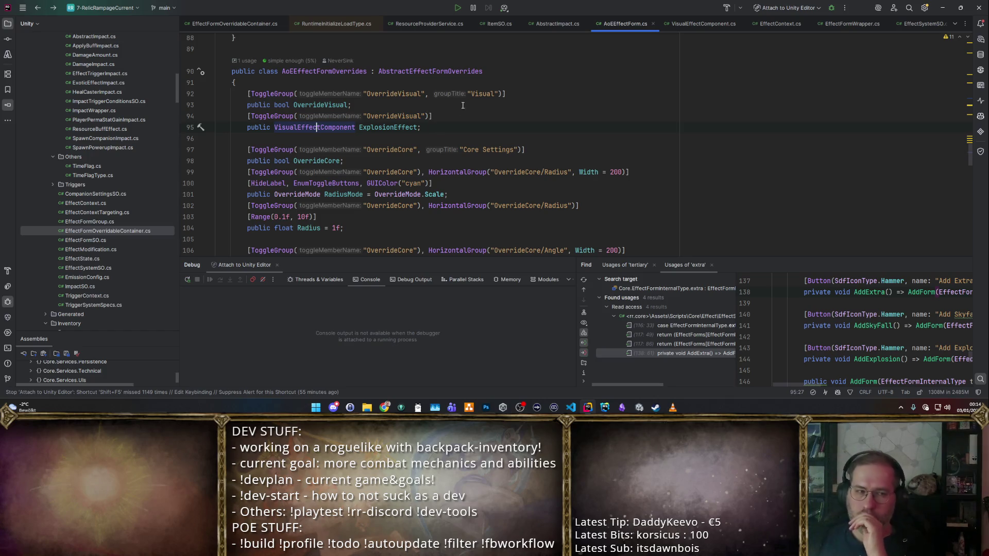
- Search all project files for "Sprites/" to find an existing AssetList usage
scroll(458, 105, down, 1)
scroll(445, 105, up, 1)
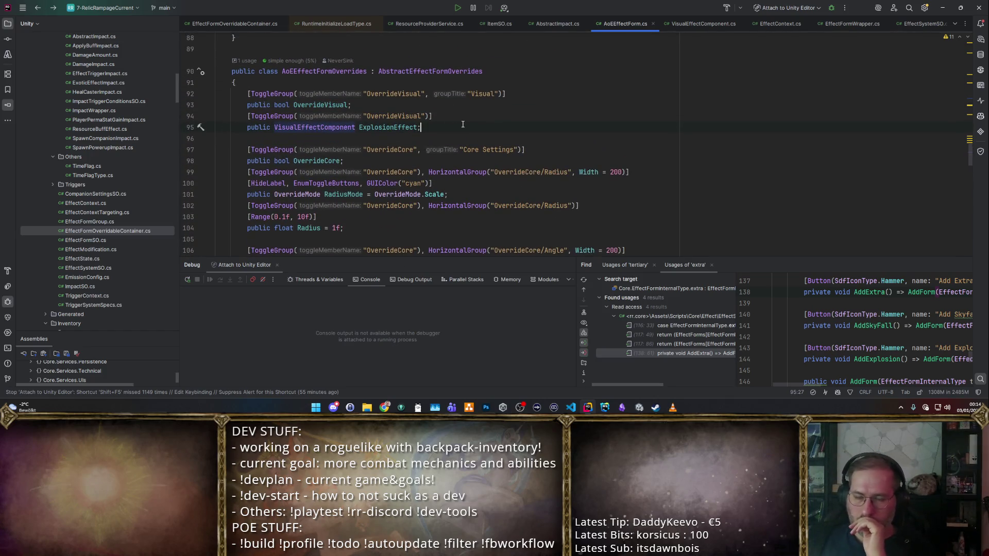
text([Asse)
key(BackSpace)
key(BackSpace)
key(BackSpace)
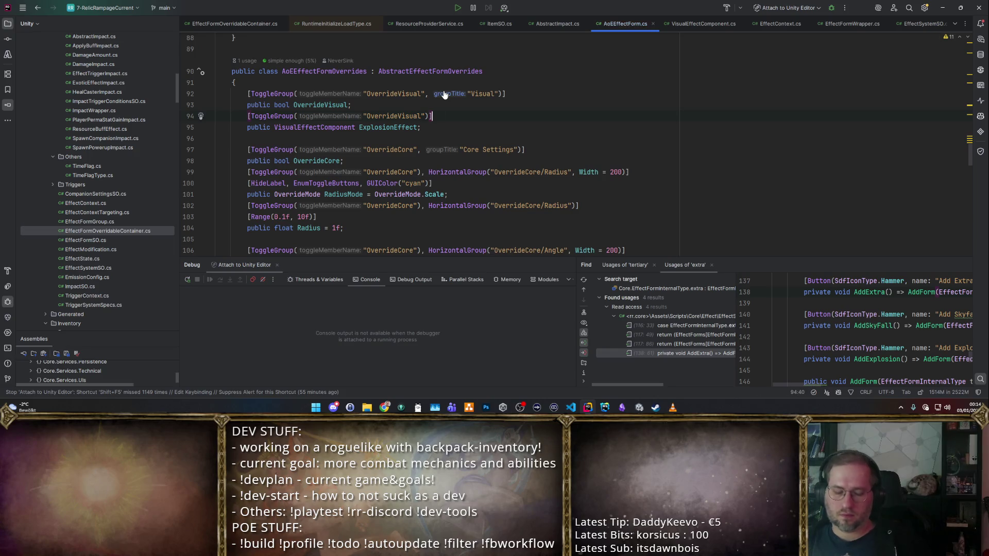
key(ctrl+shift+f)
text(Sprites/)
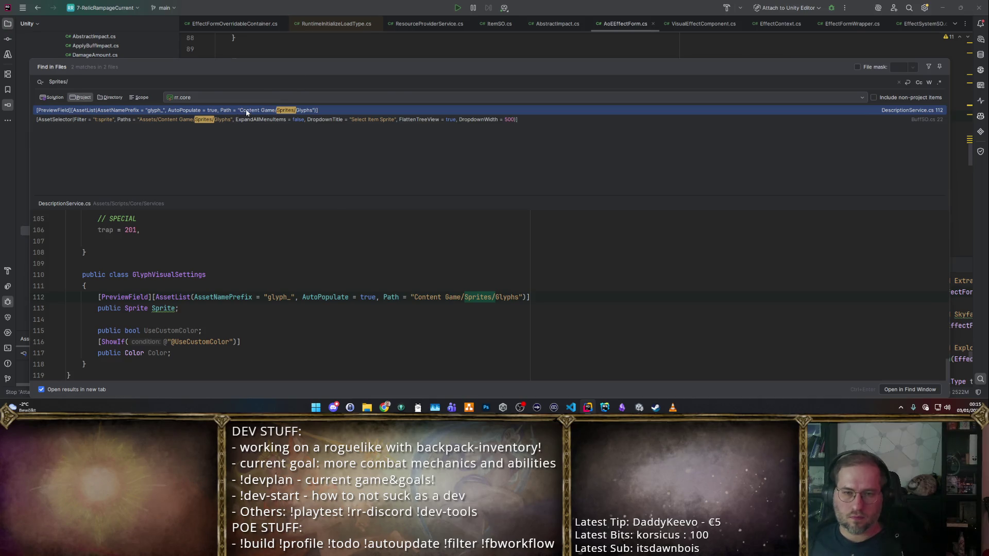
- Copy the PreviewField and AssetList attributes from DescriptionService.cs onto ExplosionEffect, dropping the glyph_ prefix
double_click(246, 109)
click(701, 121)
key(ctrl+c)
key(ctrl+Tab)
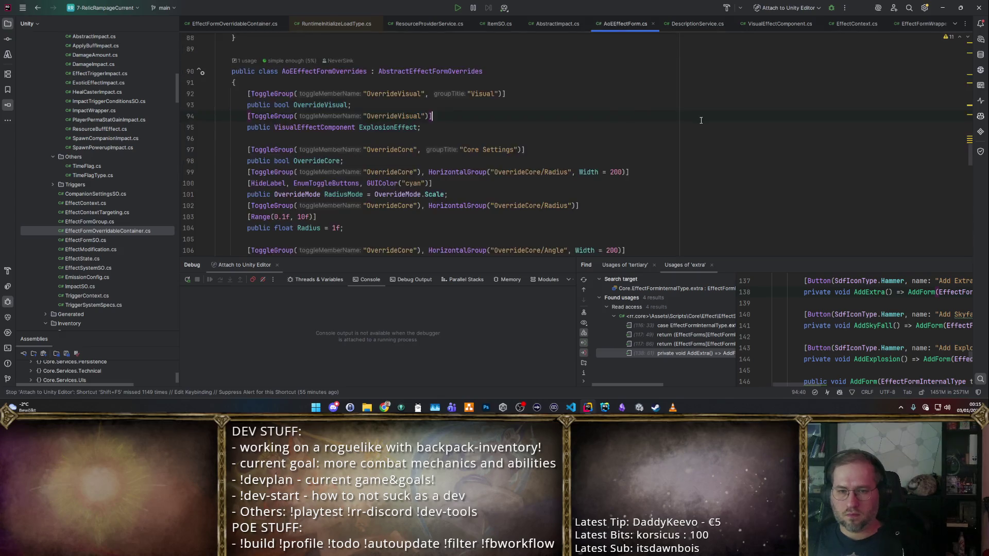
key(ctrl+v)
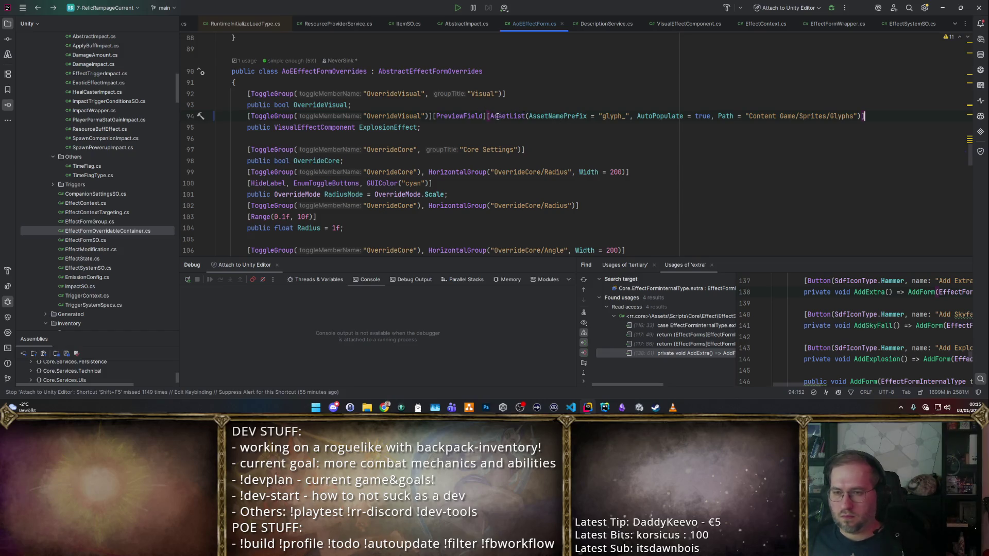
mouse_move(433, 116)
mouse_down()
mouse_move(319, 114)
mouse_move(504, 95)
mouse_move(922, 117)
mouse_up()
double_click(612, 116)
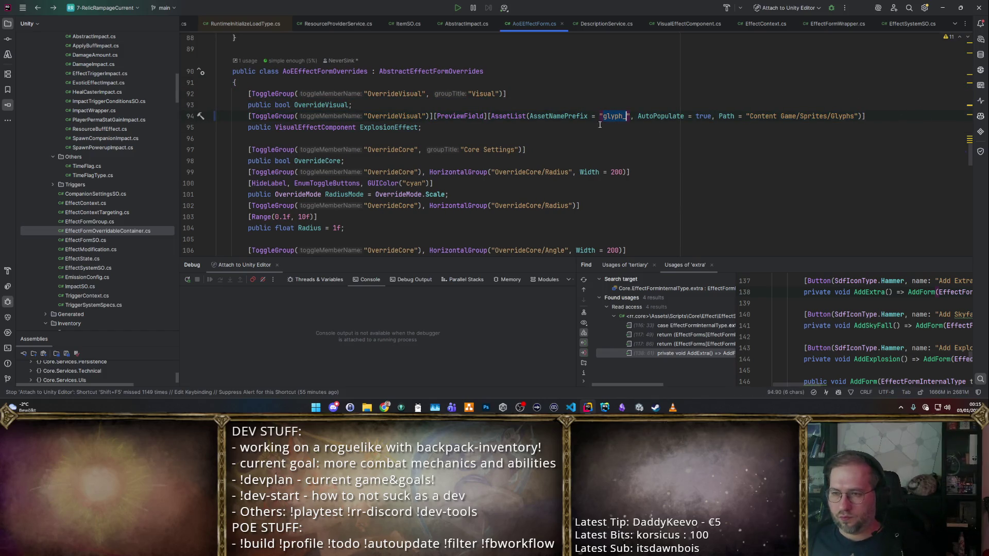
key(BackSpace)
- Place the caret after the Core Settings line in Rider, then return to the Unity editor
key(alt+Tab)
key(alt+Tab)
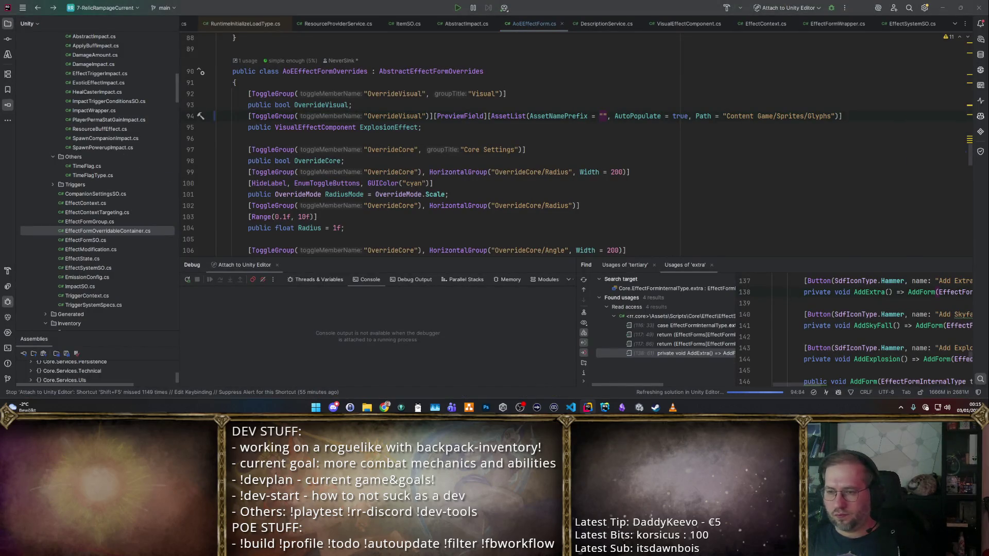
key(alt+Tab)
key(alt+Tab)
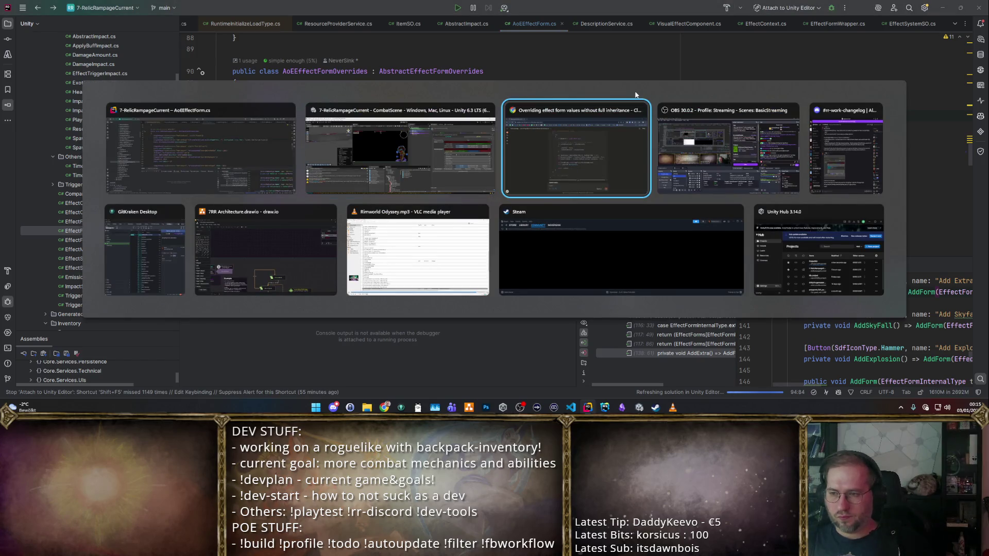
key(Escape)
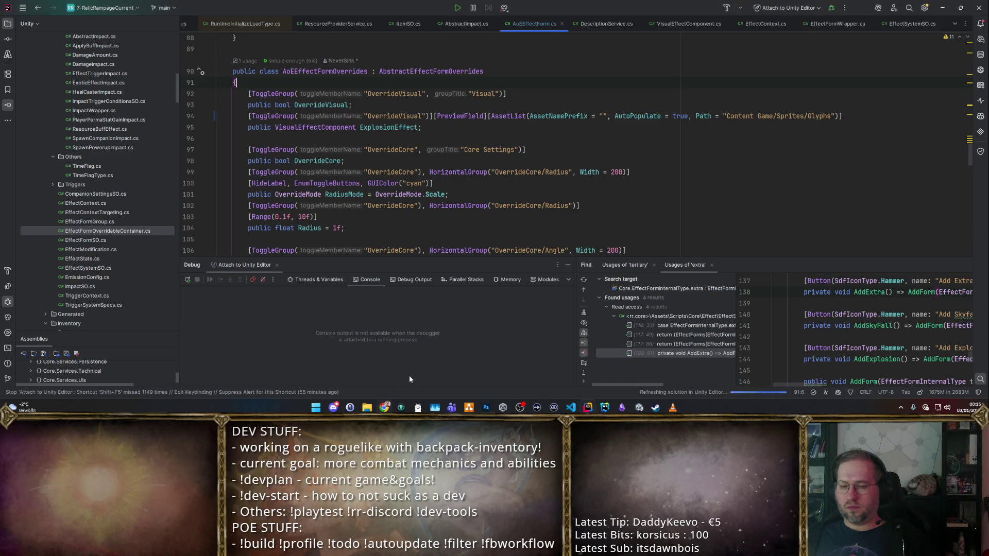
click(383, 372)
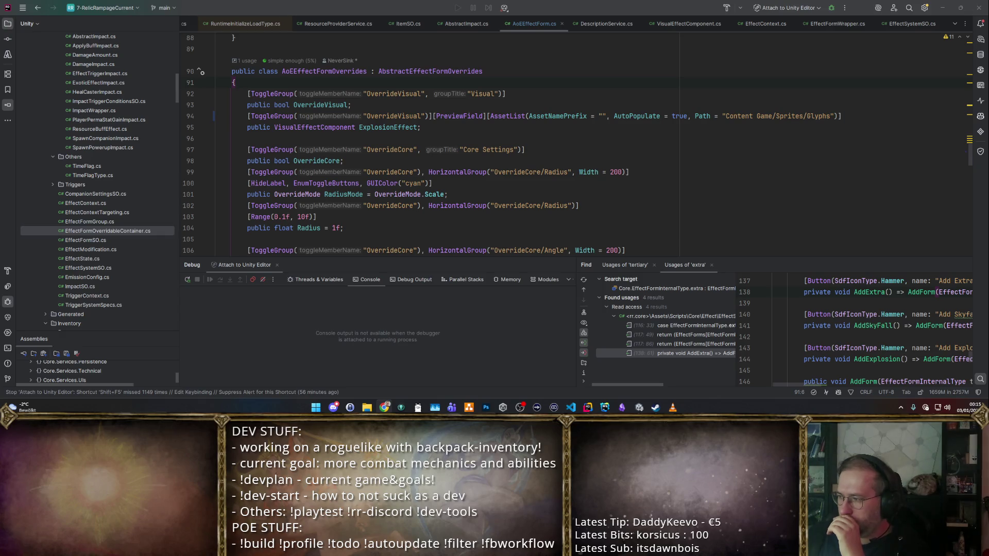
click(524, 149)
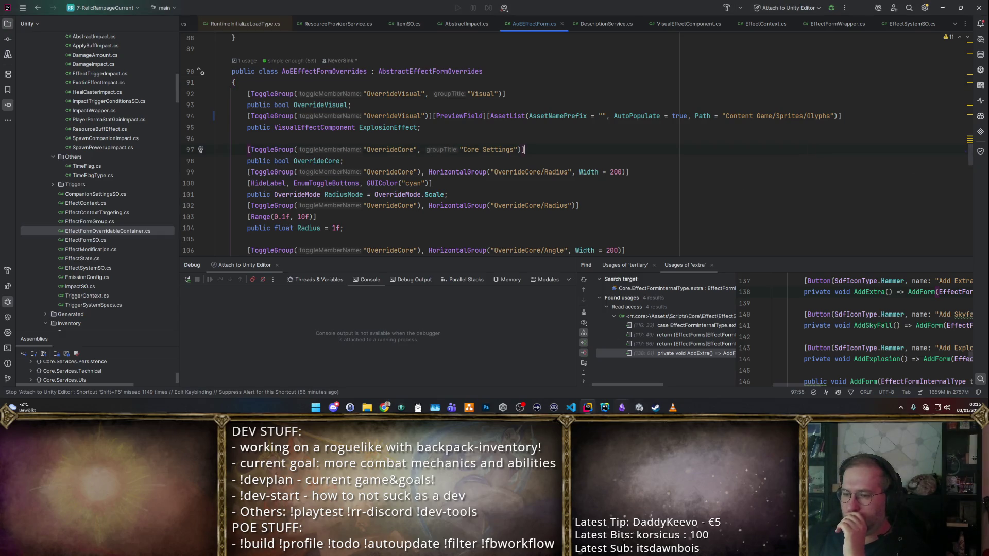
click(639, 407)
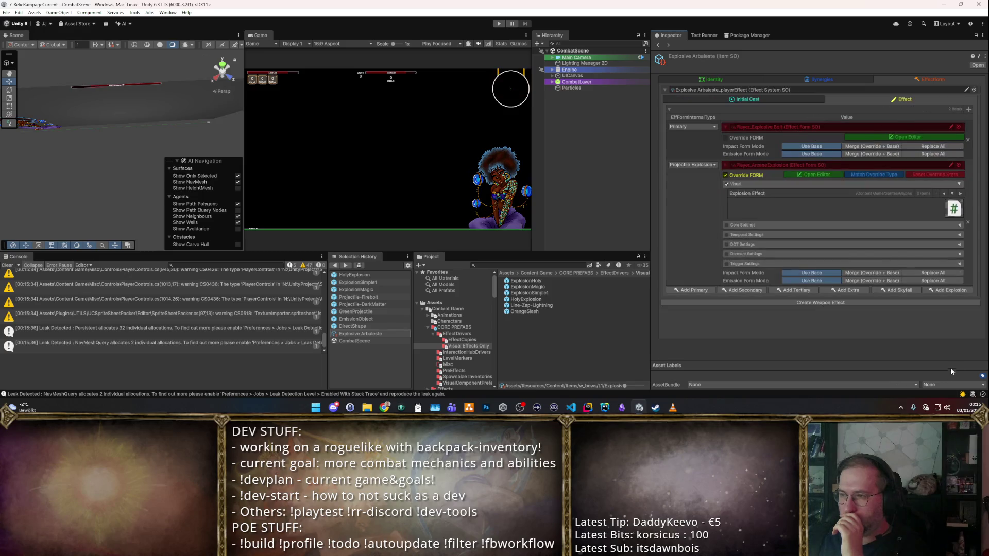
- Browse the Project window to CORE PREFABS/EffectDrivers, then go back to the code in Rider
mouse_move(952, 208)
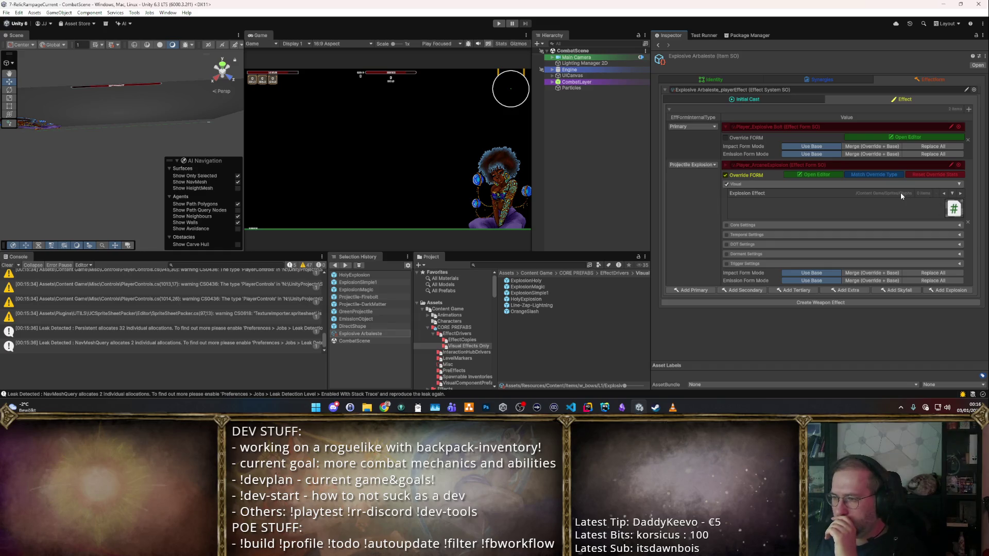
click(466, 329)
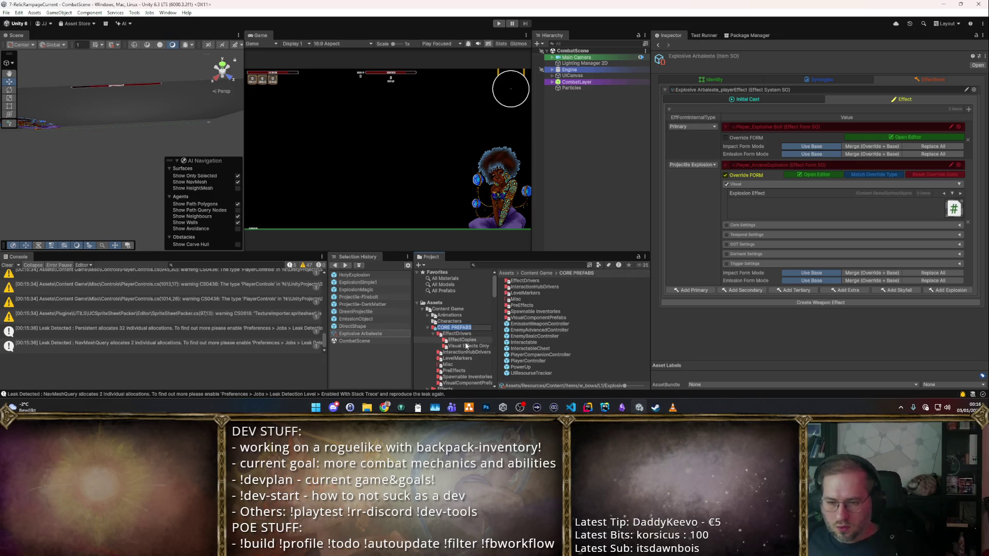
click(466, 334)
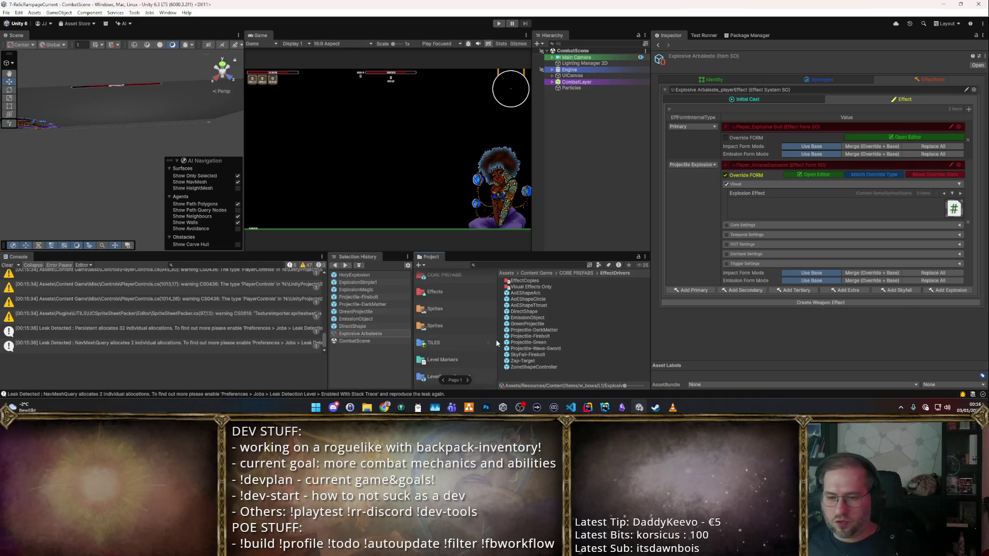
key(alt+Tab)
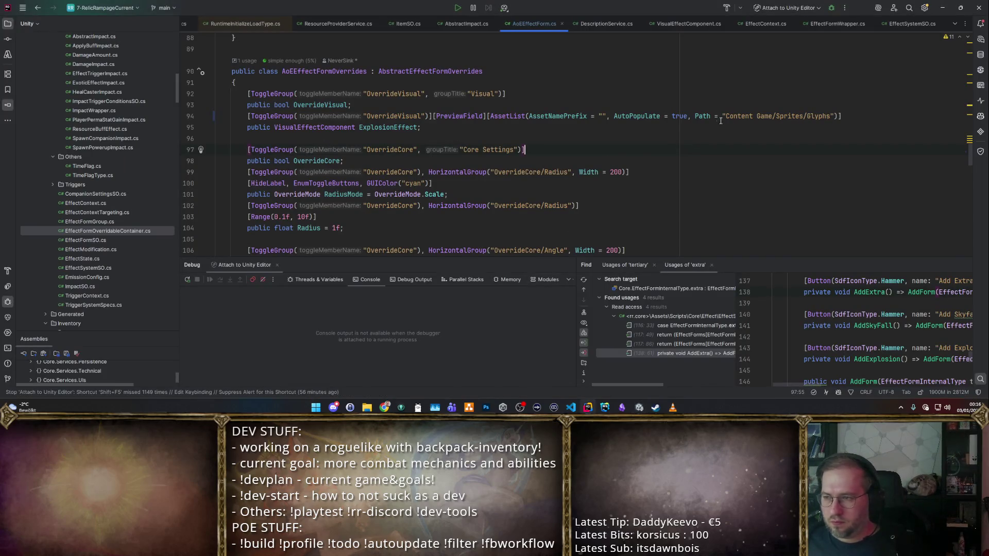
- Change the AssetList Path from Sprites/Glyphs to "Content Game/CORE PREFABS/Effect Drivers/"
drag(777, 115, 830, 115)
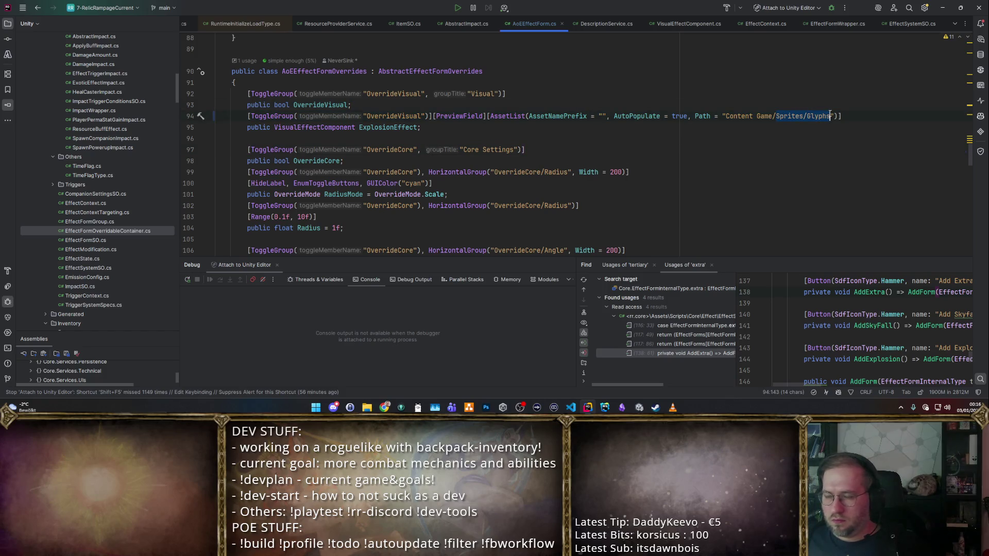
key(alt+Tab)
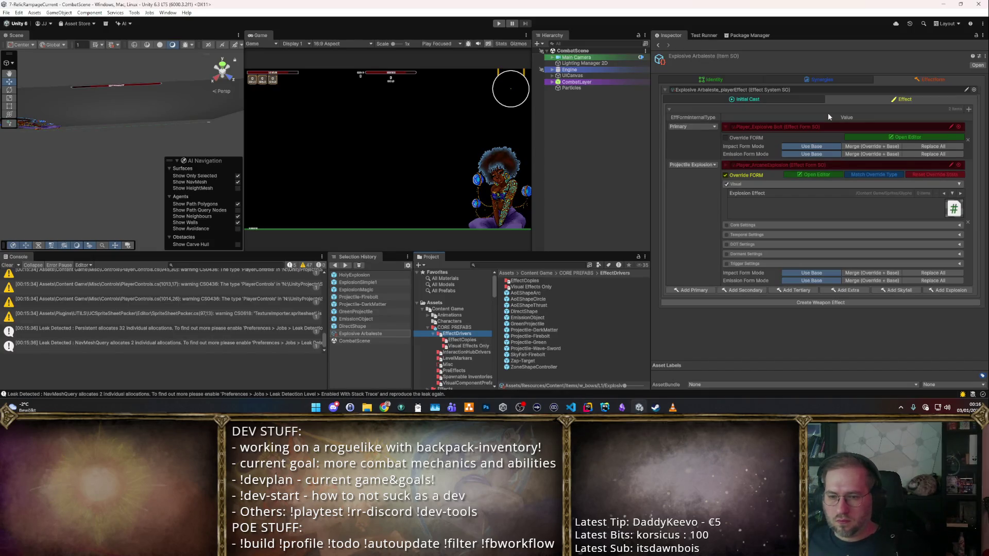
key(alt+Tab)
key(ctrl+v)
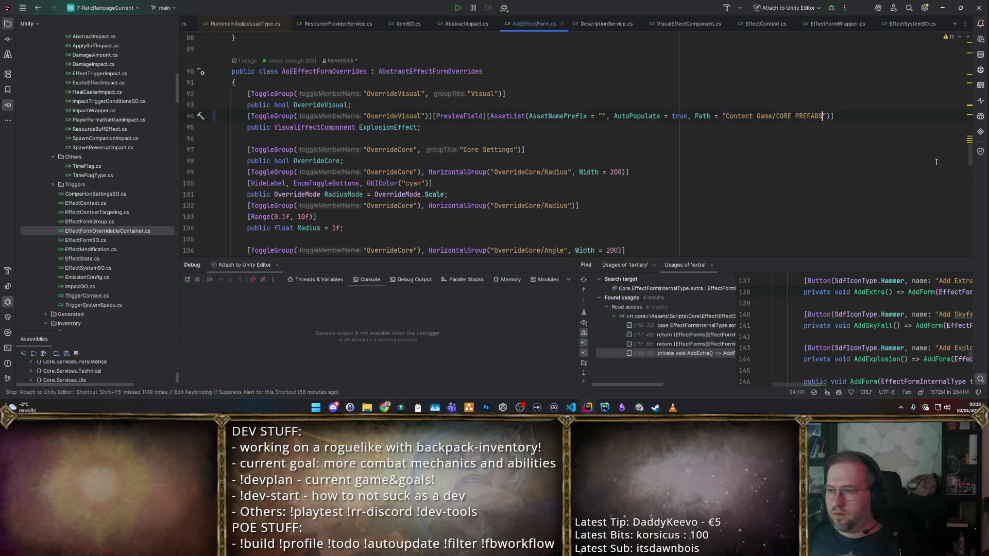
text(/)
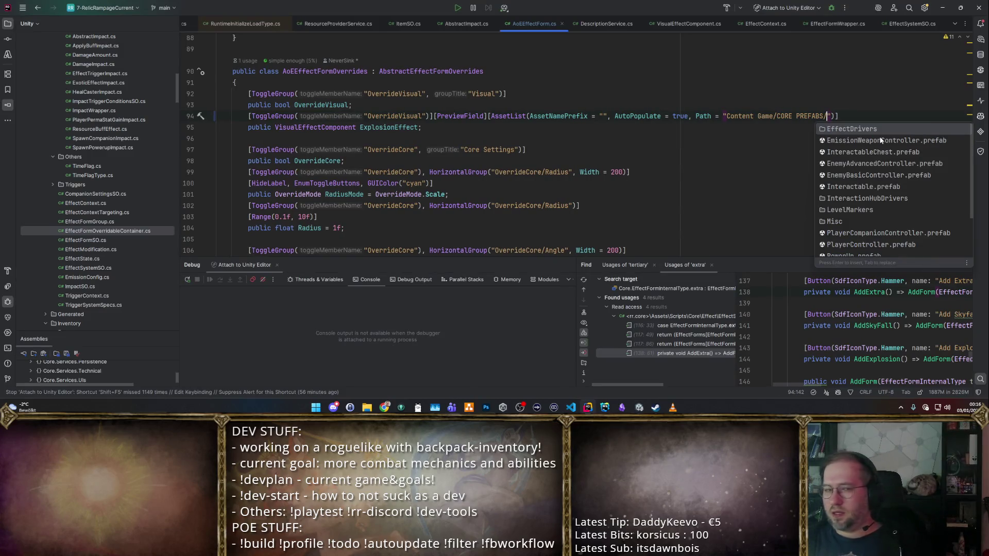
key(alt+Tab)
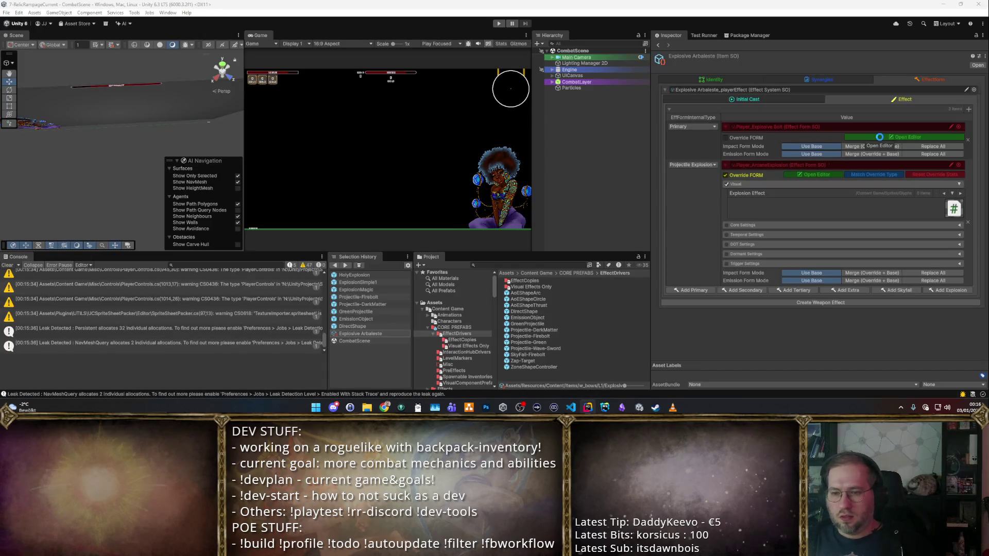
key(alt+Tab)
text(Effect)
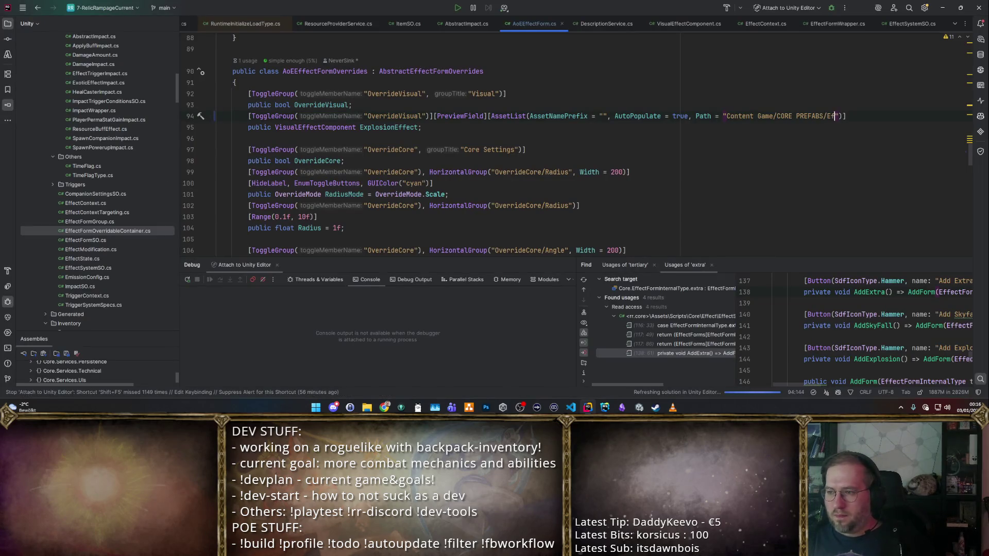
text( Drivers/)
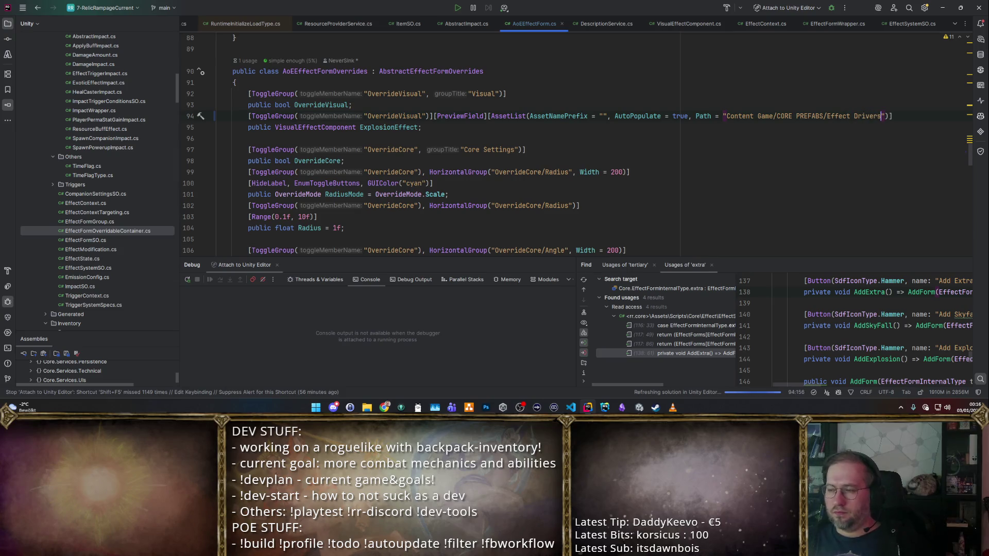
key(Escape)
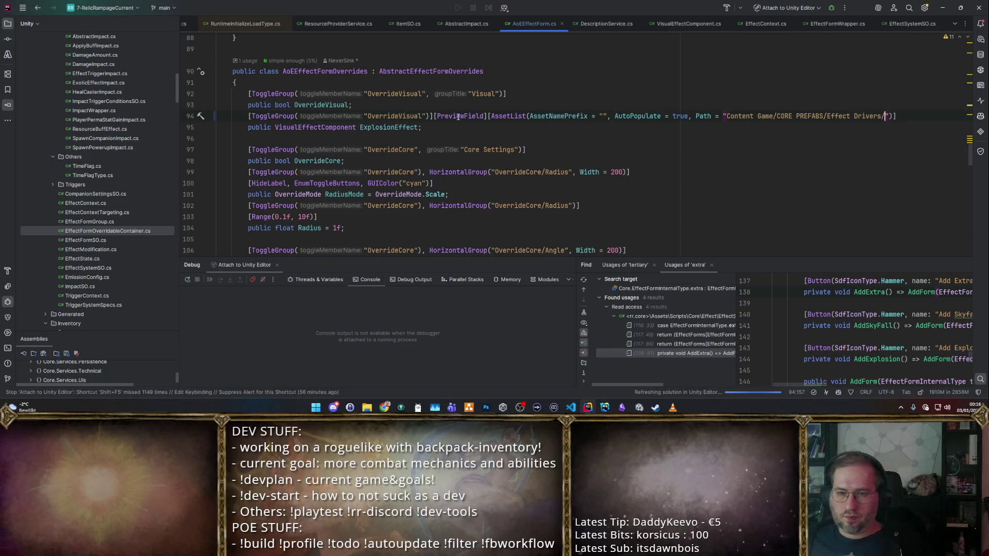
- Delete the PreviewField attribute so only AssetList remains on line 94
drag(436, 116, 486, 114)
key(Delete)
key(shift+End)
key(ctrl+c)
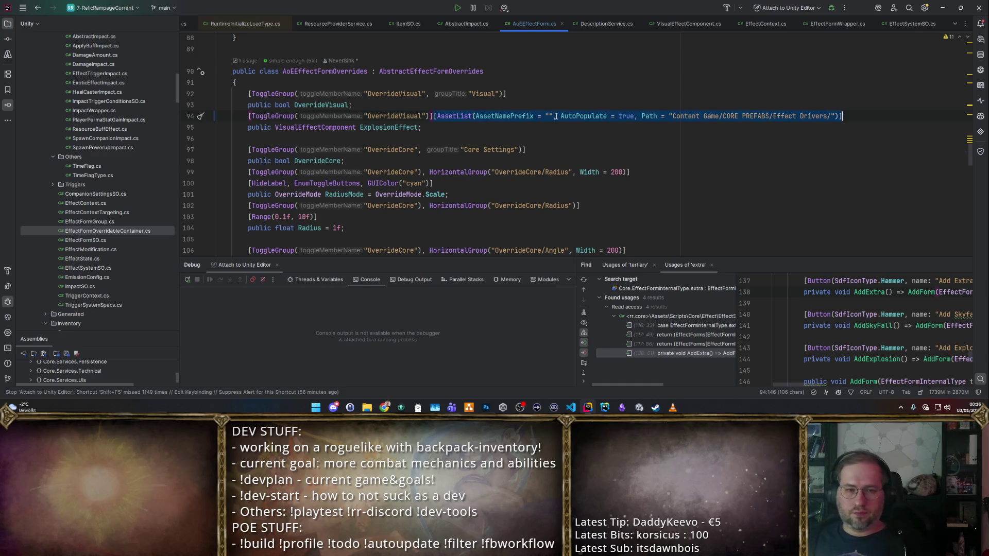
click(687, 158)
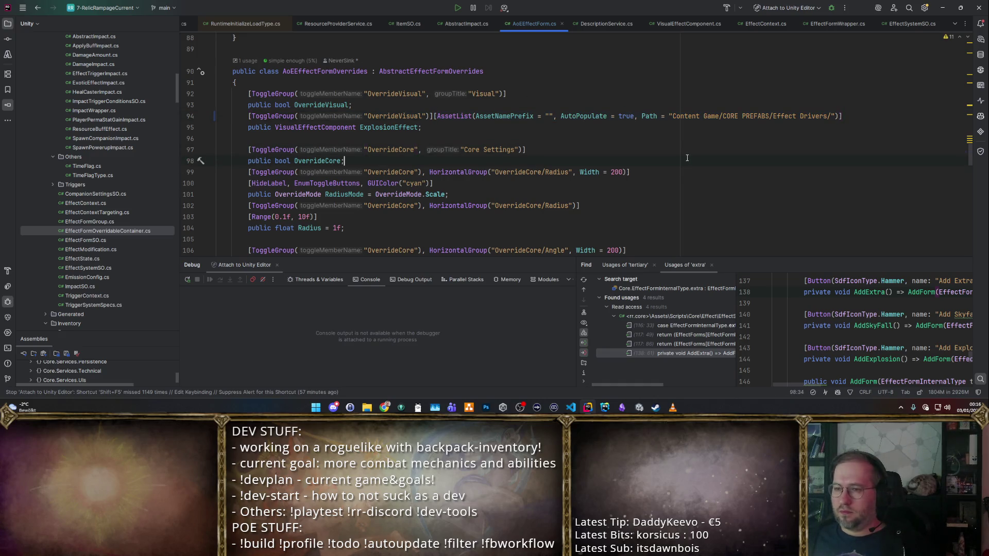
- Select the AssetList attribute arguments on line 94 of the ExplosionEffect overrides
scroll(686, 158, up, 10)
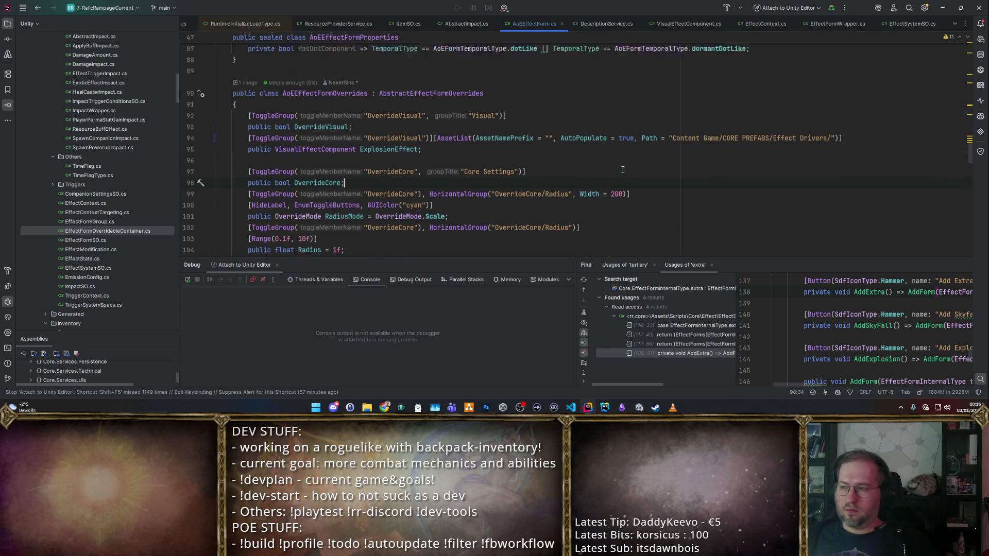
scroll(656, 132, down, 10)
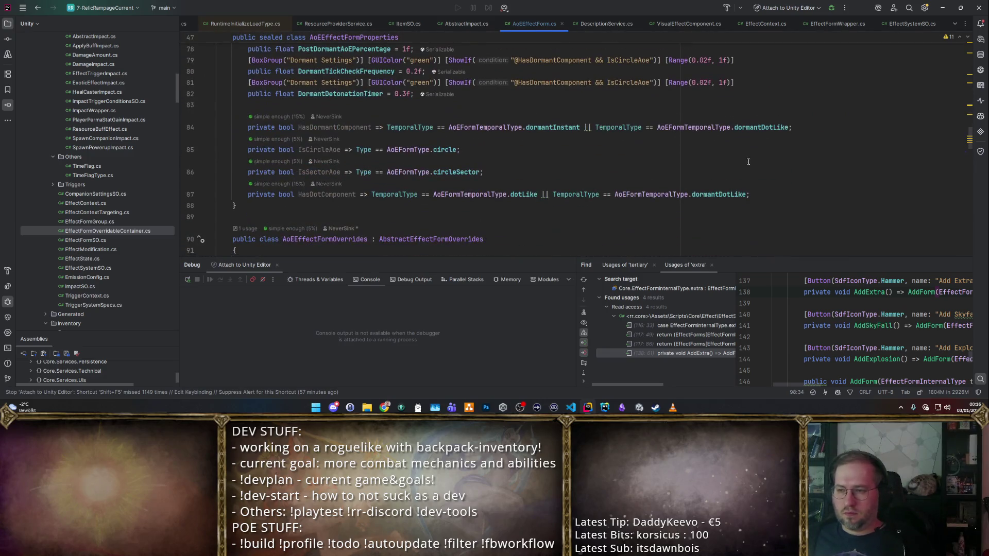
drag(434, 116, 844, 117)
scroll(812, 105, up, 20)
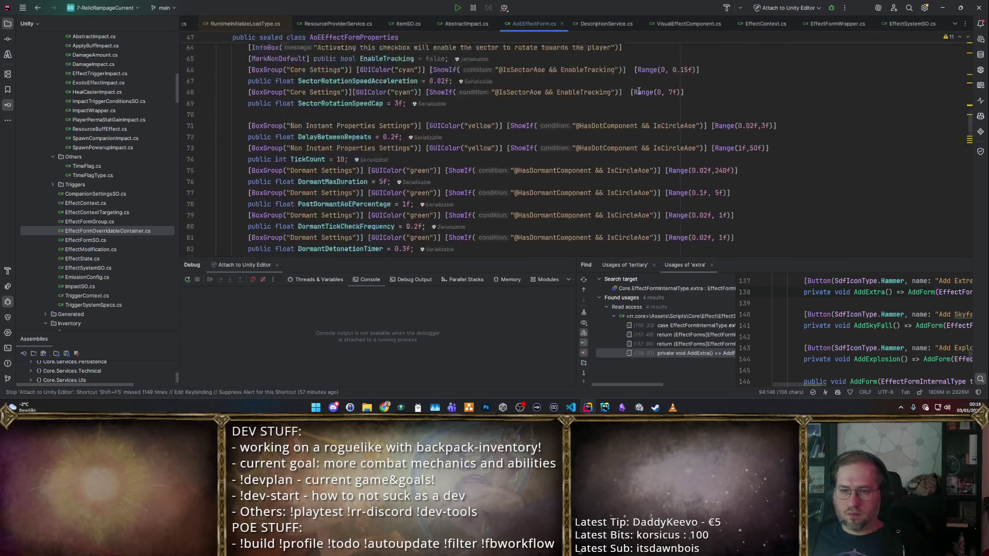
scroll(633, 93, down, 7)
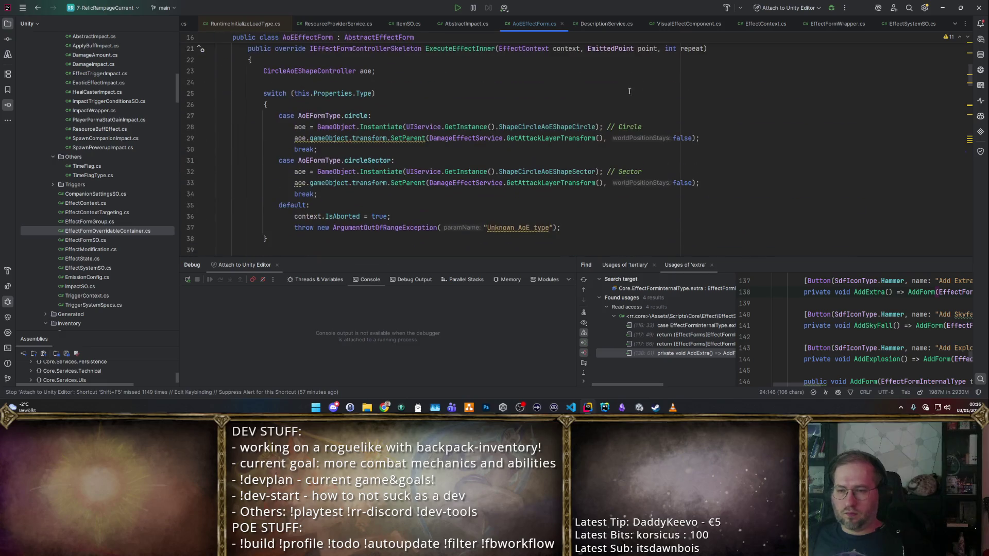
scroll(576, 101, down, 8)
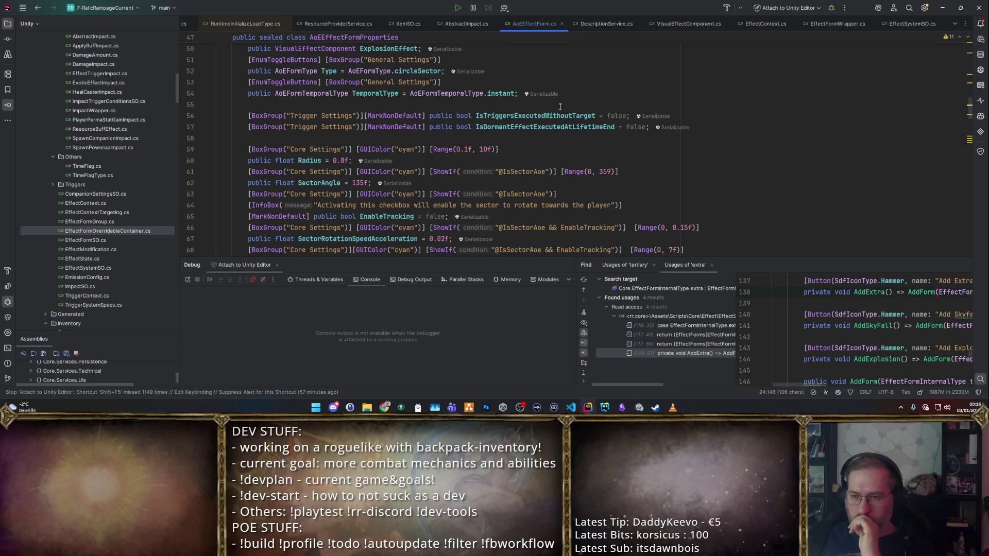
scroll(561, 119, up, 2)
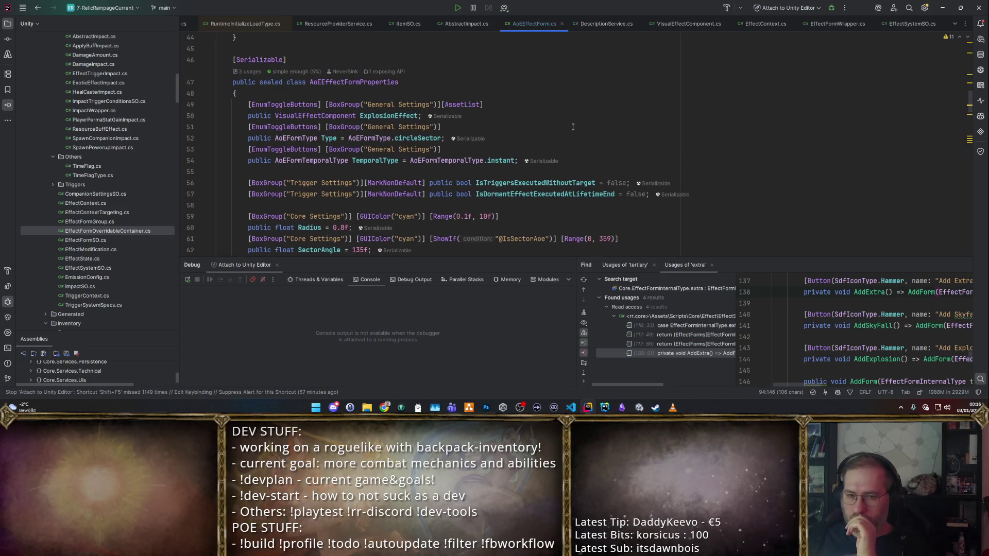
scroll(572, 127, down, 3)
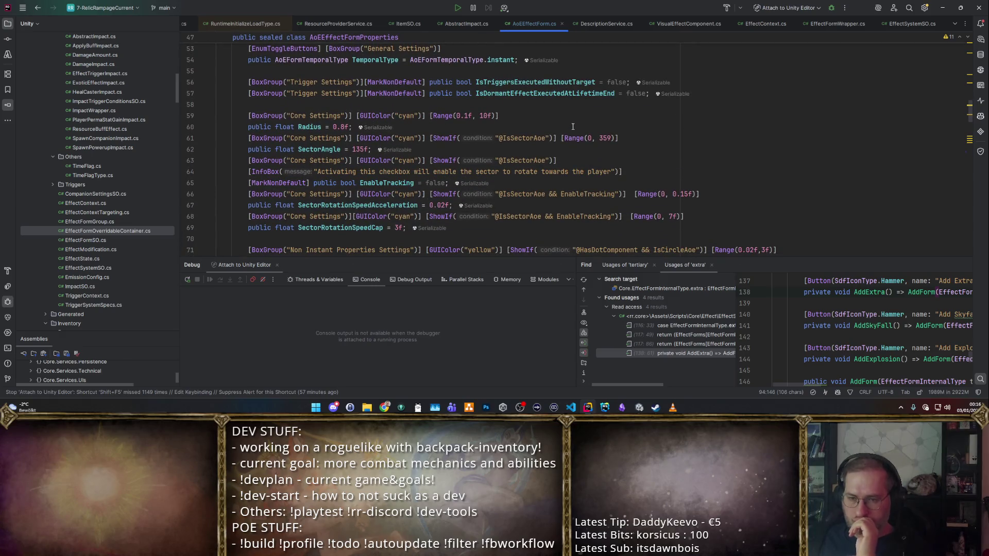
scroll(573, 127, up, 2)
click(605, 112)
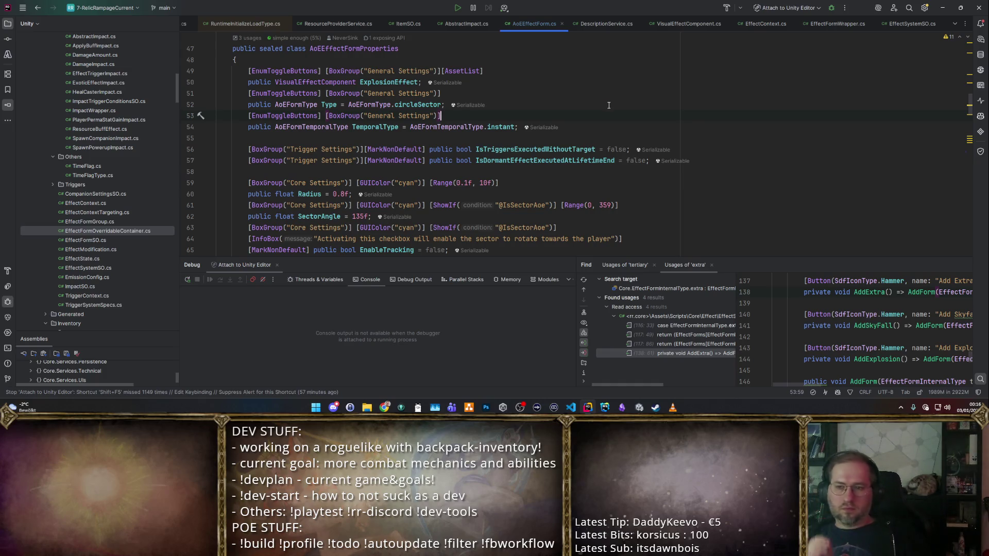
- Paste the AutoPopulate and Effect Drivers folder path arguments into the AssetList on line 49
scroll(608, 105, up, 15)
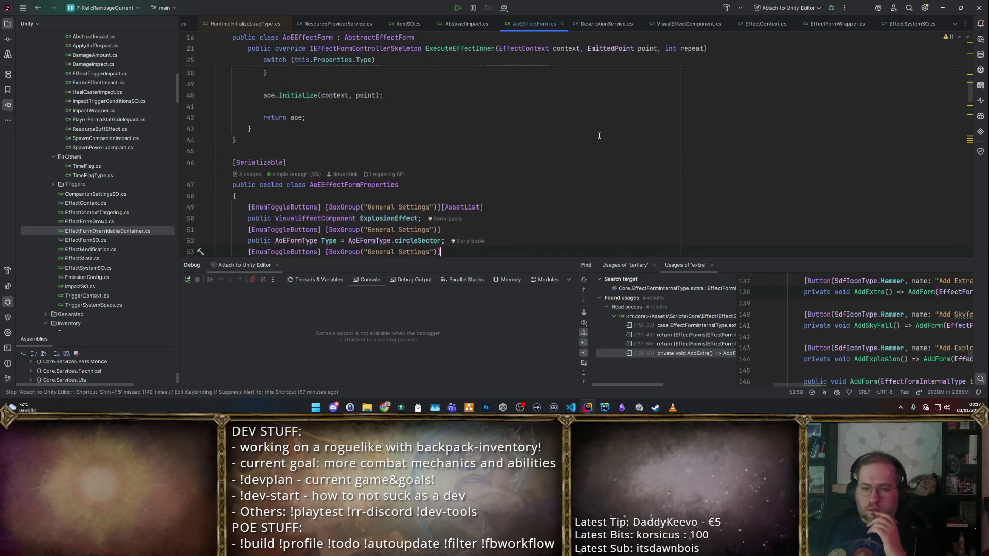
scroll(599, 136, down, 15)
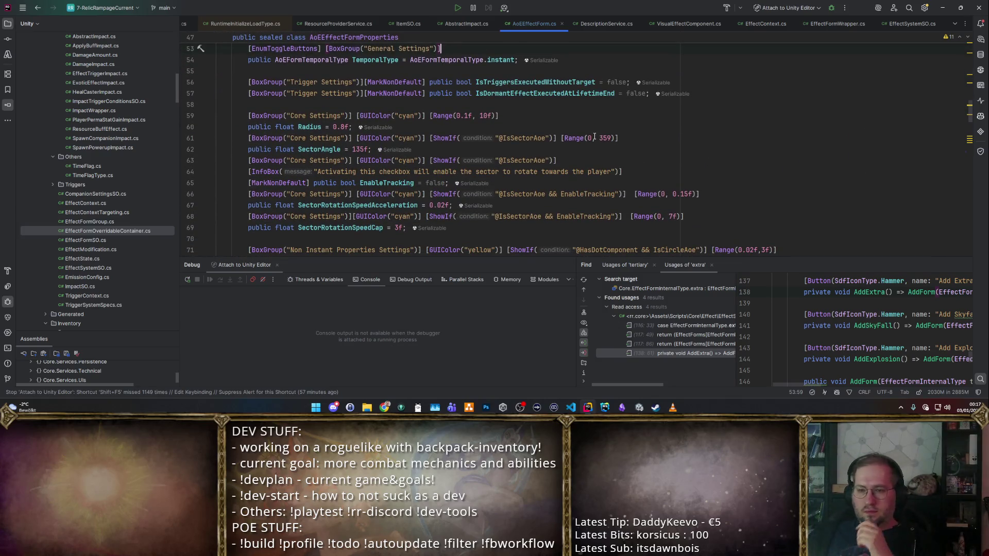
scroll(594, 137, up, 3)
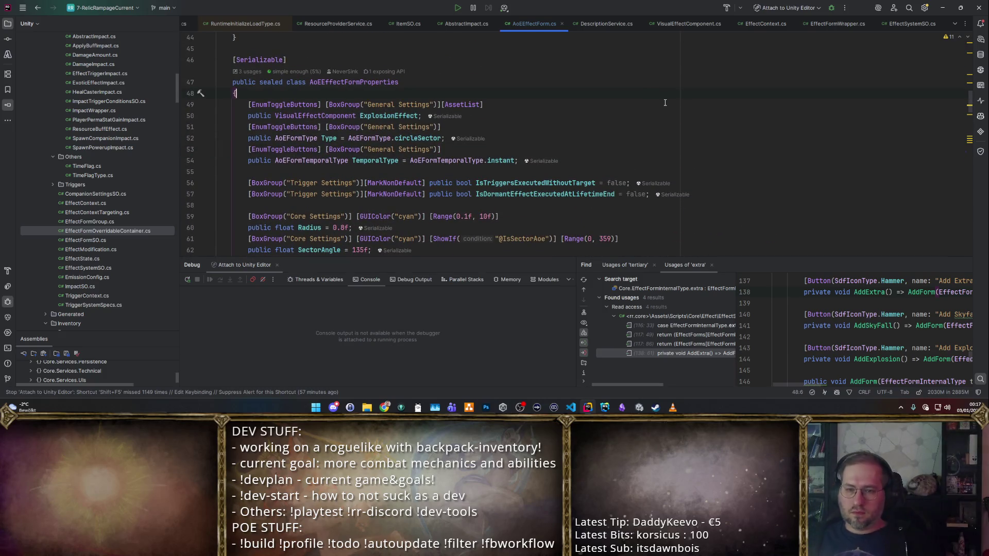
key(ctrl+f)
text(V)
key(Escape)
key(Up)
key(End)
key(ctrl+v)
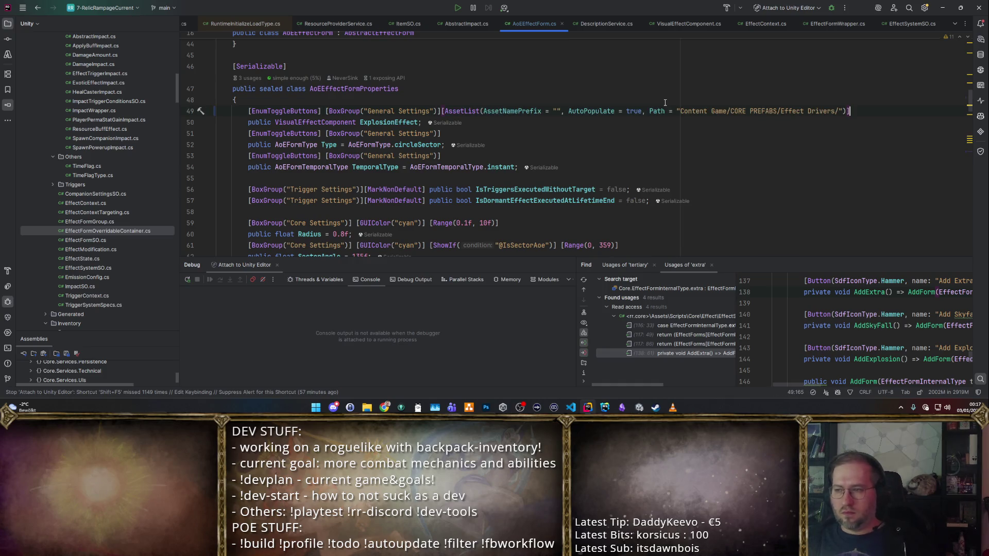
- Check the Explosion Effect picker choices in Unity, then return to Rider
key(alt+Tab)
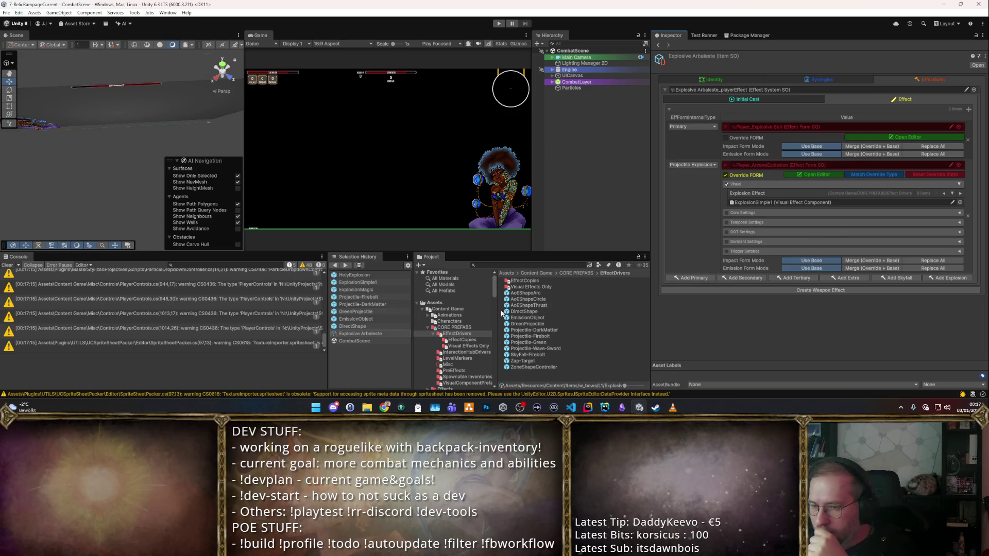
click(958, 202)
key(Escape)
key(alt+Tab)
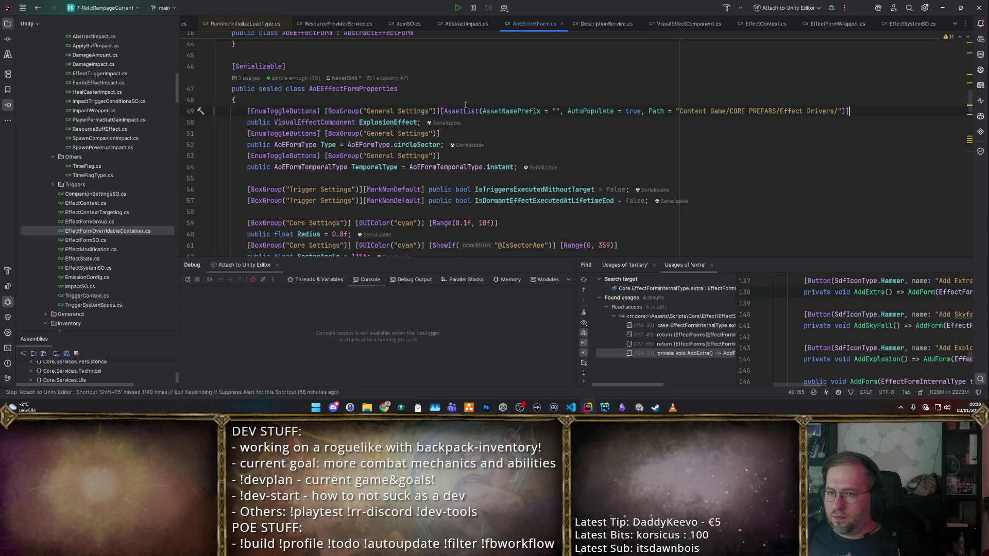
- Delete the empty AssetNamePrefix = "" argument from the AssetList attributes on lines 49 and 94
drag(483, 113, 567, 112)
key(BackSpace)
click(555, 93)
scroll(592, 108, down, 20)
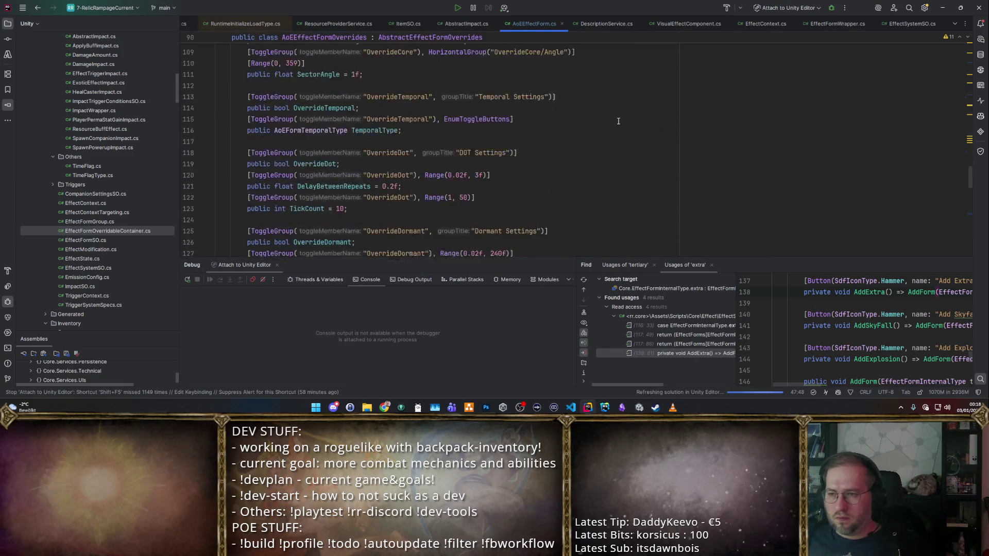
scroll(622, 120, down, 5)
scroll(615, 129, up, 20)
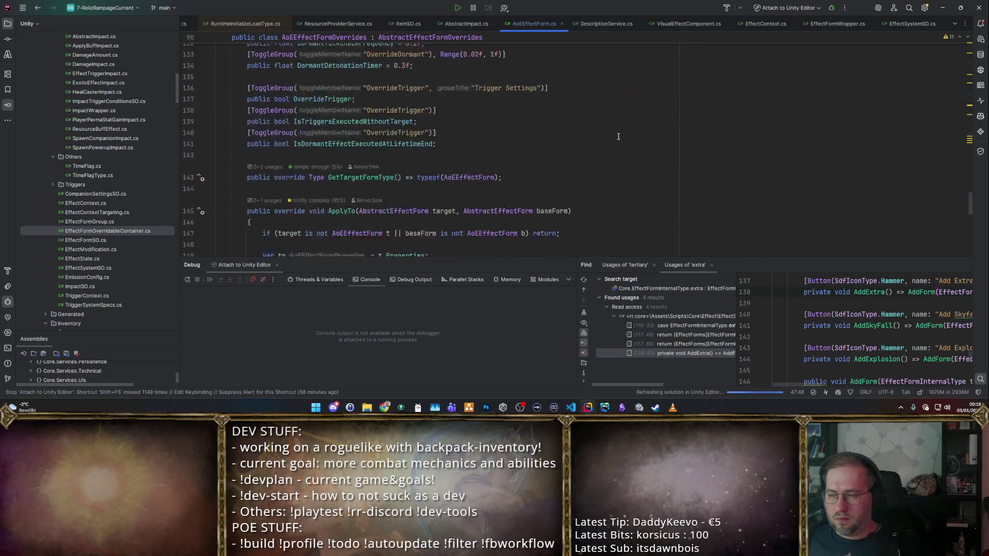
scroll(612, 138, up, 2)
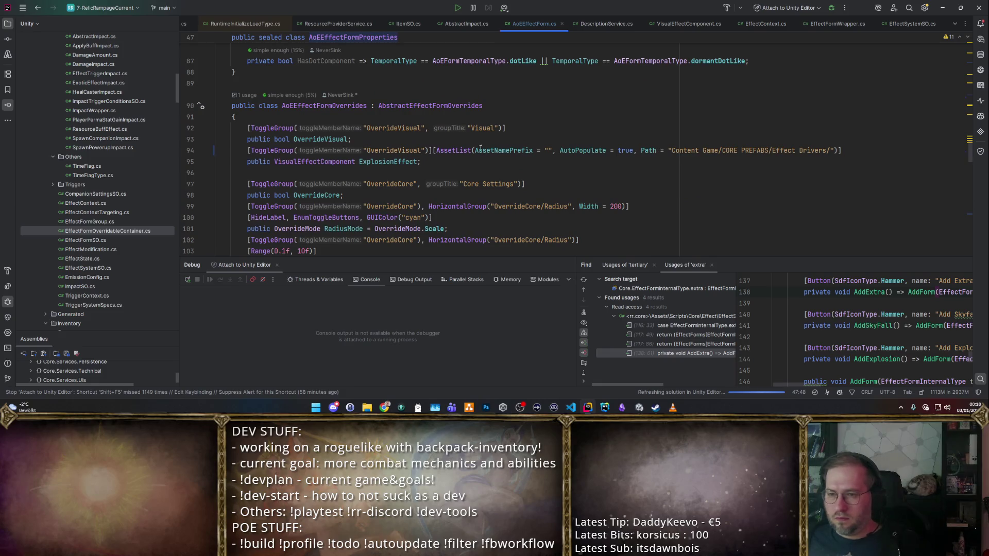
drag(474, 151, 560, 150)
key(BackSpace)
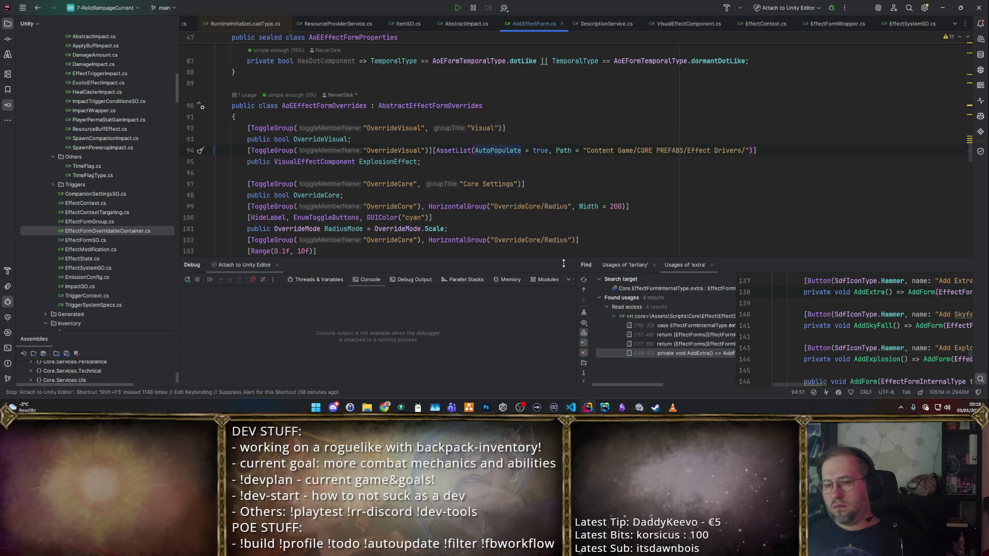
- Try GameObject as the line 95 field type, then revert it to VisualEffectComponent
double_click(325, 162)
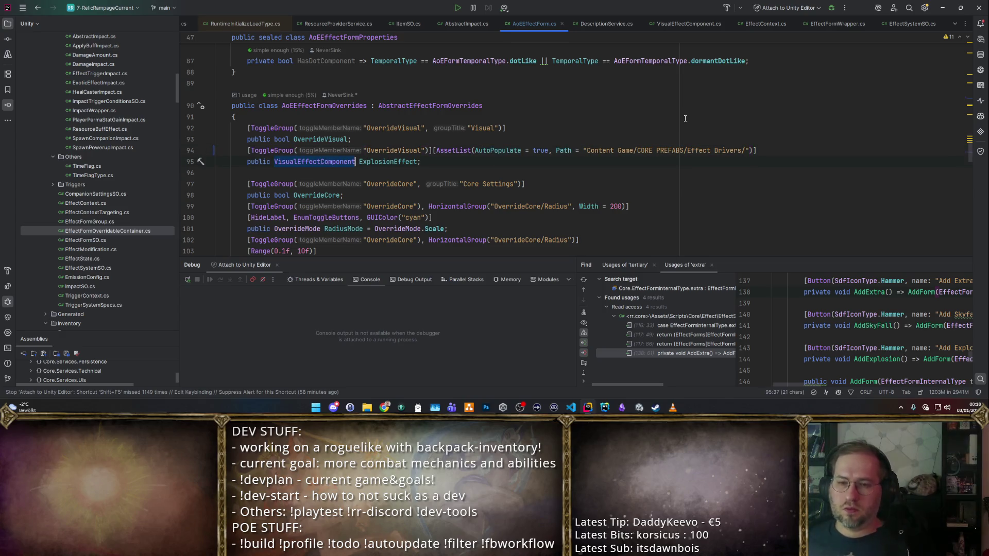
text(GameO)
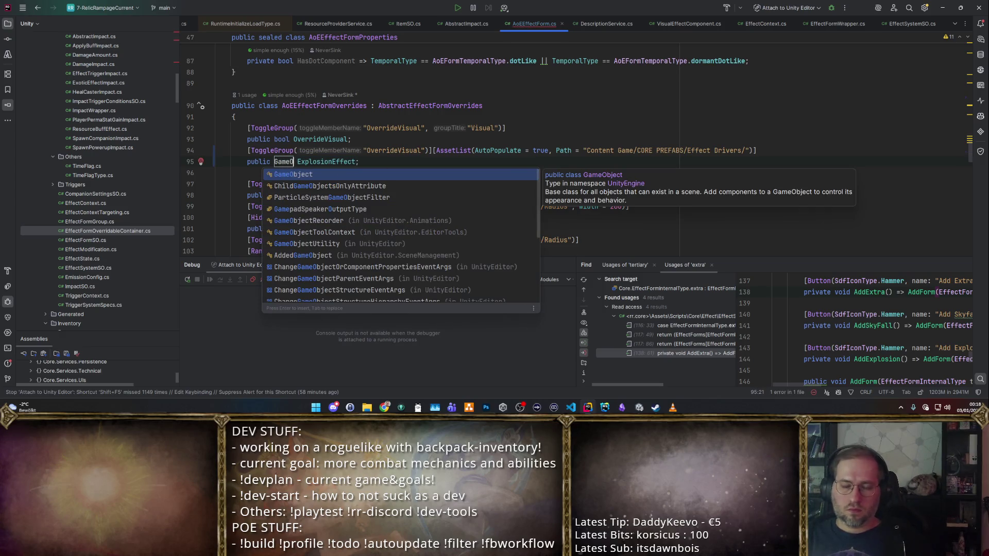
key(Return)
key(ctrl+shift+Left)
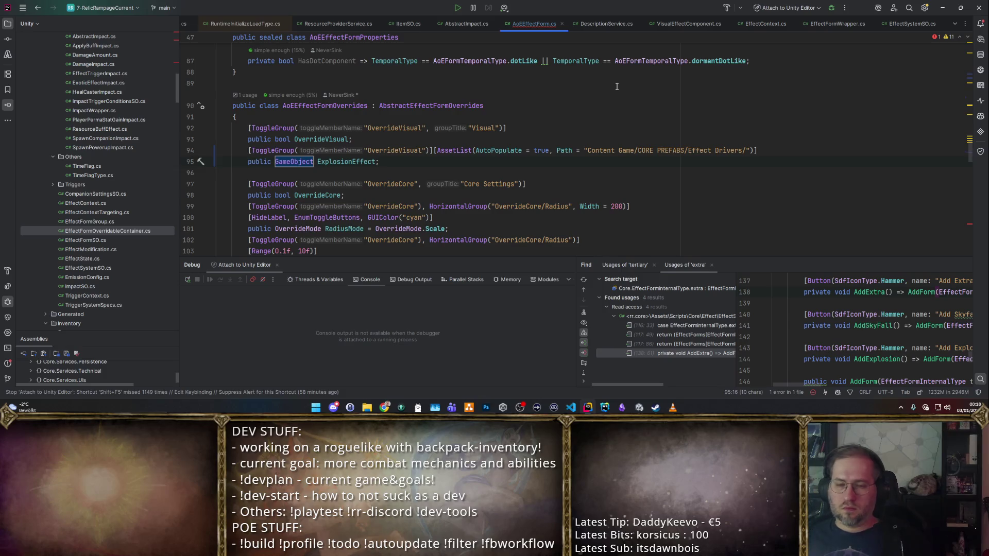
key(ctrl+z)
key(ctrl+z)
- Browse the AssetList parameter suggestions on line 94, discard the extra argument, and switch to Unity
key(Up)
key(End)
key(Left)
key(Left)
text(,)
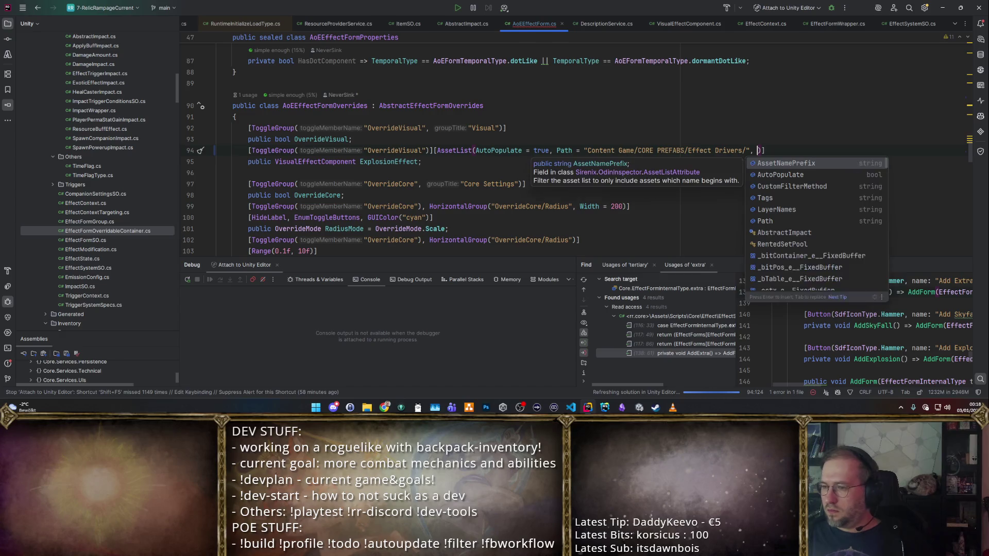
key(ctrl+space)
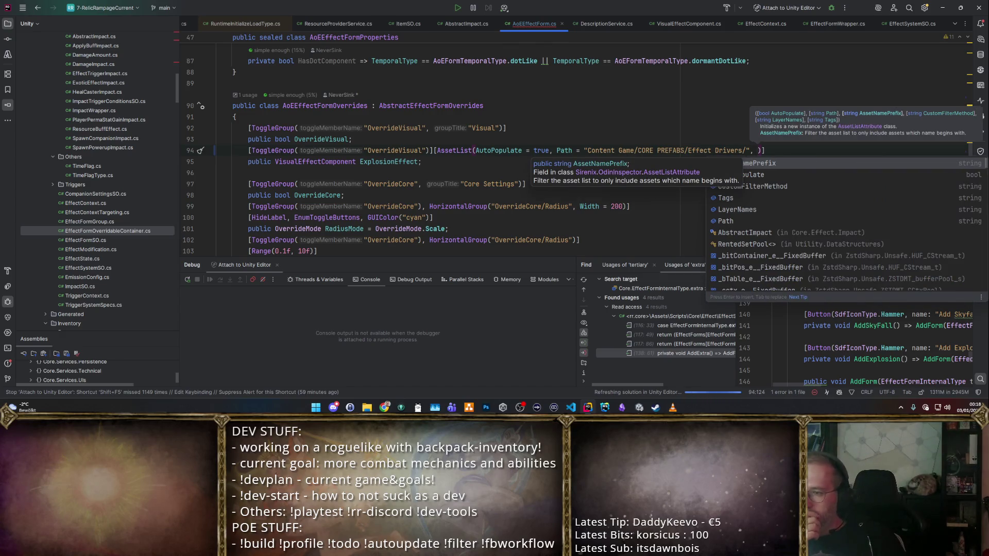
key(BackSpace)
key(BackSpace)
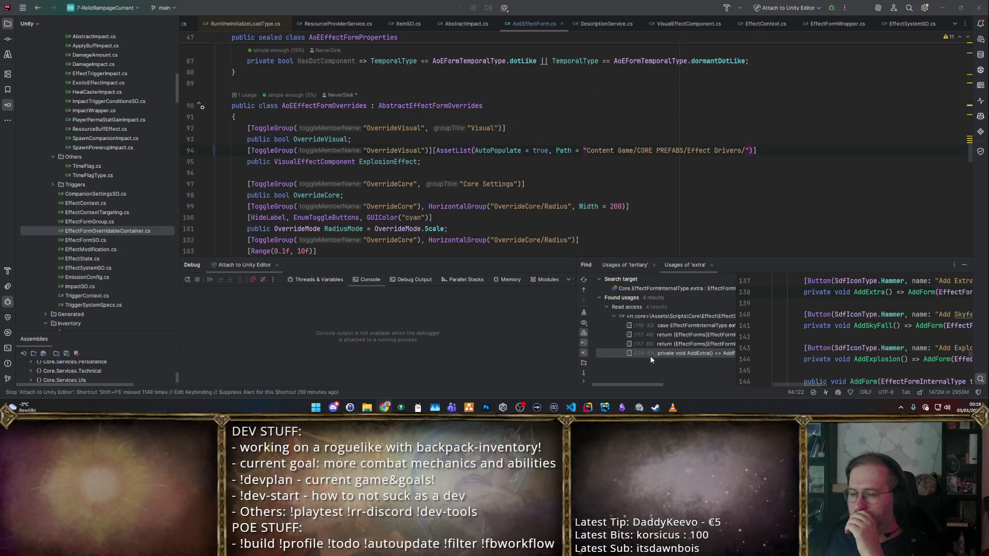
click(737, 155)
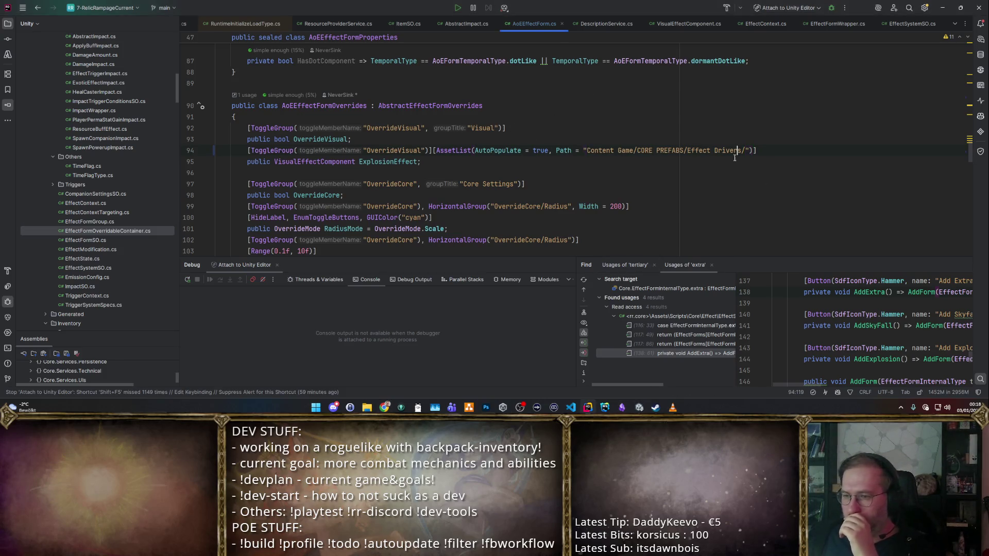
click(639, 408)
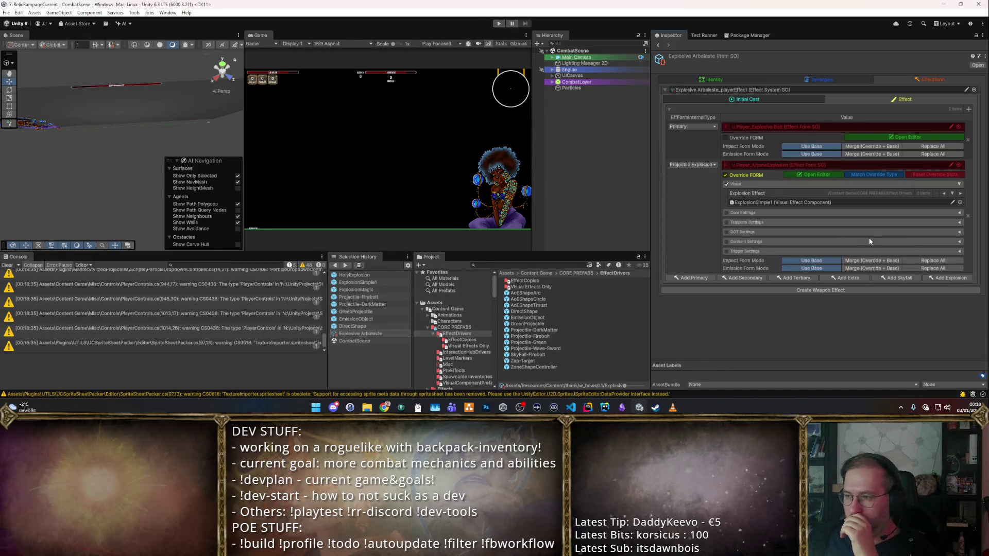
- Review the Explosion Effect choices, keeping ExplosionSimple1, then start play mode
click(960, 202)
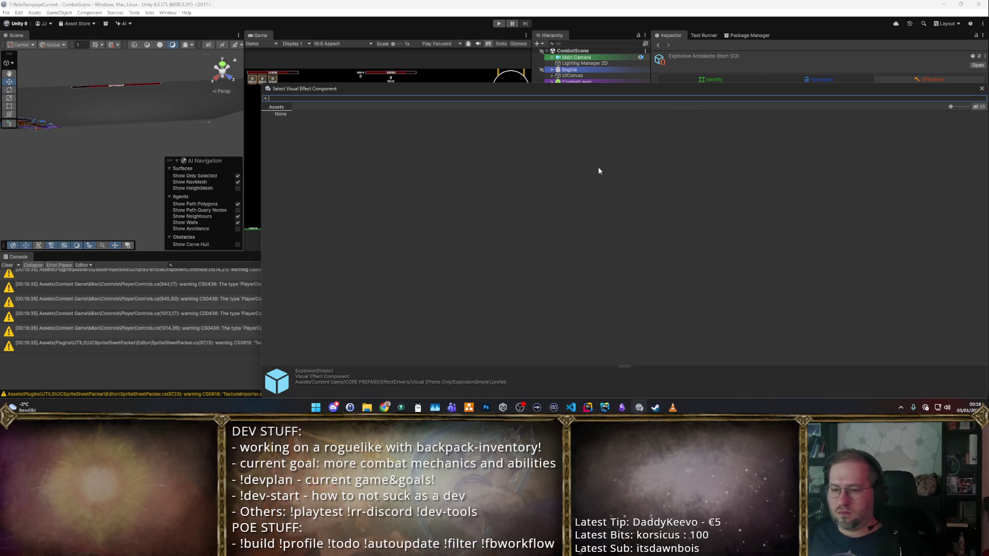
key(Escape)
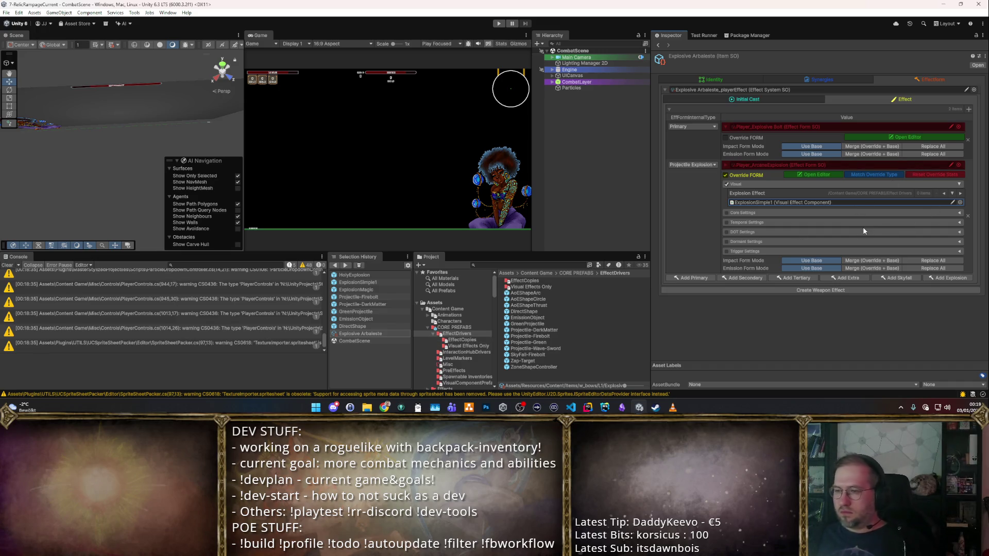
click(498, 23)
click(498, 23)
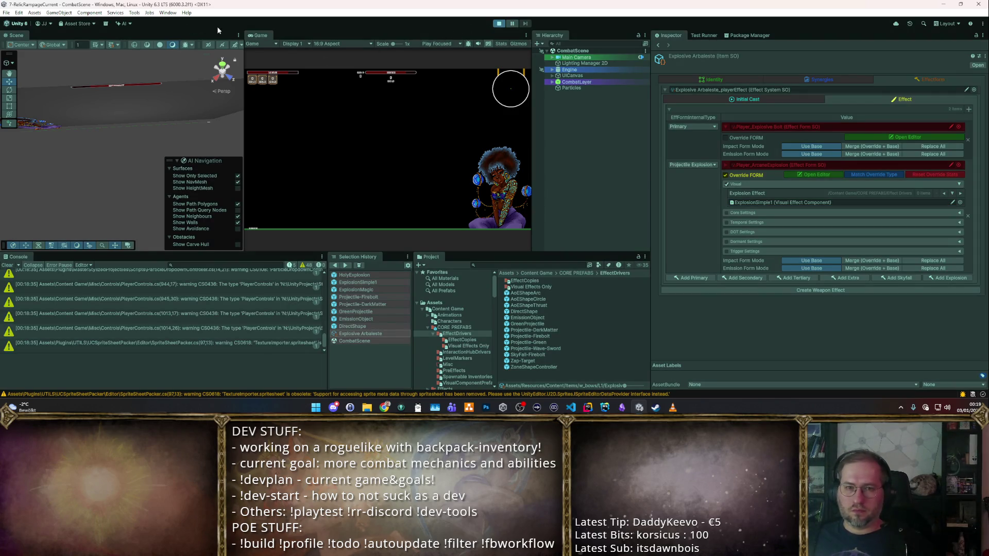
- Maximize the game view and fire at the dummy cluster while moving along the bridge
double_click(257, 35)
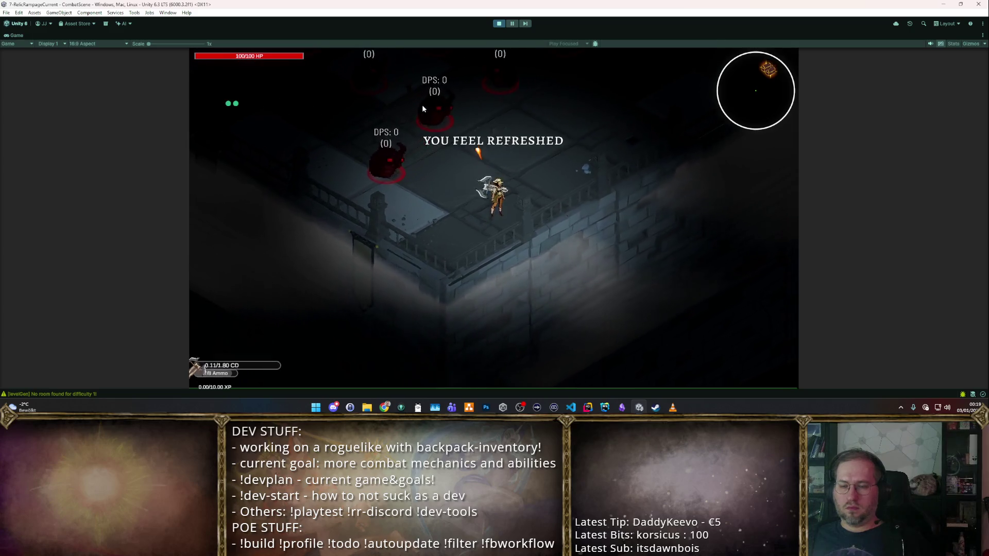
key(d)
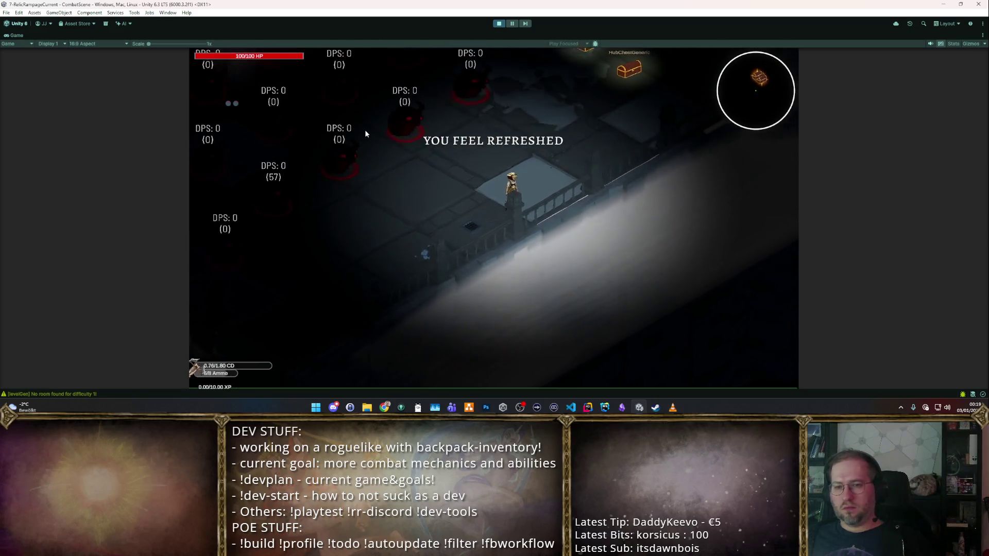
click(308, 175)
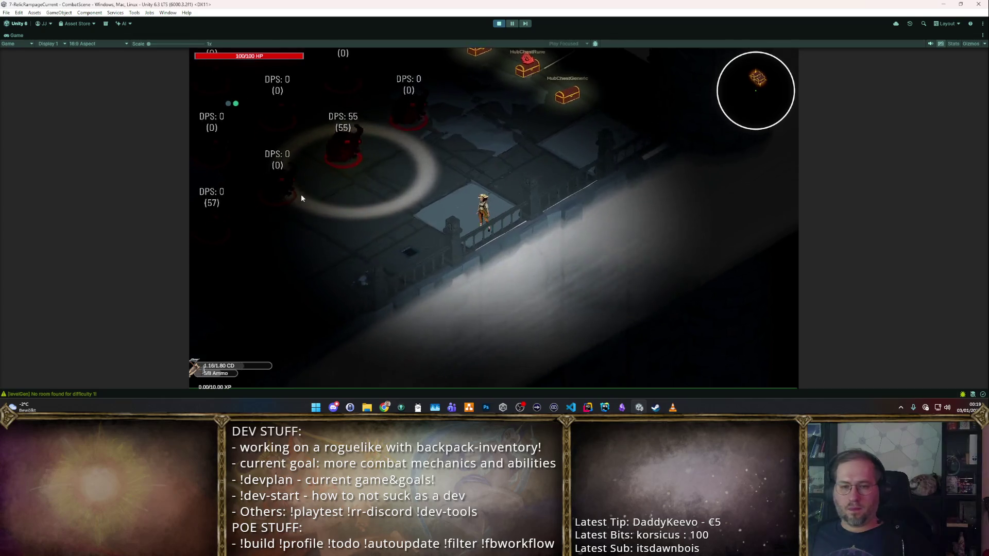
key(w)
click(302, 194)
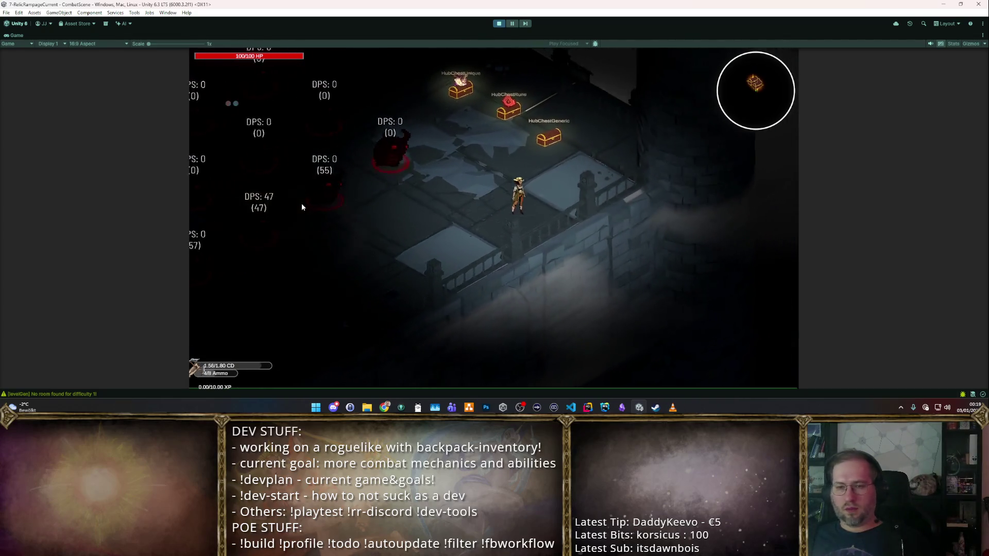
key(a)
click(295, 207)
click(303, 193)
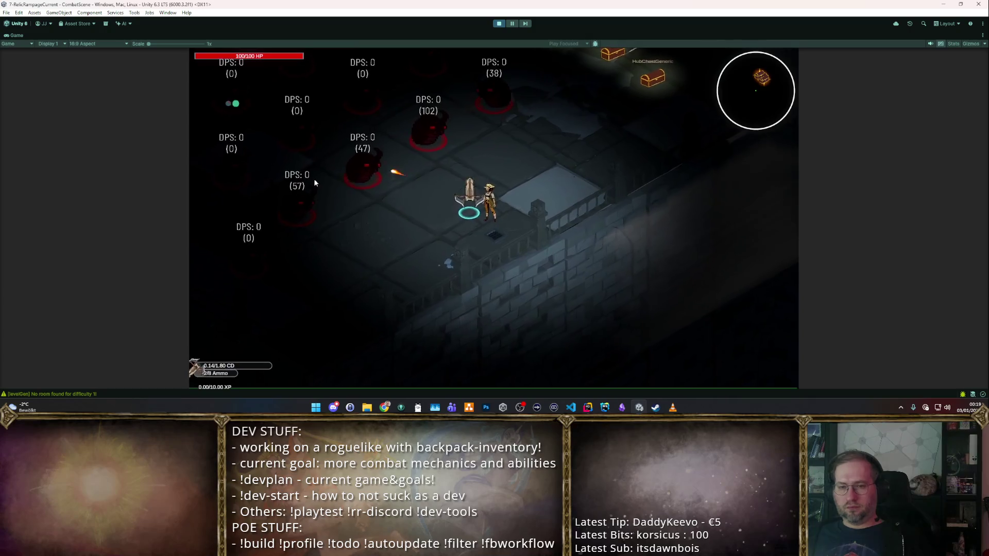
- Keep blasting the dummy group after reloading, then stop play mode
click(512, 98)
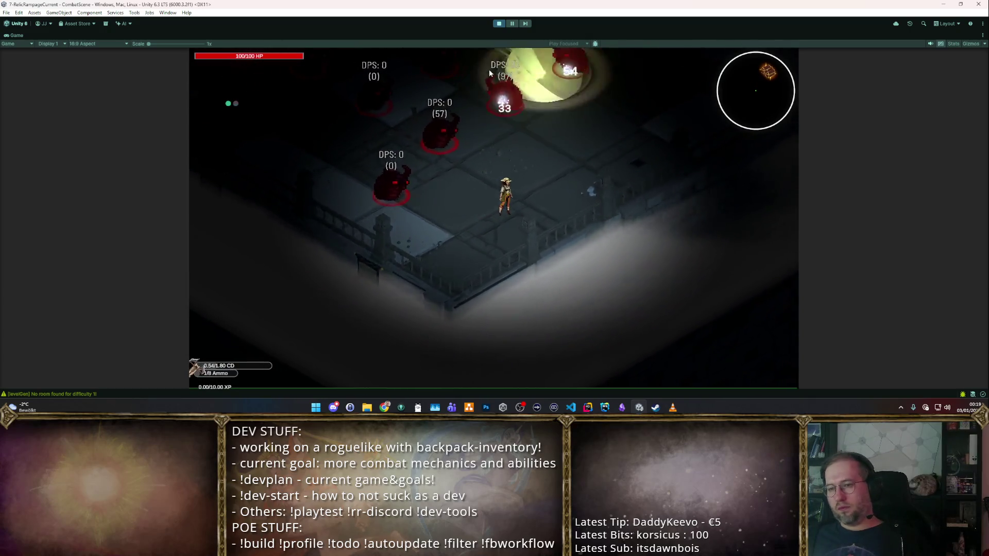
key(w)
click(309, 163)
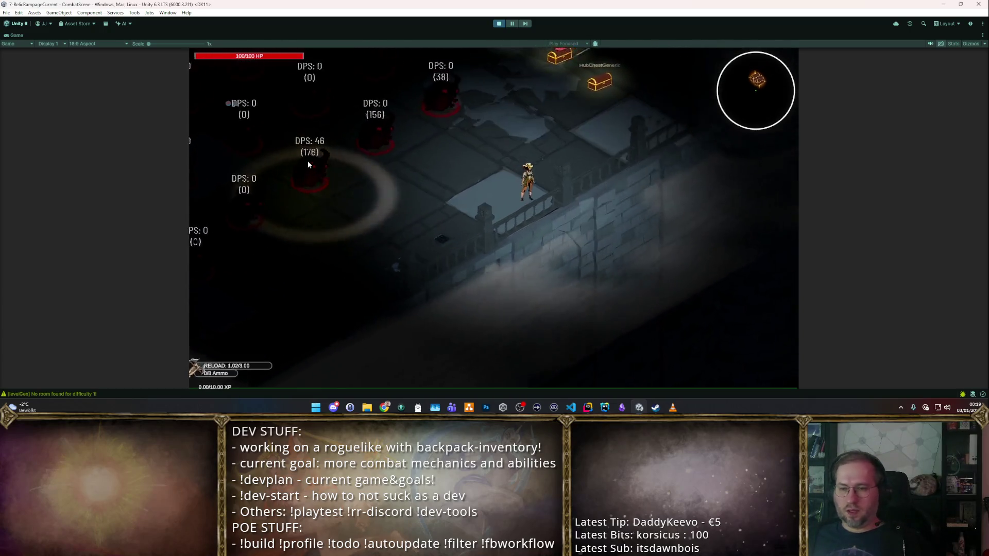
click(295, 197)
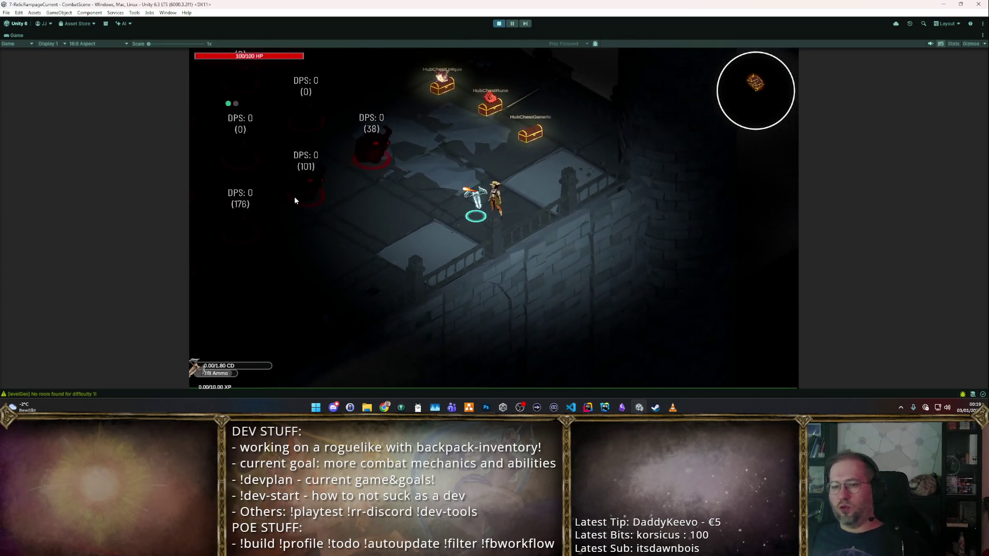
click(423, 123)
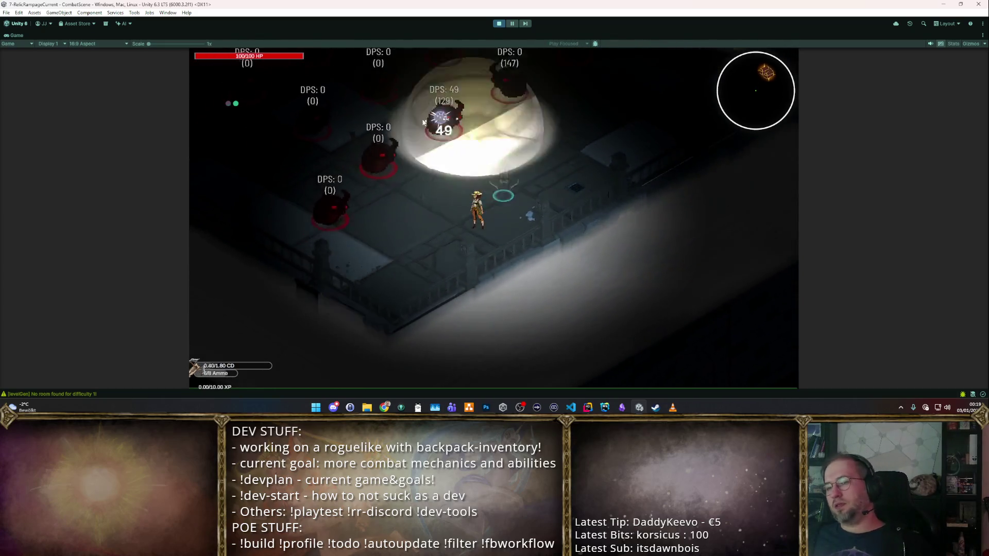
click(384, 135)
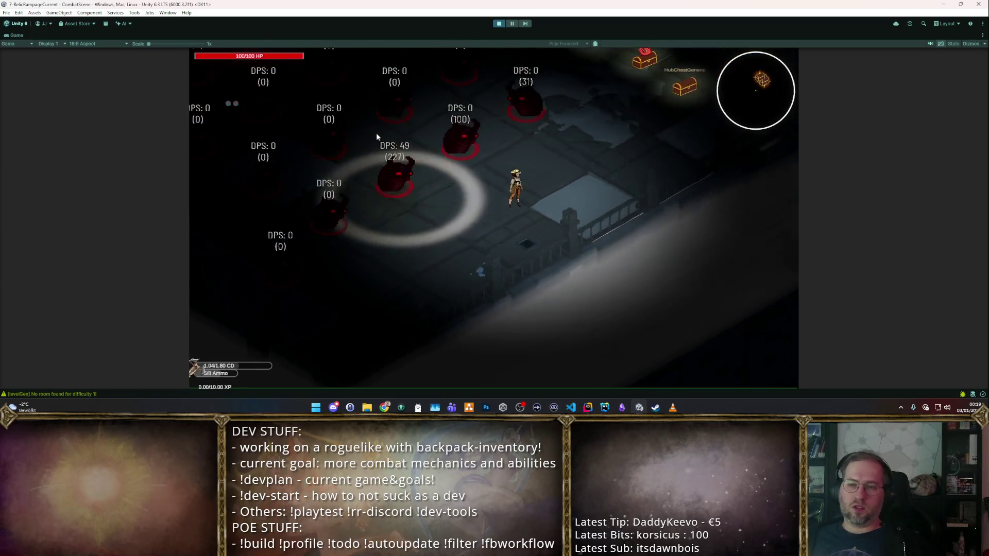
click(308, 143)
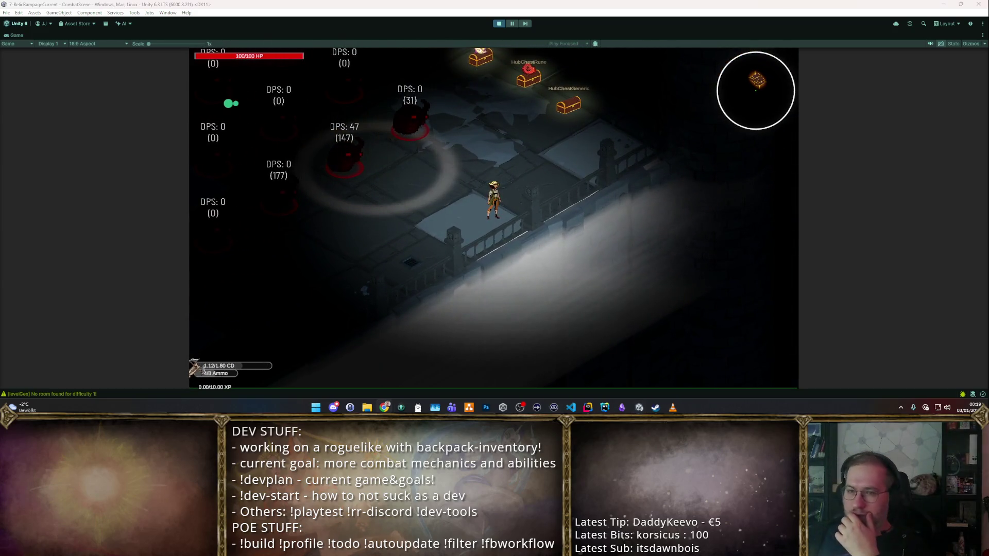
click(498, 23)
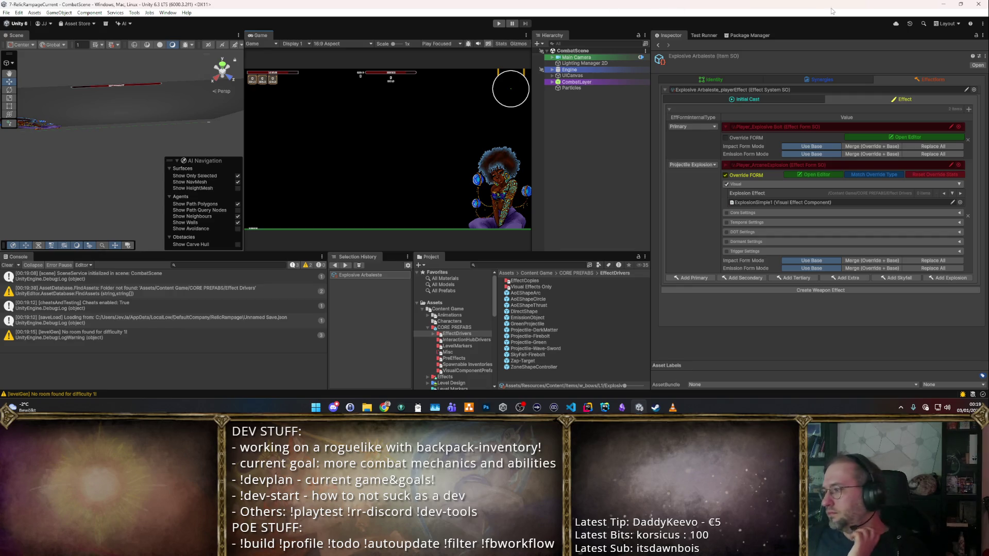
- Inspect the GreenProjectile and EmissionObject prefabs in the EffectDrivers folder
key(alt+Tab)
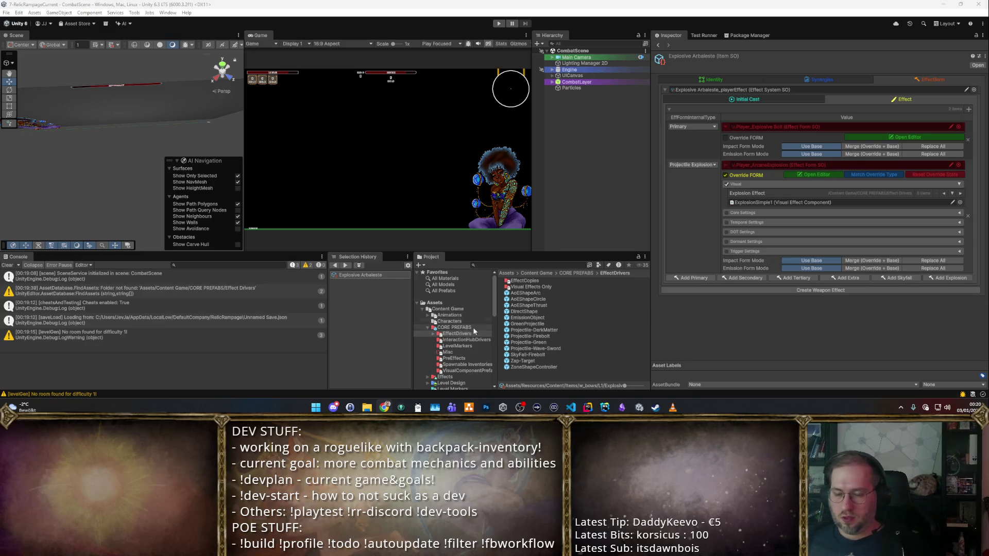
click(525, 323)
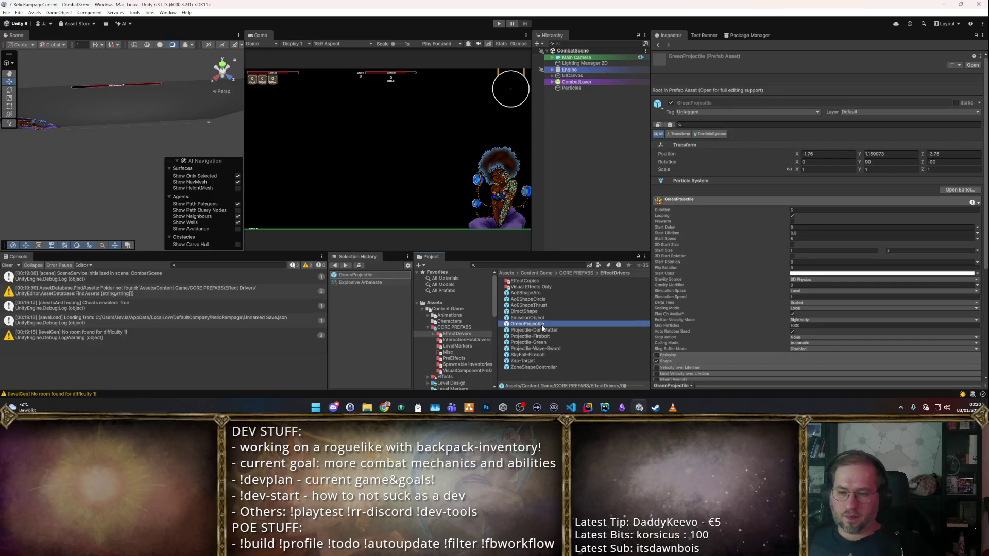
click(456, 333)
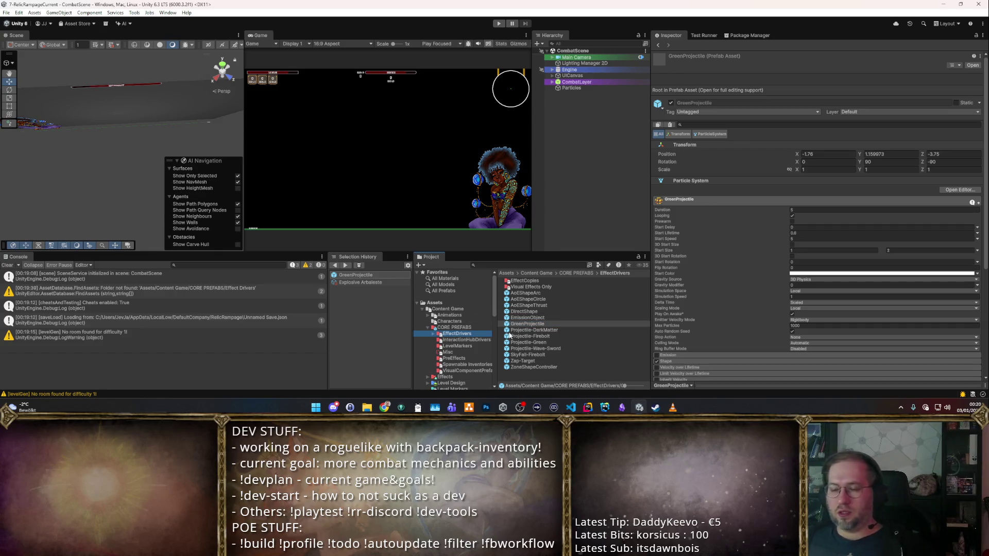
click(560, 317)
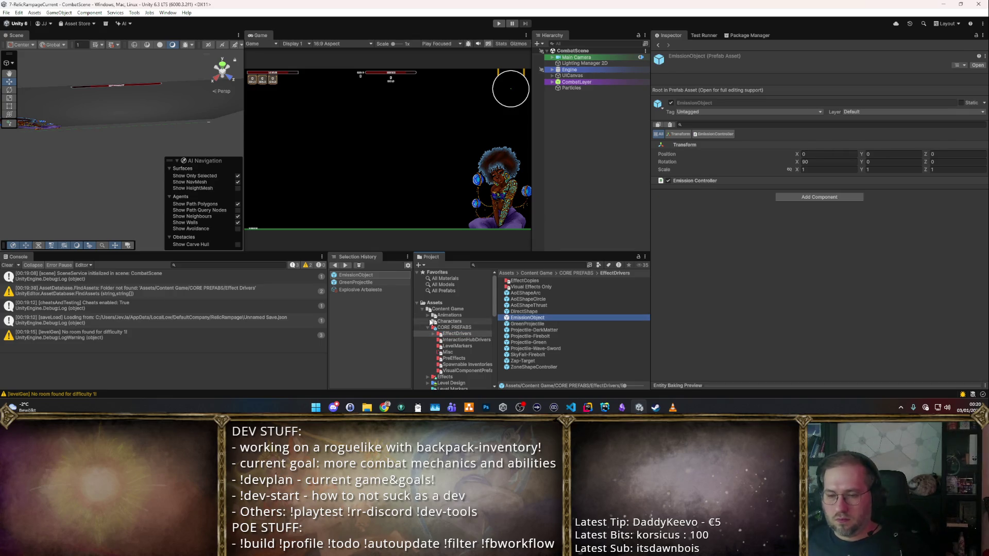
click(365, 324)
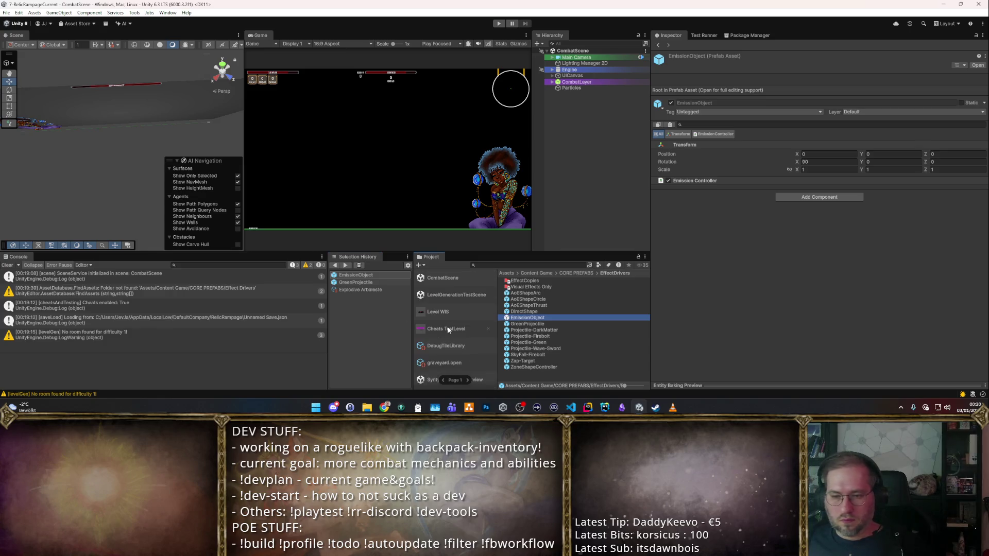
- Browse to Items/w_bows/L1 and select the Crossbow item
click(443, 305)
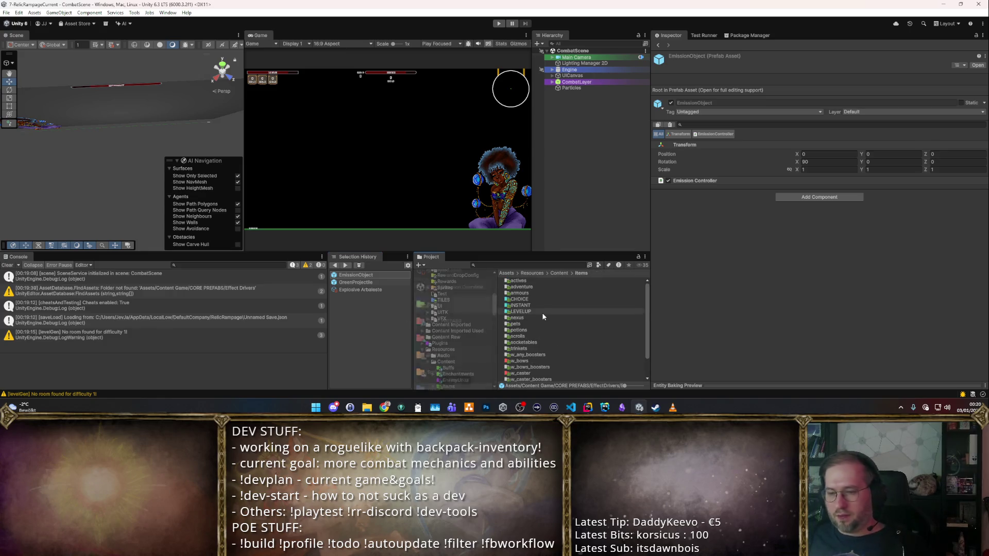
scroll(530, 317, down, 2)
click(526, 339)
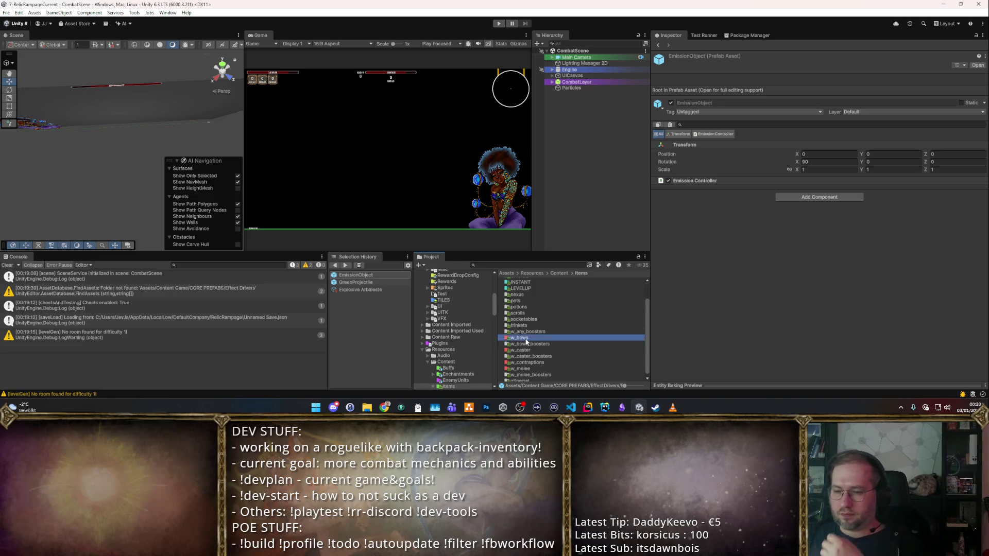
double_click(521, 338)
double_click(515, 281)
click(532, 287)
key(Down)
key(Up)
key(Up)
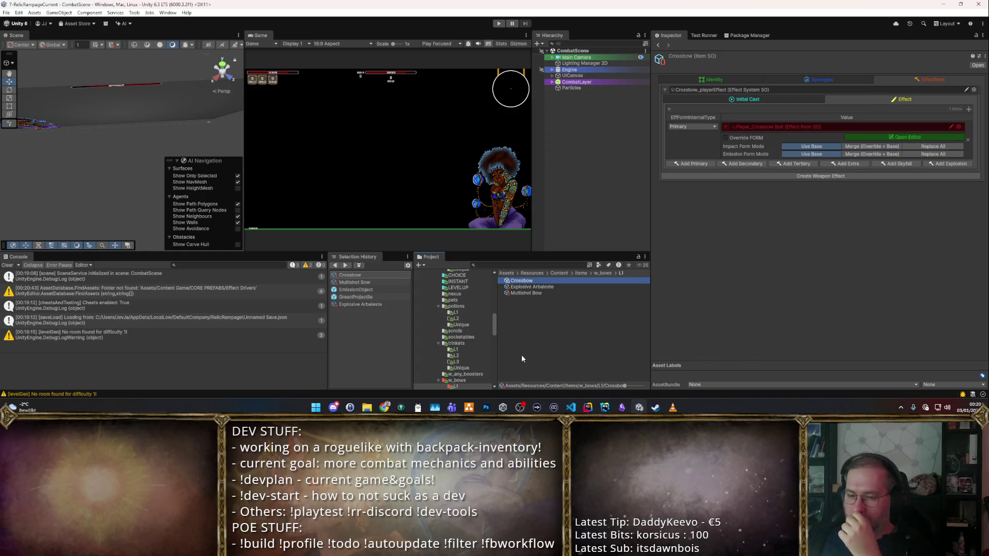
- Select Animate Spirit Weapon in w_caster/L1Spells and create a weapon effect for it
scroll(475, 348, down, 6)
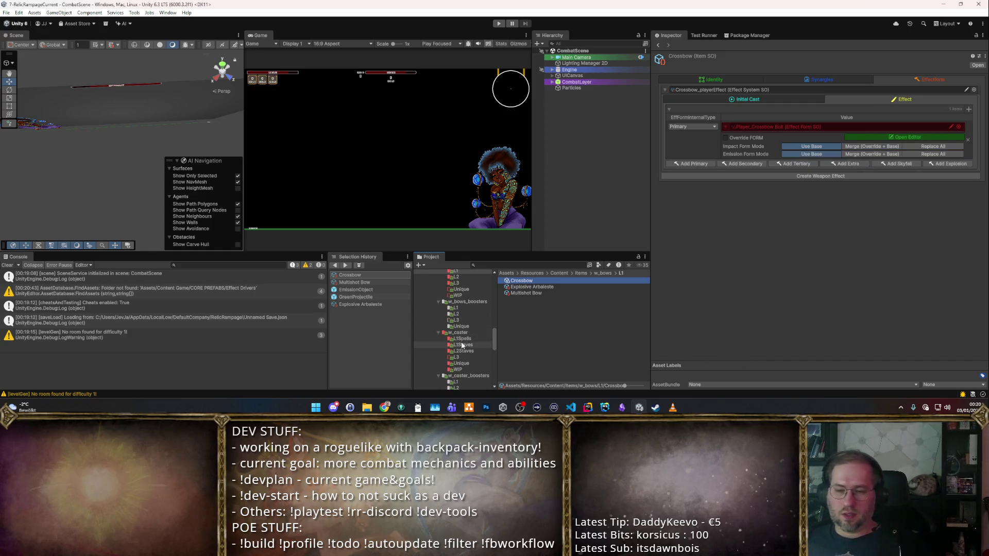
click(462, 338)
click(540, 281)
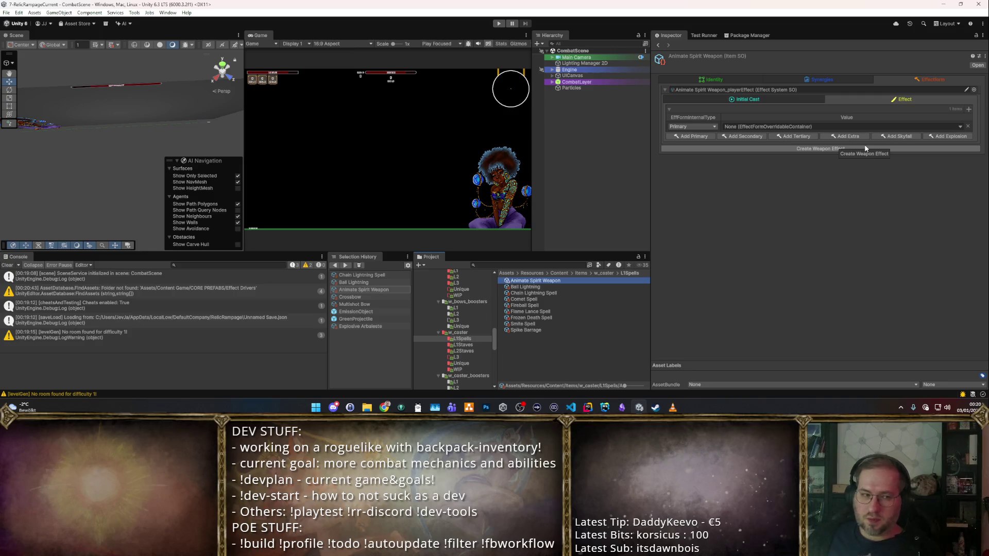
click(865, 149)
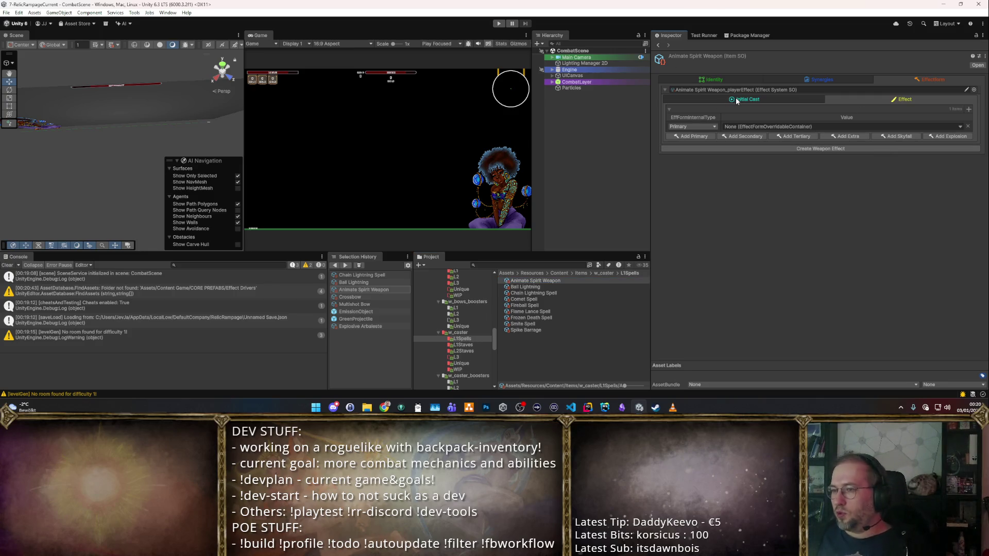
- Show the effect form table and open the primary form value's choices
scroll(854, 175, down, 2)
scroll(850, 153, up, 2)
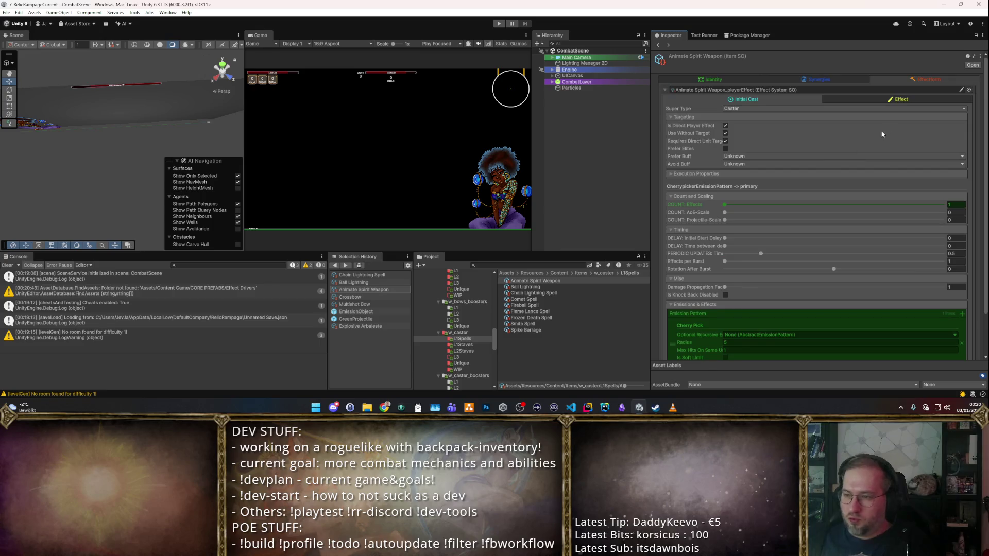
click(907, 100)
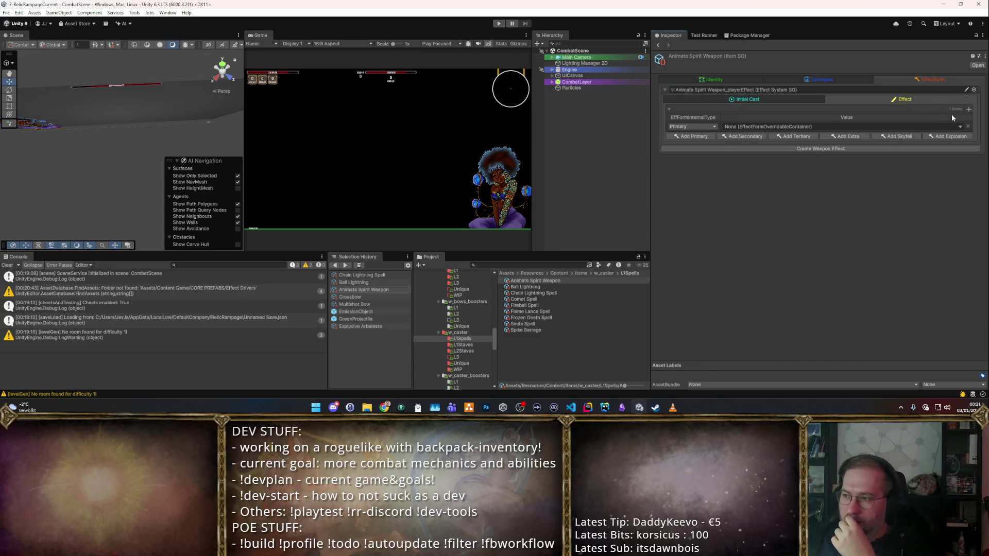
click(960, 127)
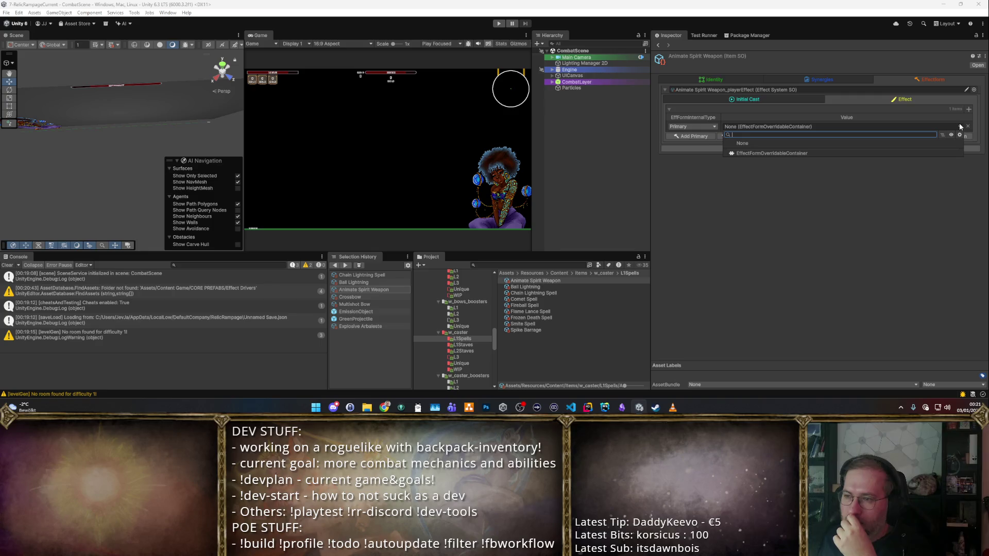
- Make the primary form a container with Player_VirtualEffect as its base, then enter play mode
click(956, 121)
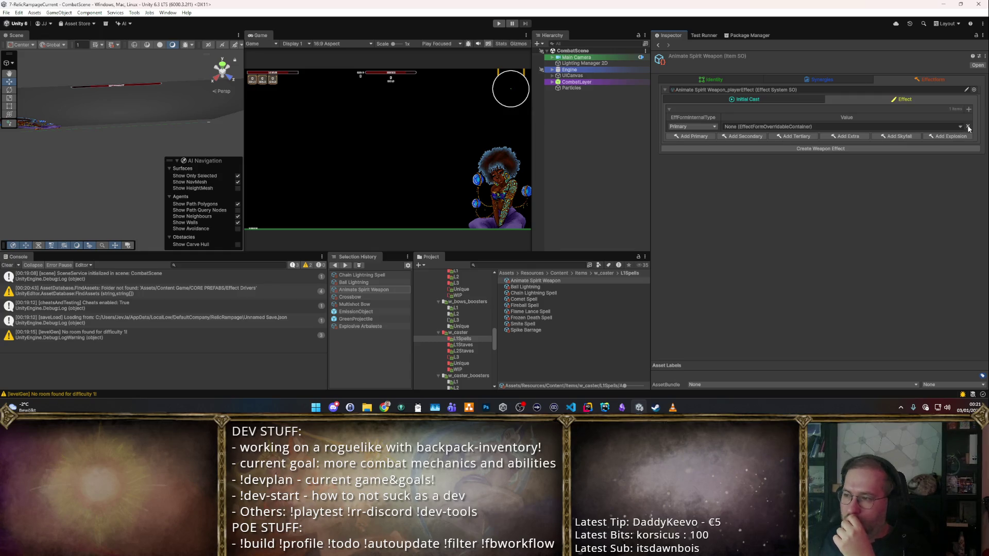
click(968, 127)
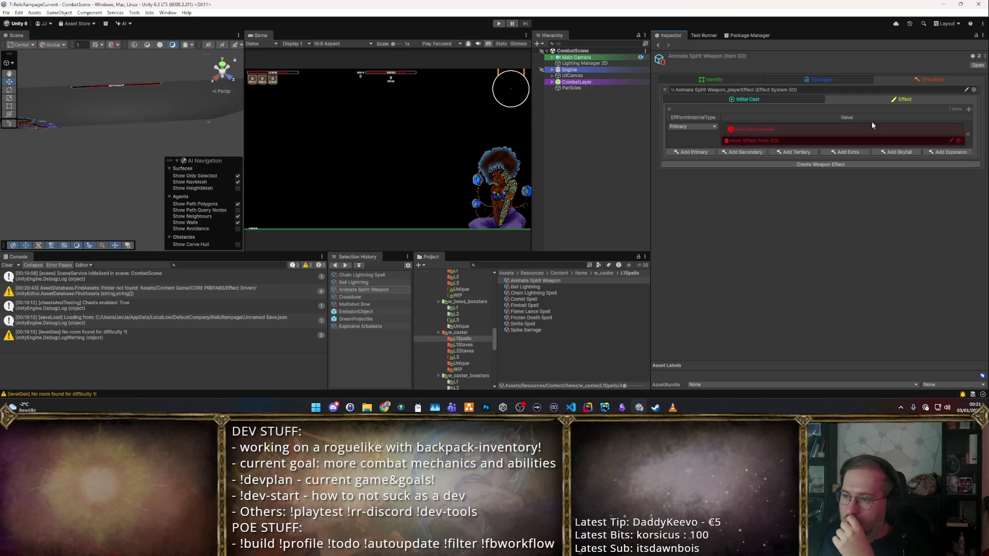
click(959, 141)
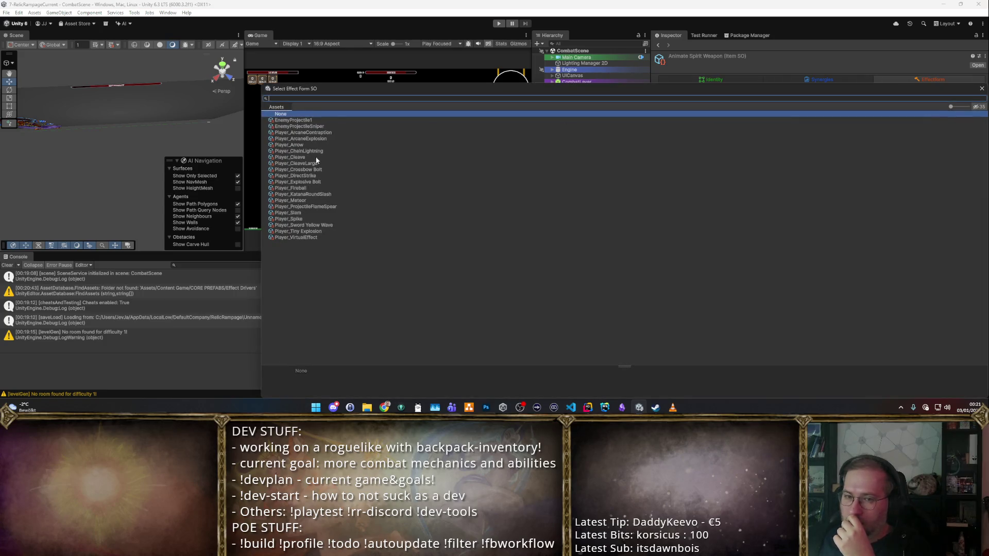
click(317, 238)
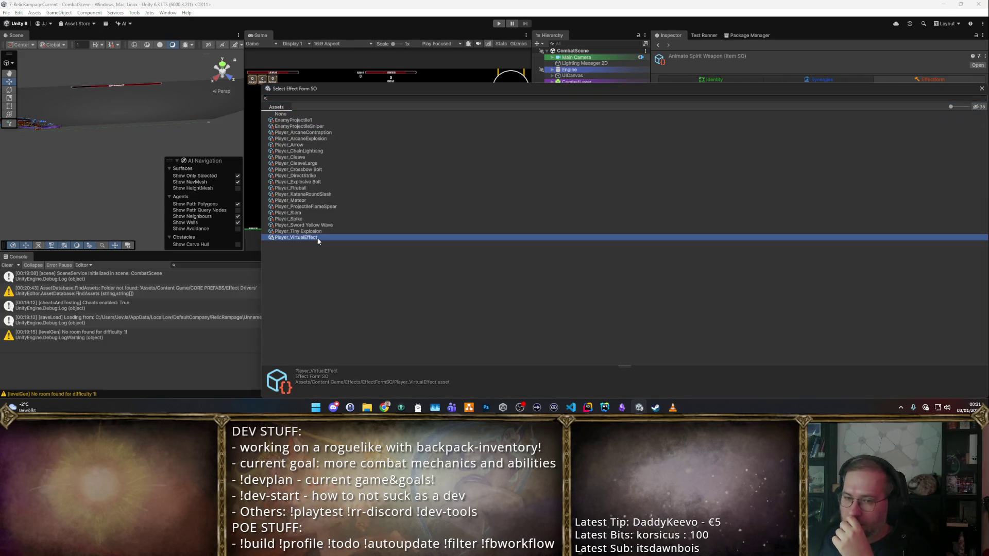
double_click(317, 238)
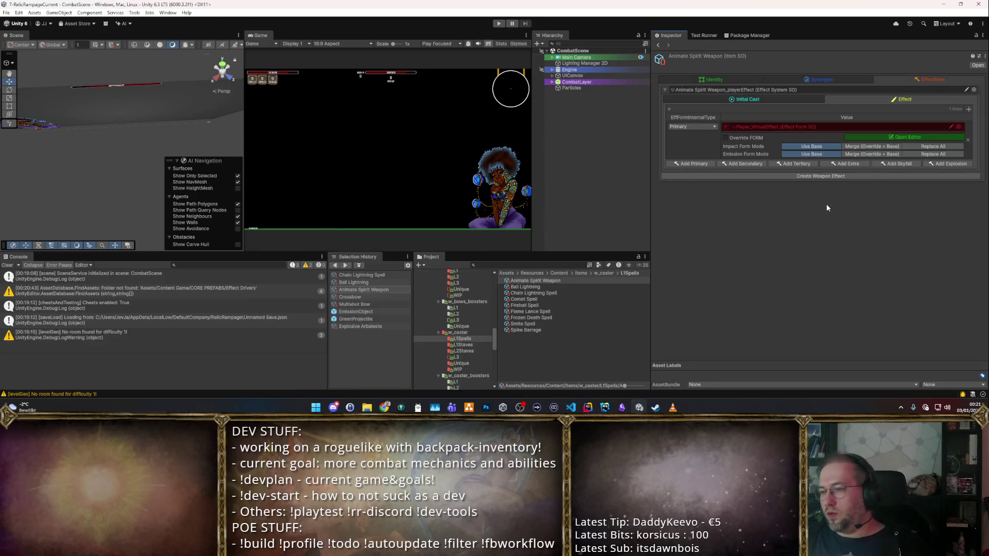
click(497, 24)
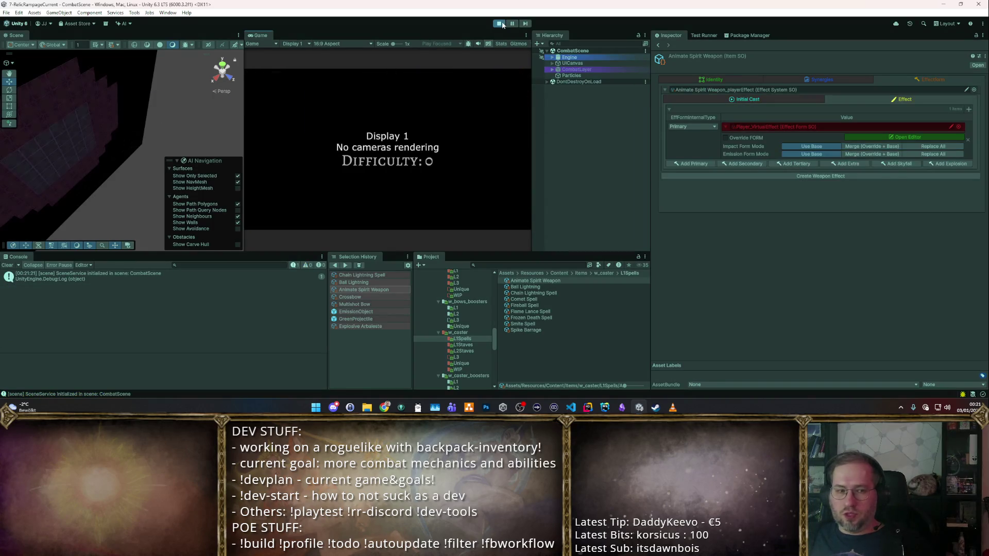
- Maximize the game view and move the Longsword from the Starter Weapon Pack into the inventory
right_click(253, 36)
click(266, 44)
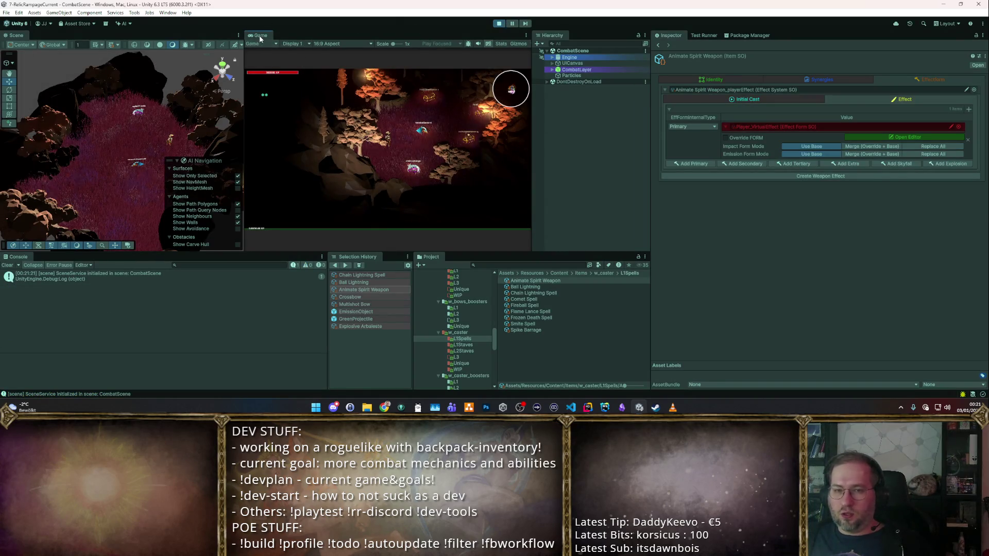
key(d)
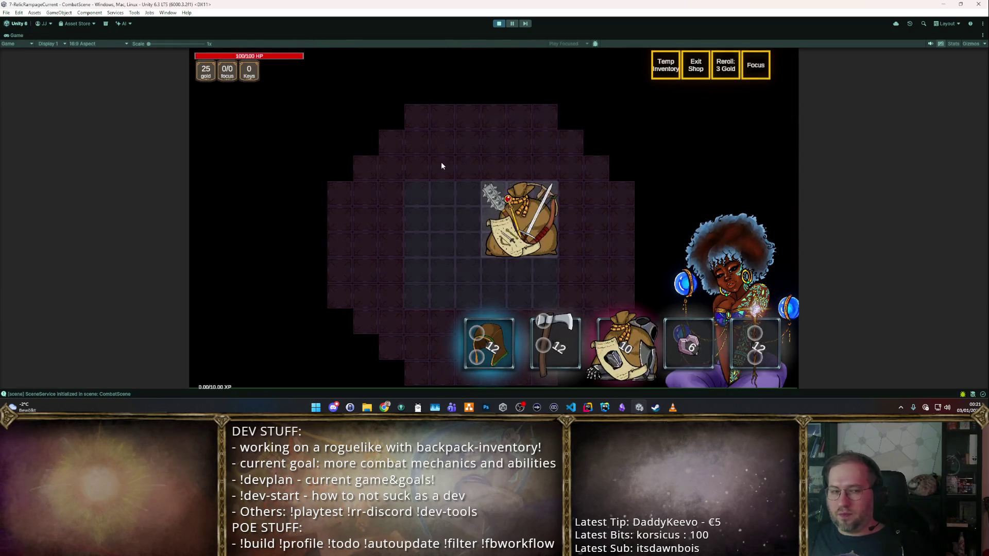
click(520, 221)
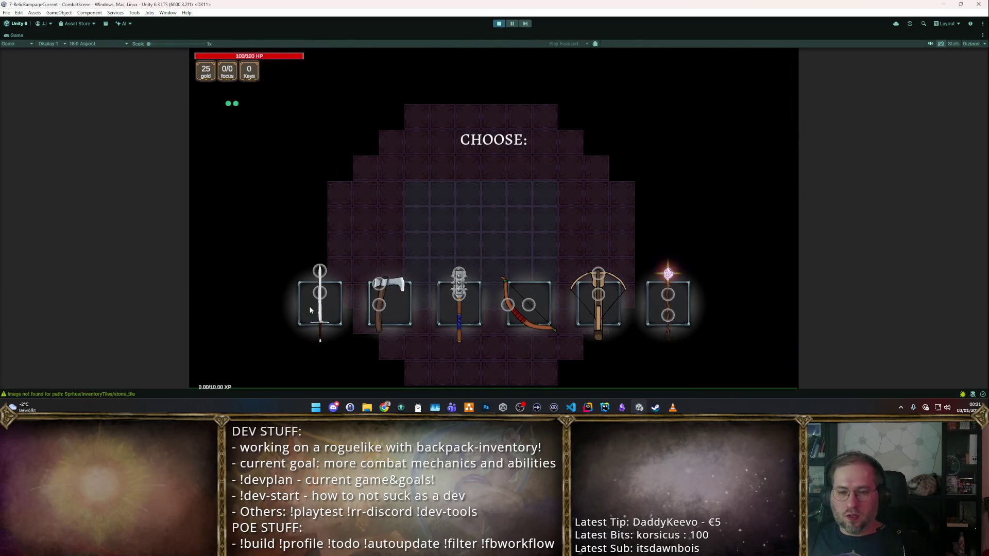
drag(314, 303, 430, 242)
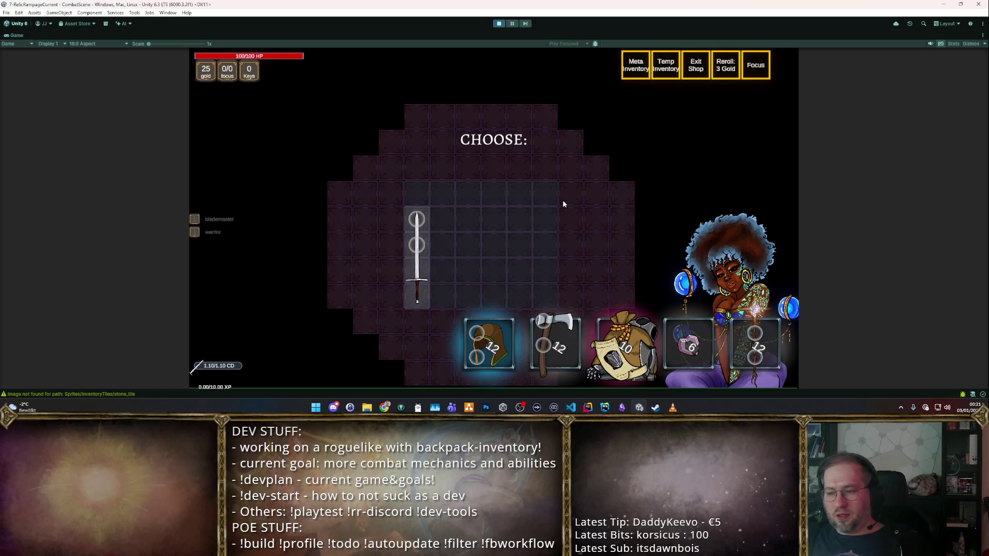
- Load cheat items with F1, drop Animate Spirit Weapon into the backpack grid, and close the inventory
key(F1)
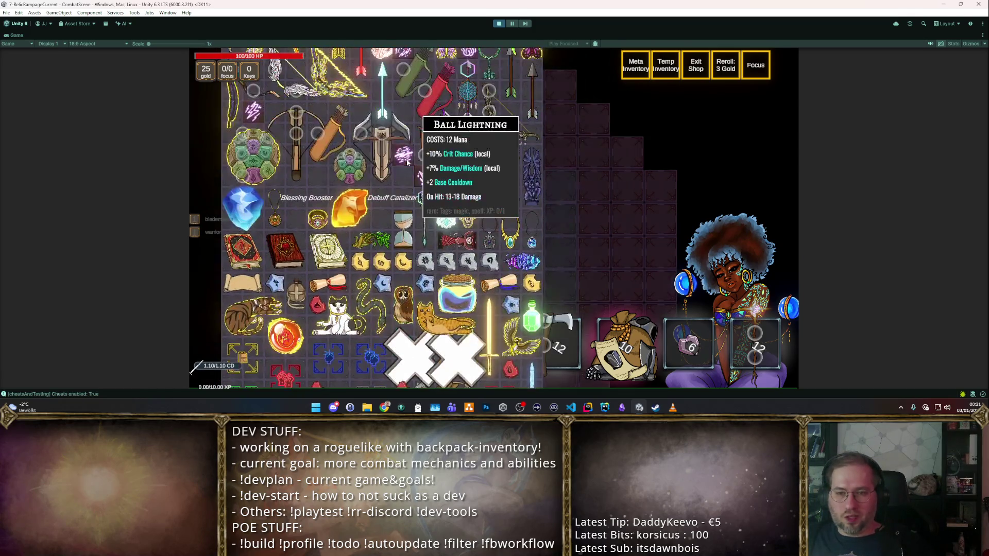
scroll(407, 163, up, 5)
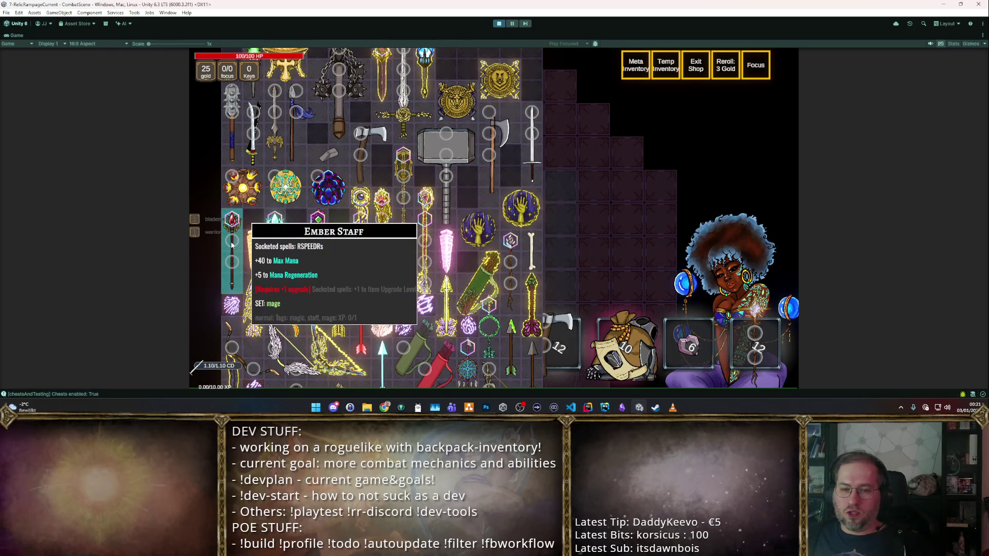
key(F1)
scroll(341, 257, up, 10)
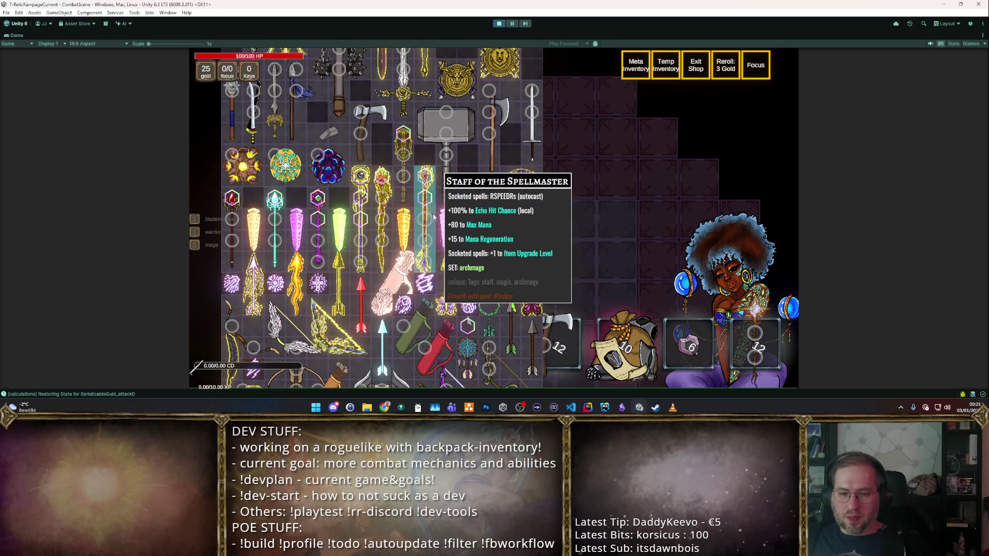
scroll(552, 138, down, 4)
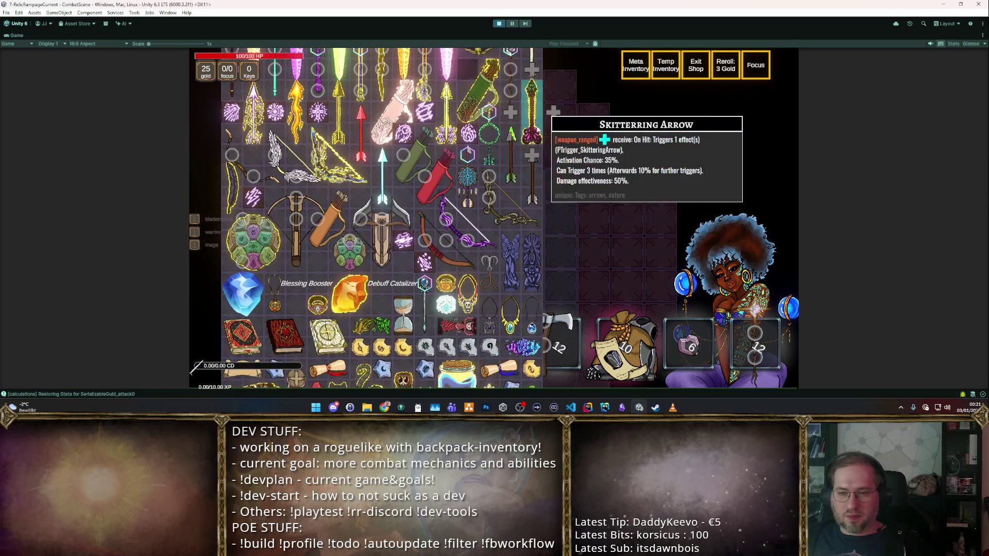
scroll(524, 135, up, 2)
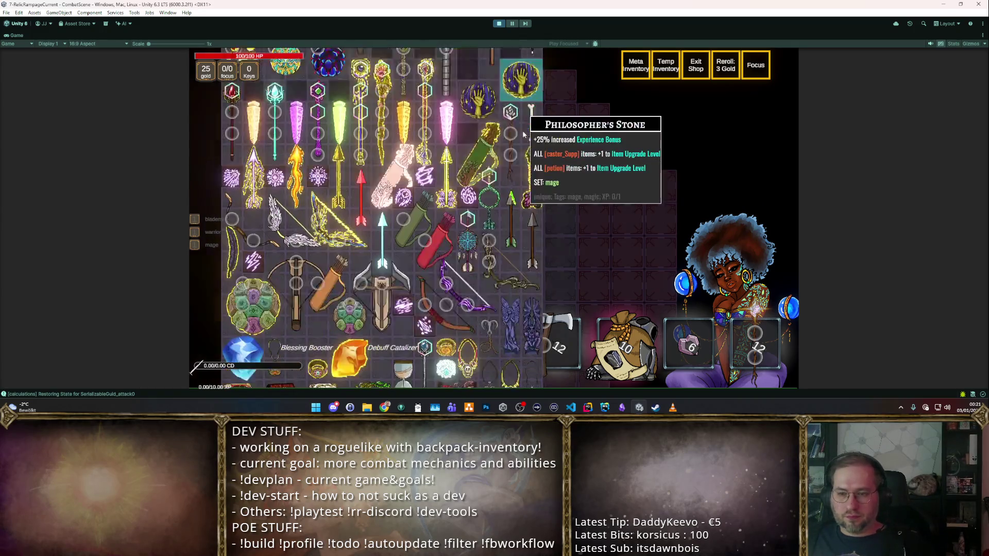
scroll(524, 135, down, 2)
mouse_move(443, 211)
mouse_down()
mouse_move(459, 247)
mouse_move(489, 258)
mouse_move(426, 221)
mouse_up()
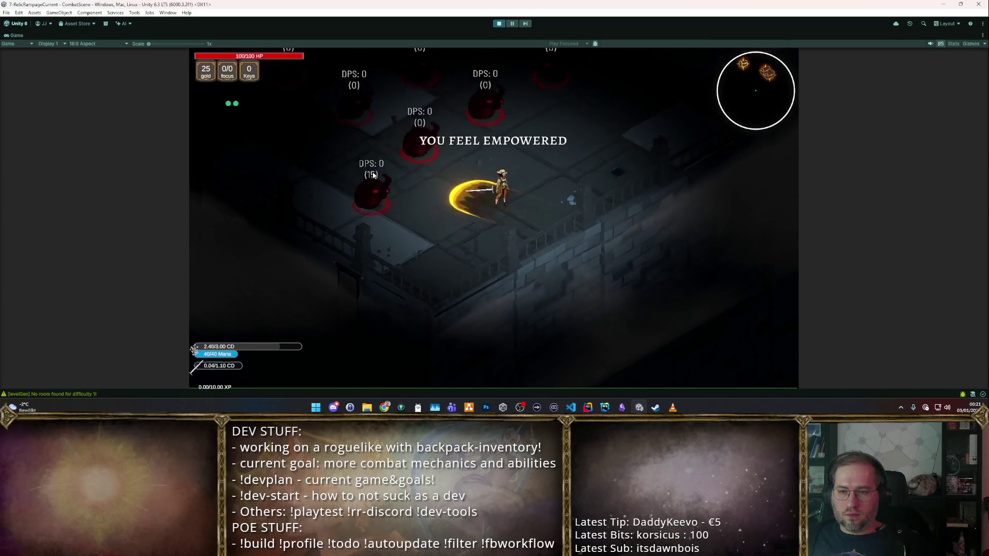
key(w)
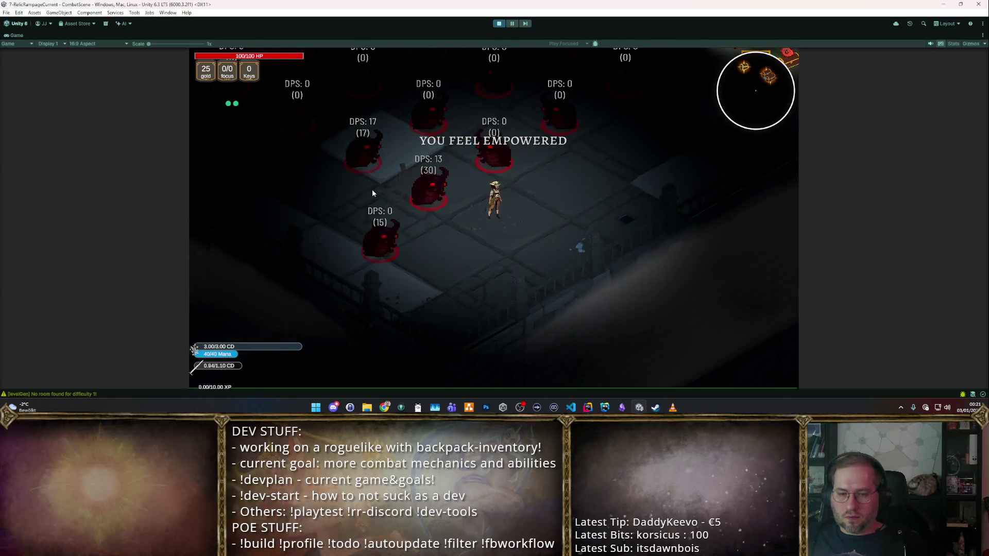
key(s)
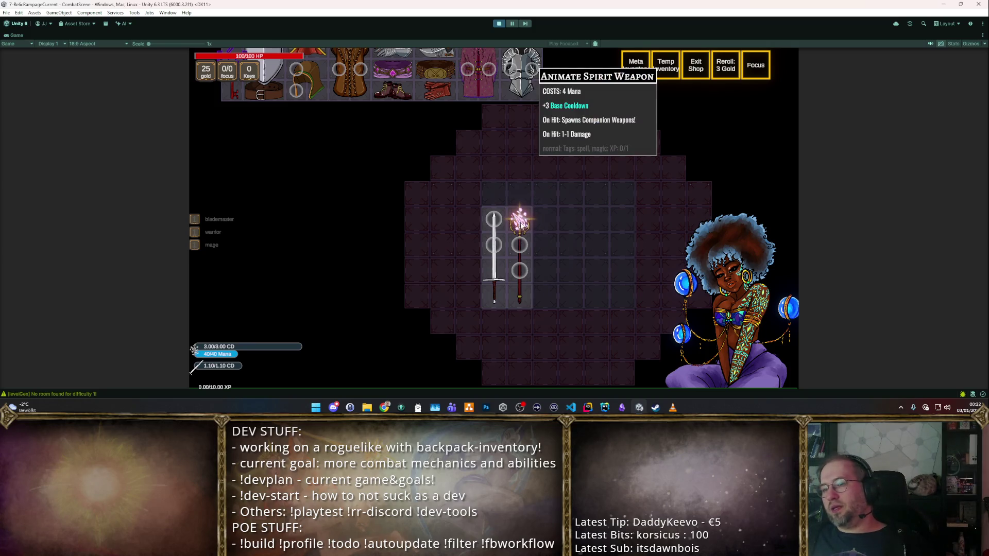
key(Escape)
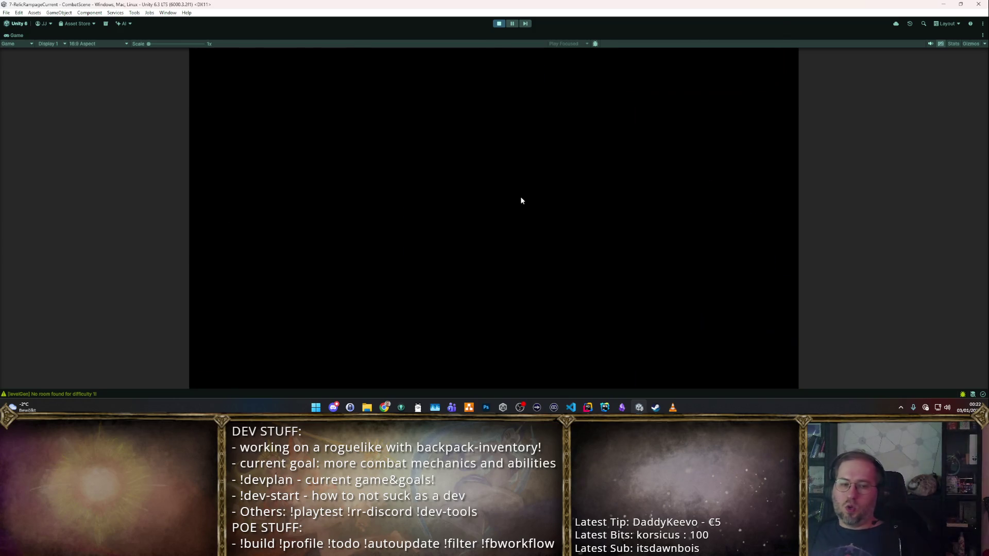
- Walk the character around the training dummies to watch the summoned swords strike them
key(d)
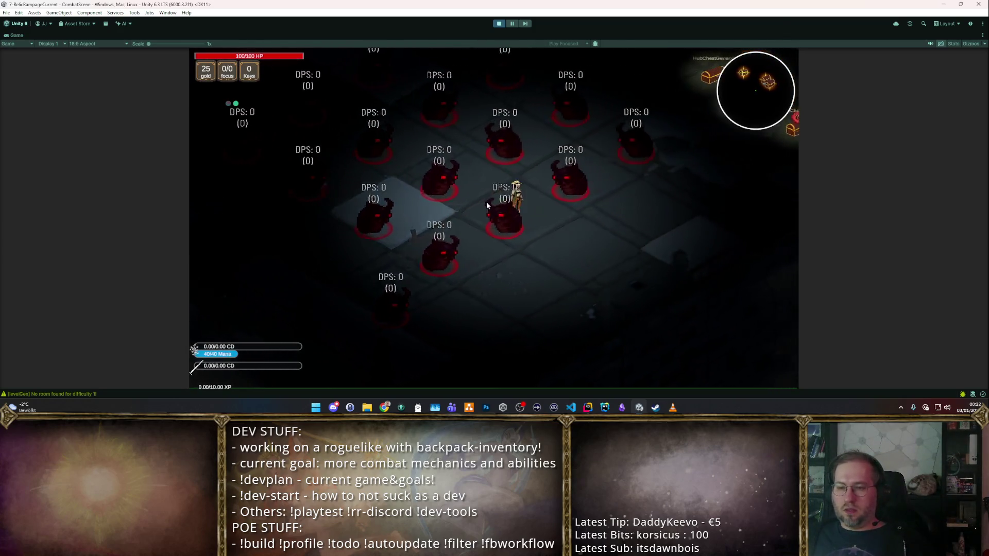
key(d)
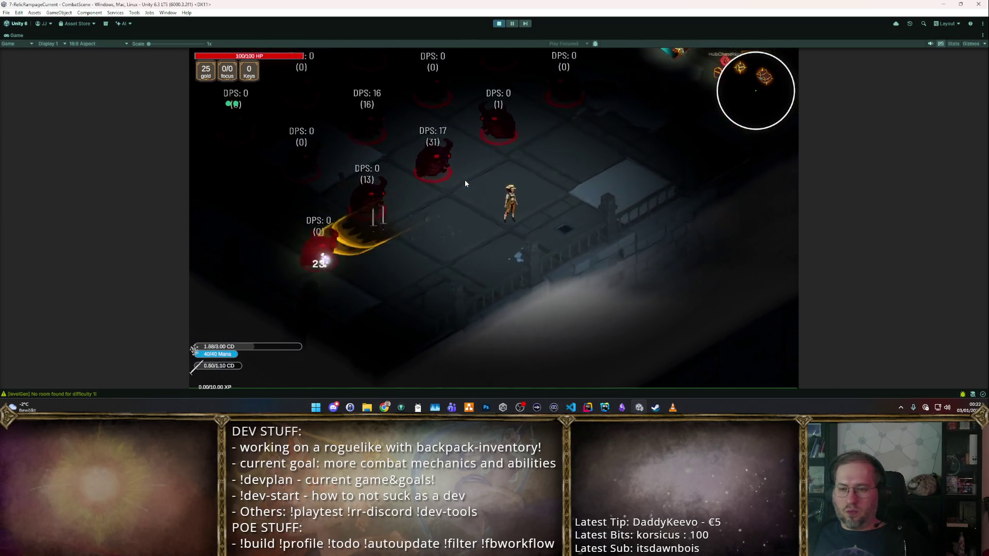
key(a)
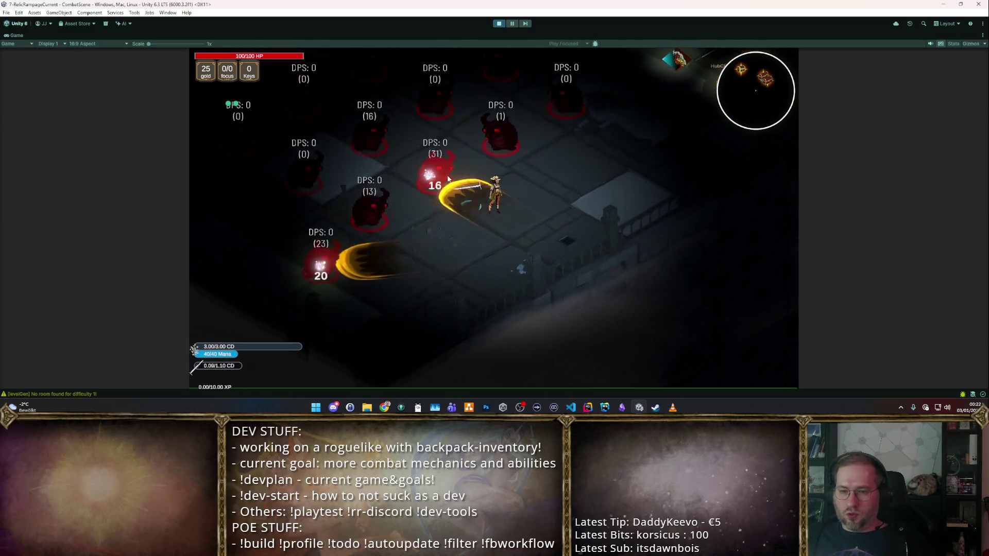
key(w)
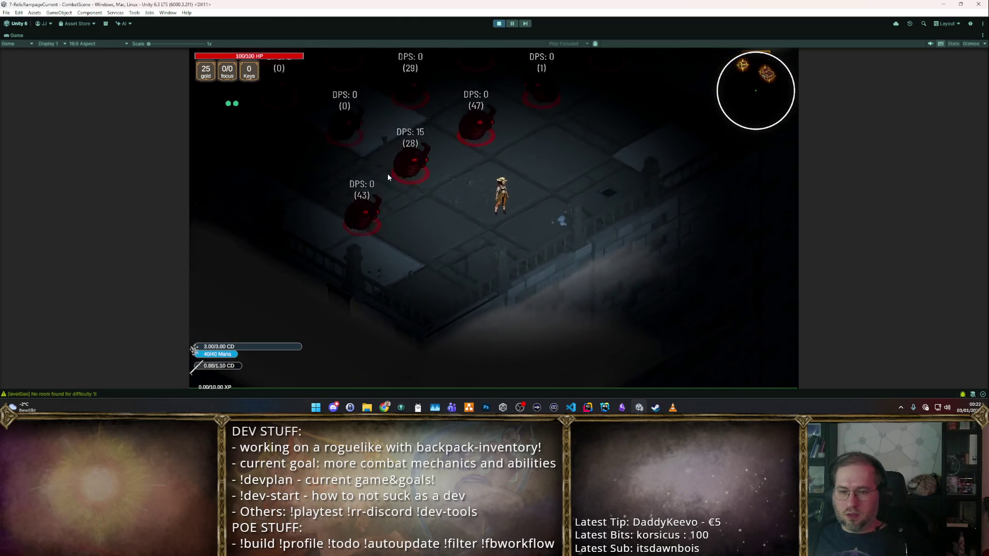
key(a)
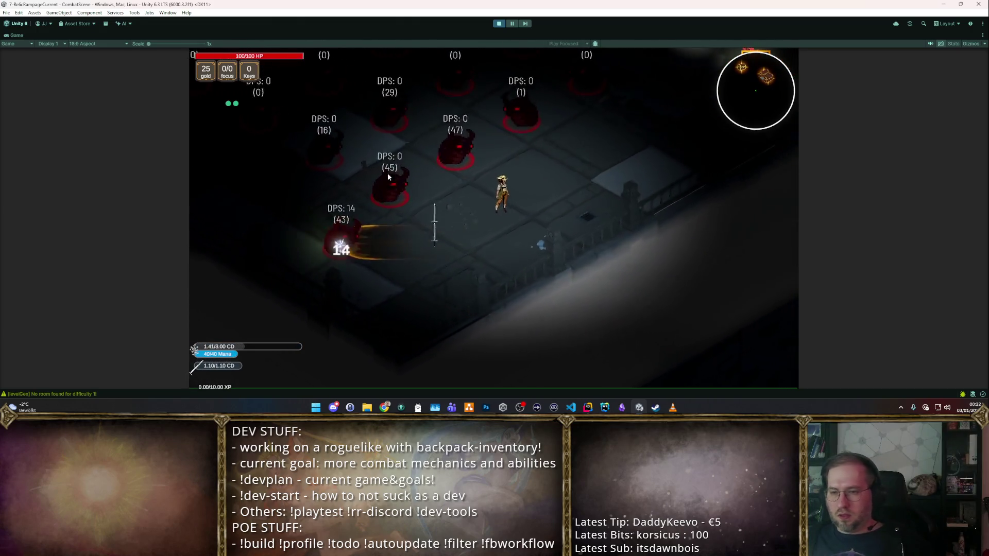
key(a)
key(s)
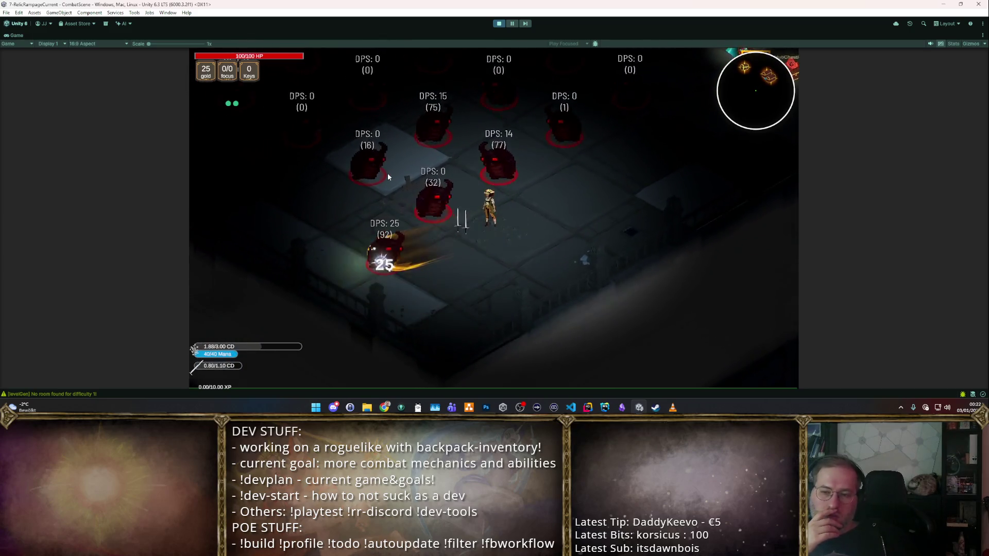
key(s)
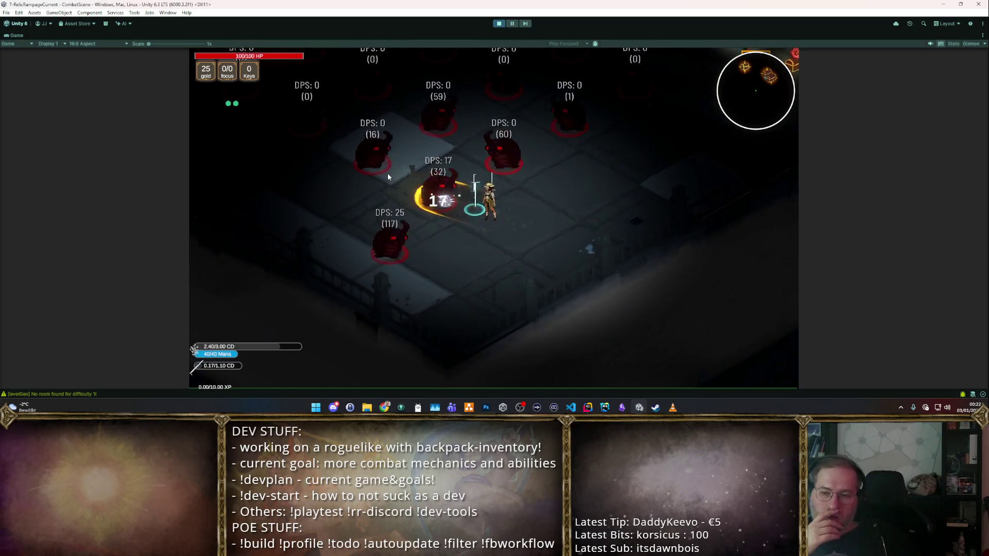
key(s)
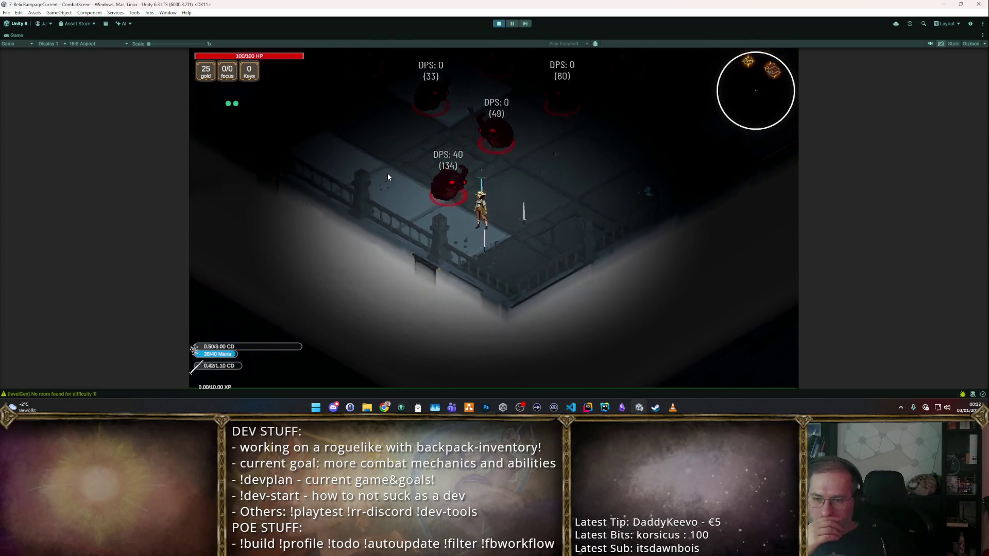
key(d)
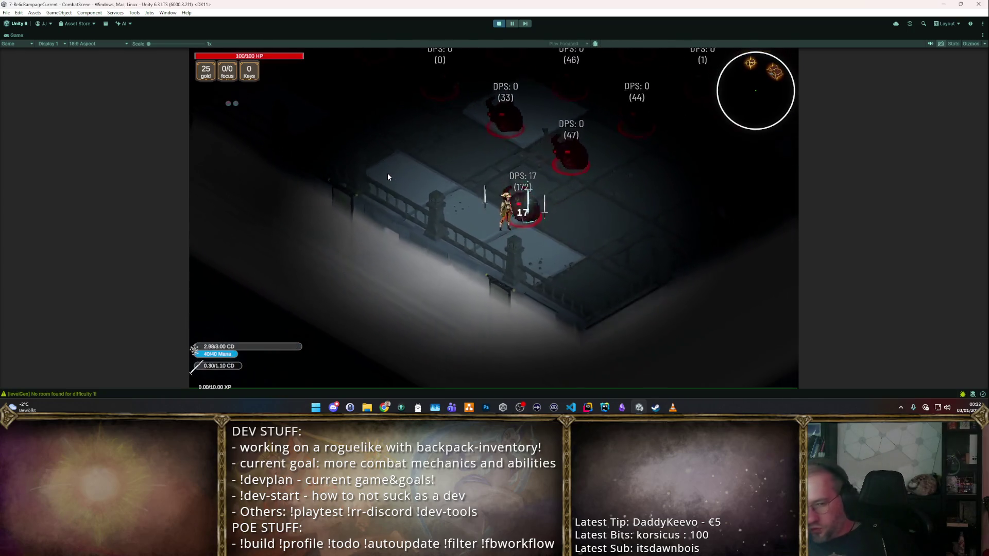
key(w)
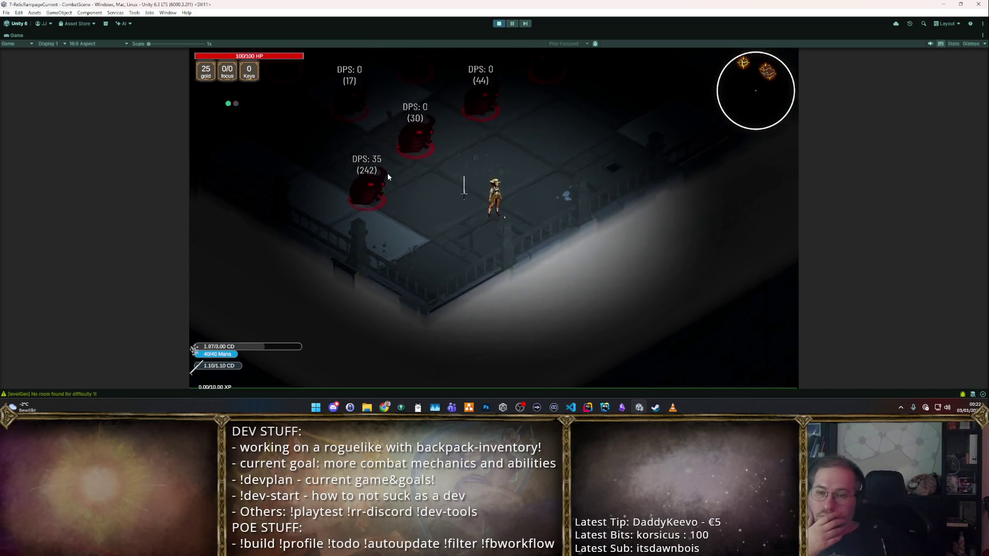
key(d)
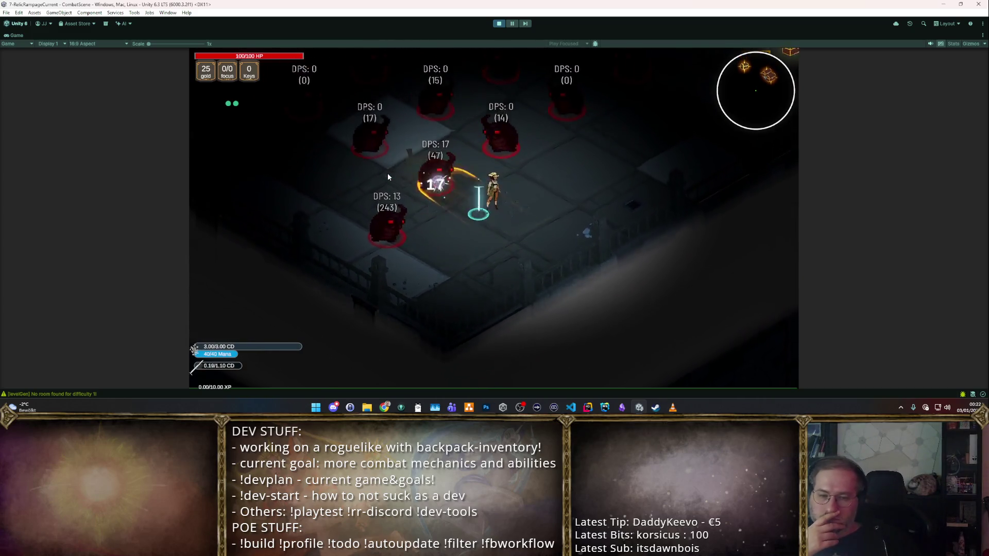
key(w)
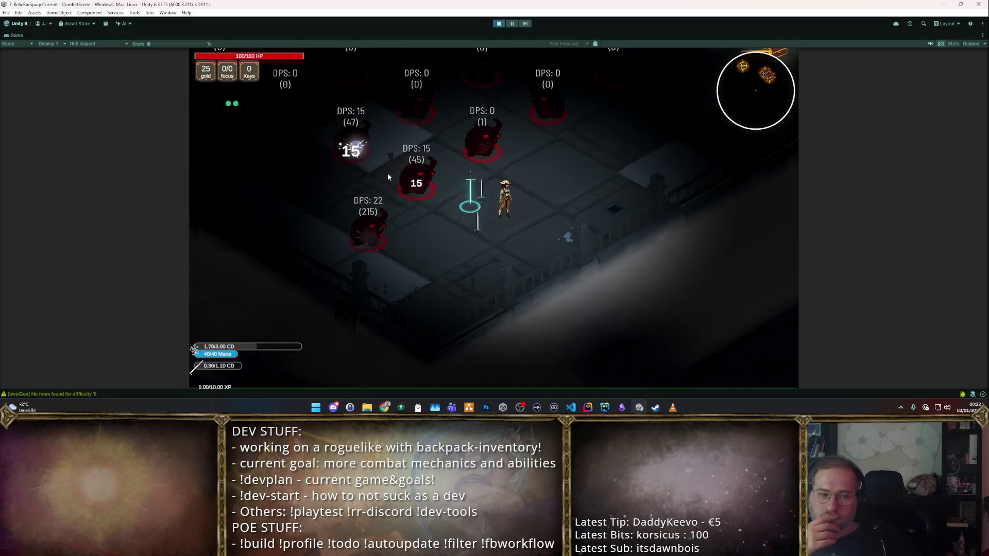
key(a)
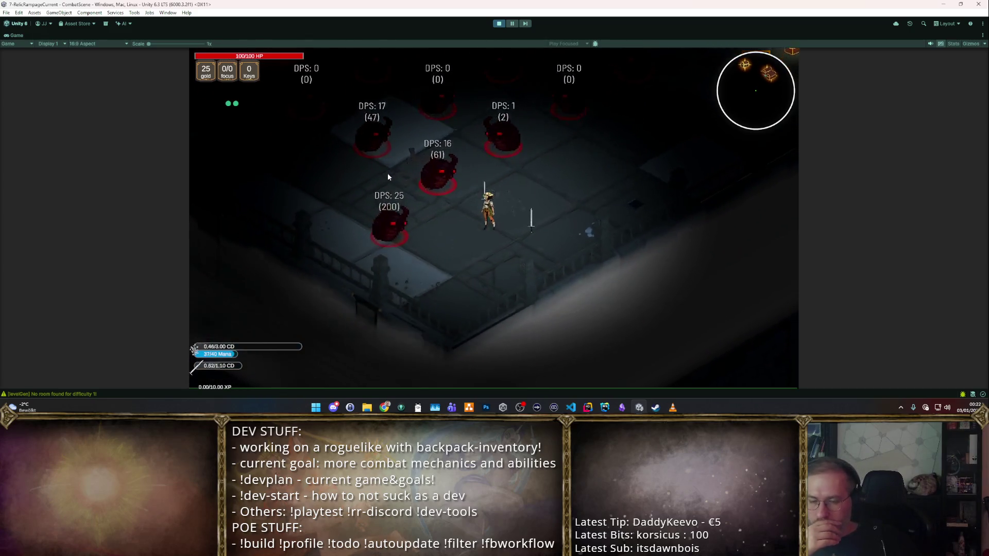
key(d)
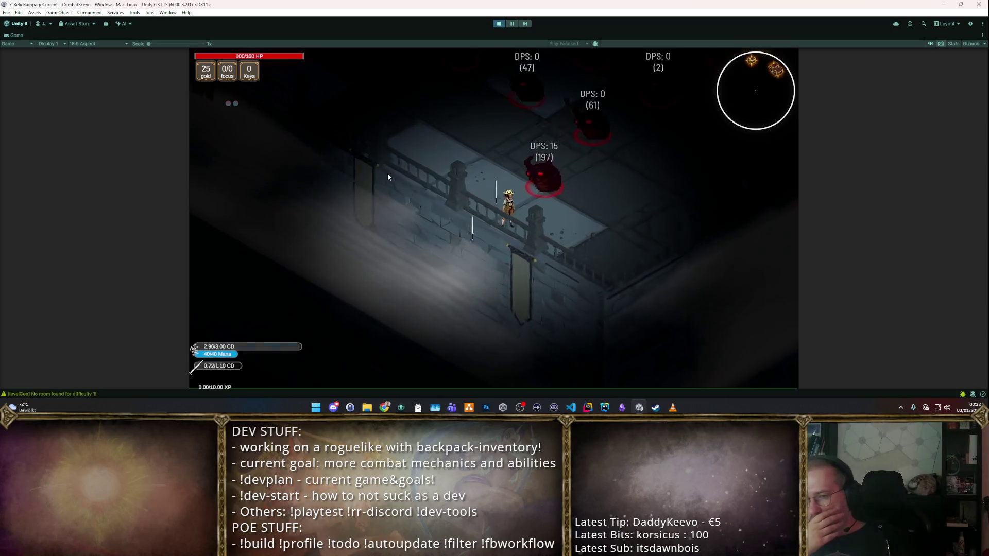
key(a)
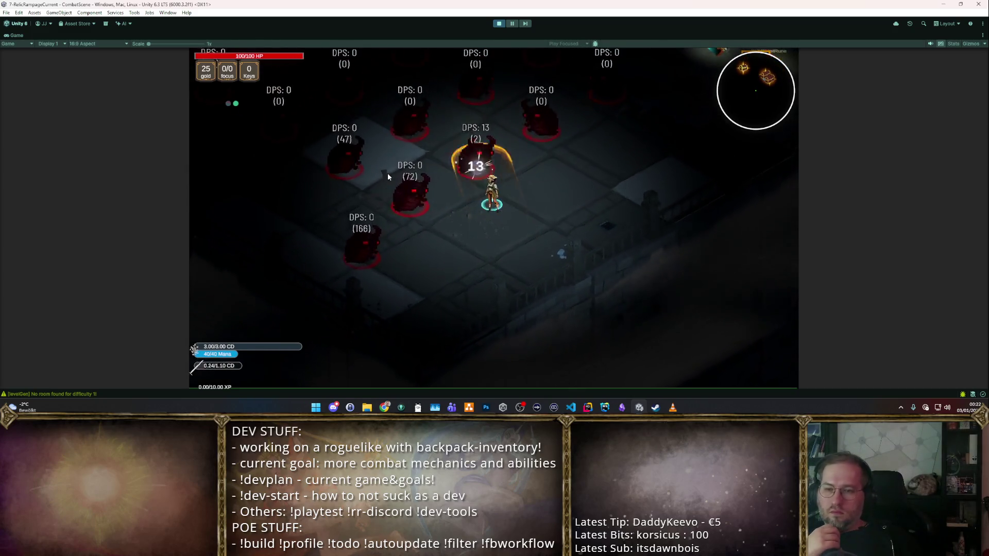
key(d)
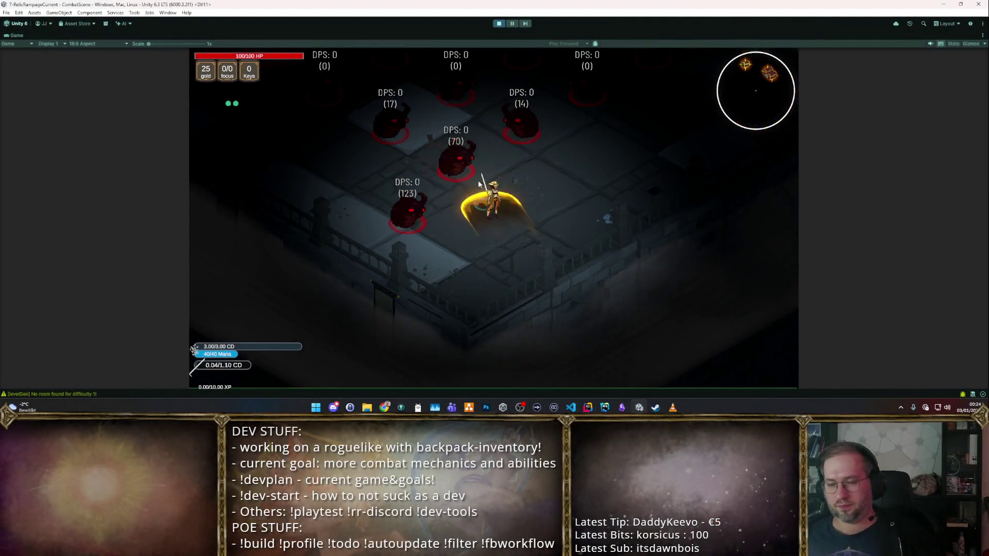
- Attack the nearby training dummies twice more, then stop play mode
click(416, 169)
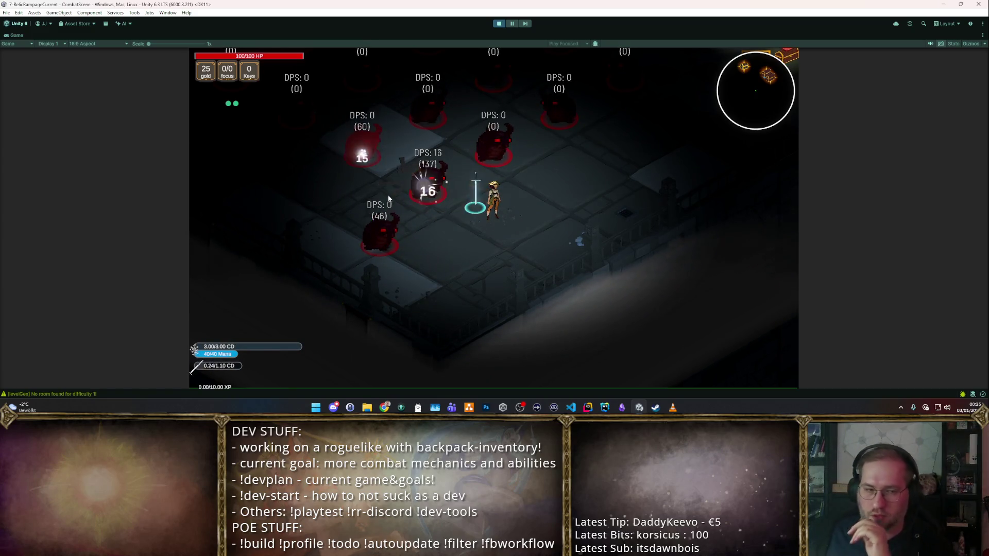
click(417, 156)
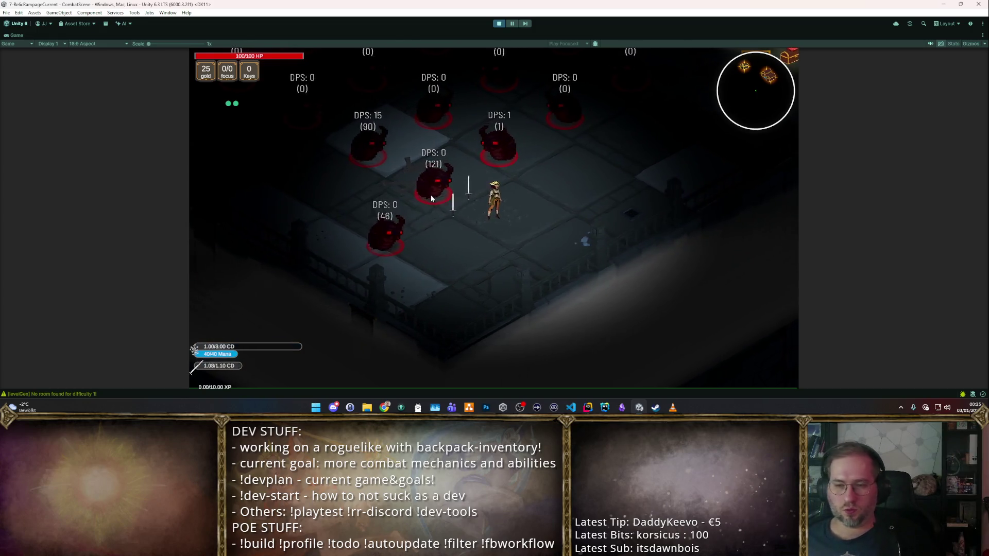
click(499, 23)
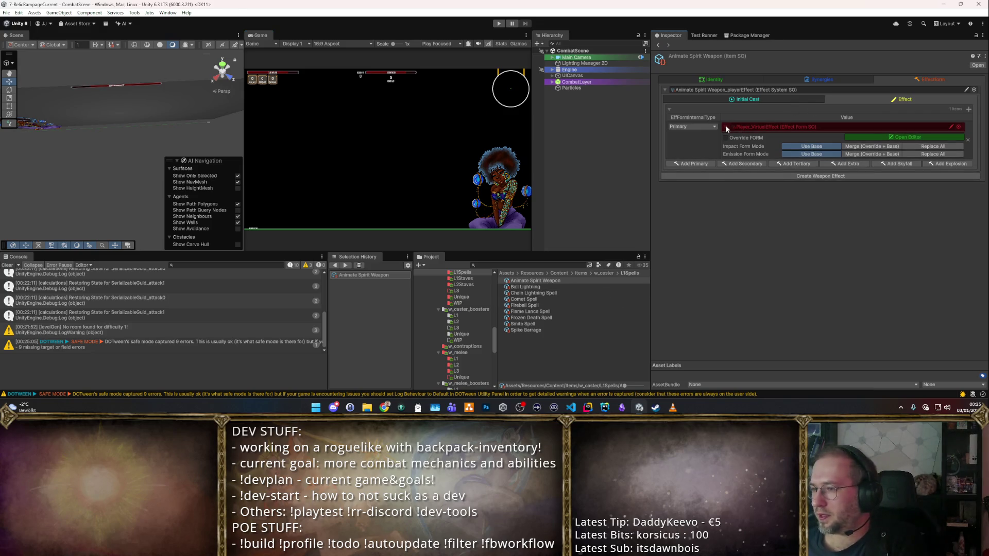
- Inspect the Animate Spirit Weapon effect form in its expanded floating editor, then close it
click(896, 135)
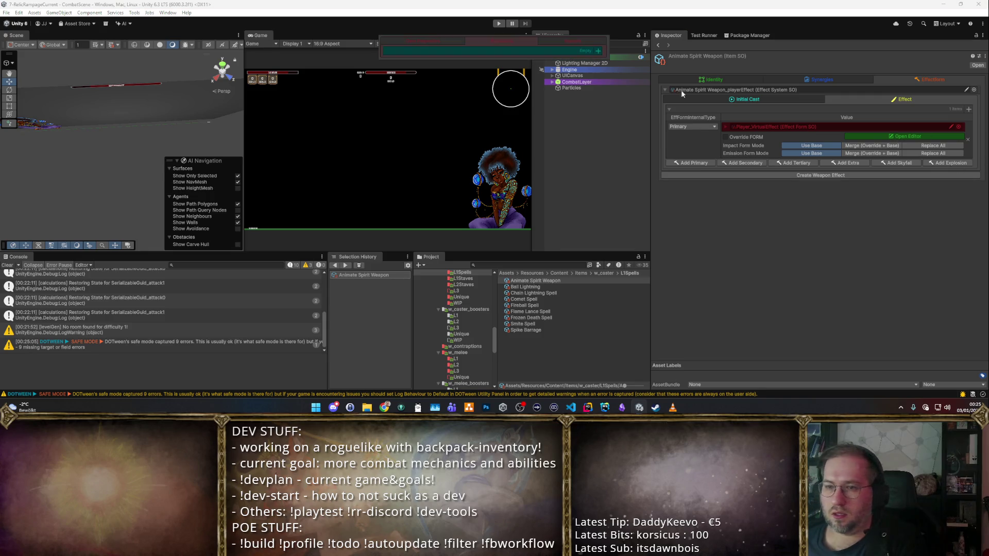
click(439, 39)
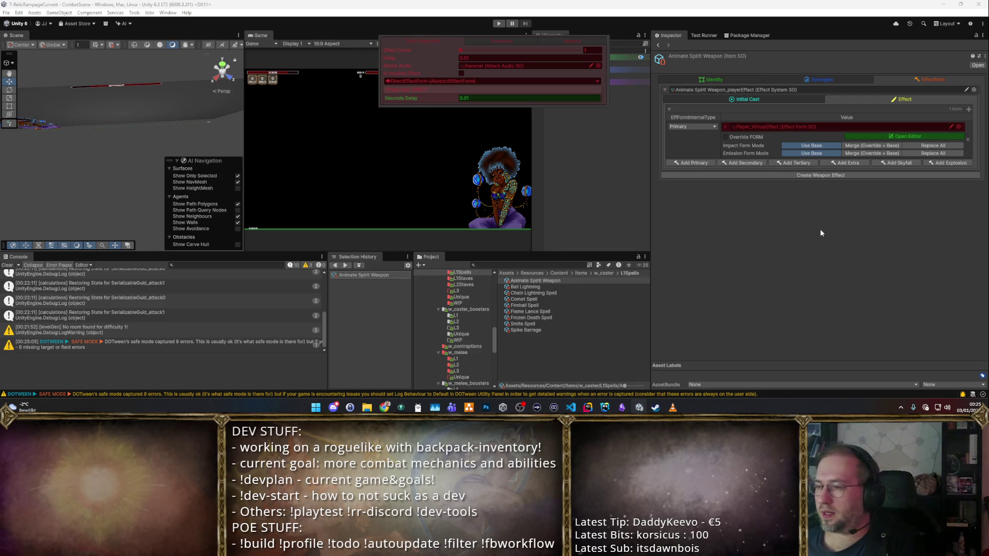
click(744, 98)
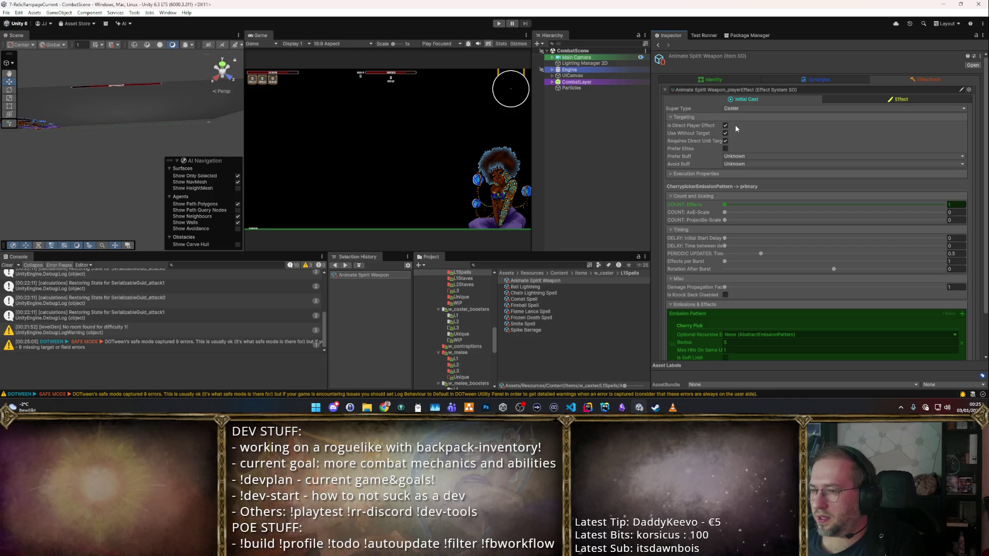
- Expand Execution Properties and edit the Radius of the Cherry Pick emission pattern
click(702, 174)
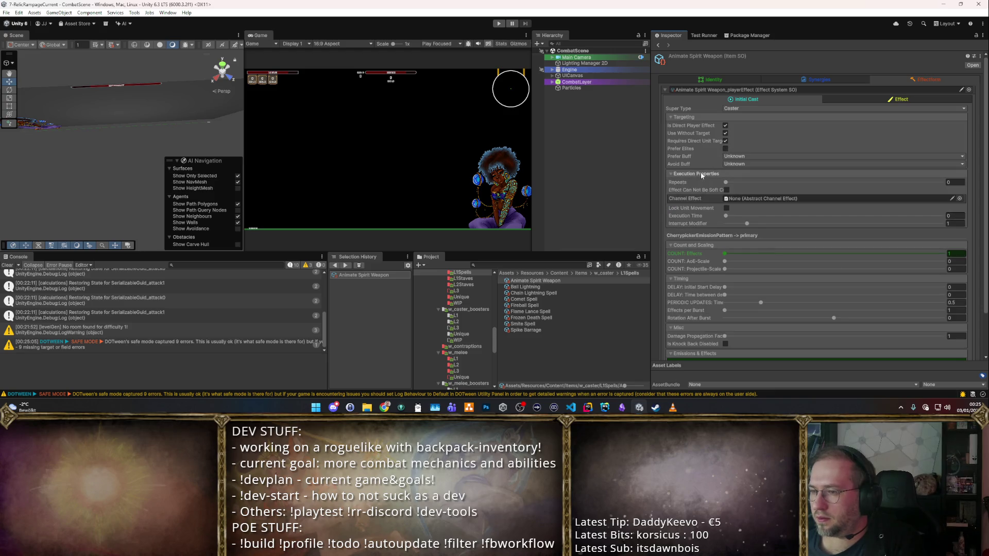
scroll(713, 170, down, 3)
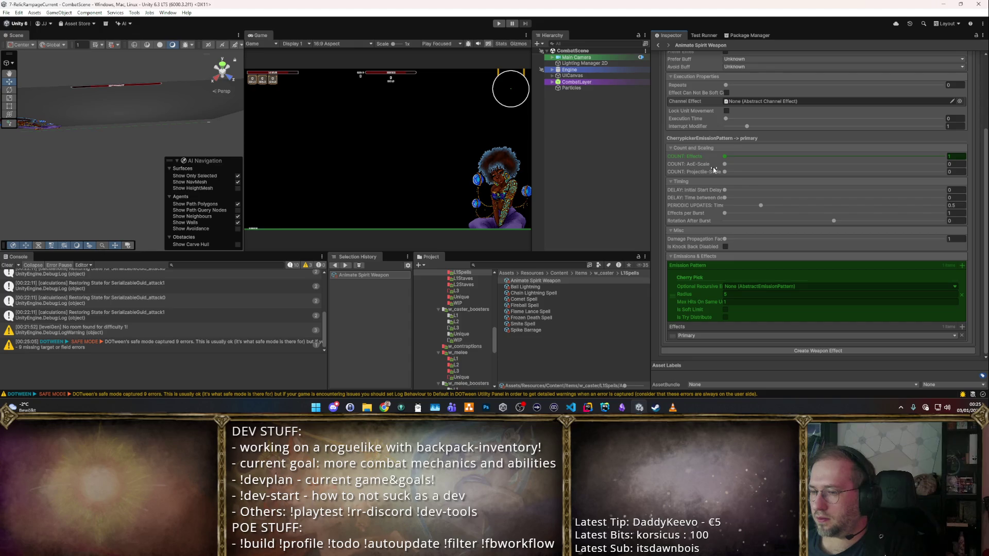
scroll(714, 169, up, 3)
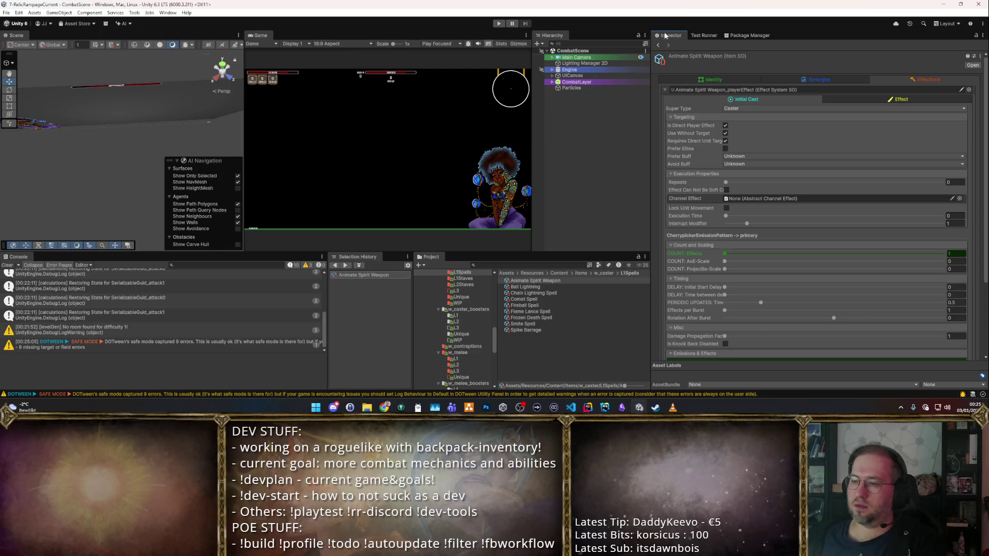
scroll(786, 66, down, 3)
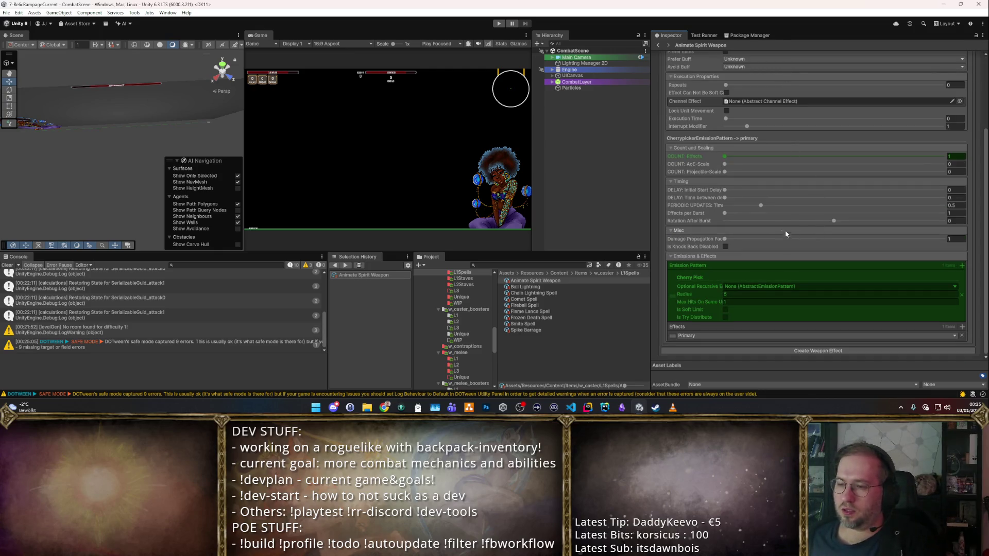
click(746, 293)
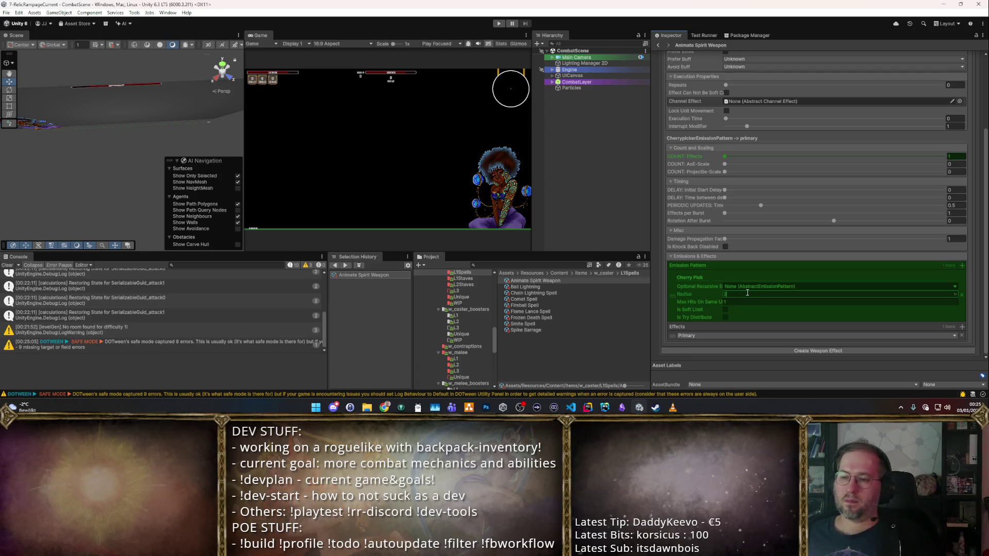
- In a maximized Game view, move and cast Animate Spirit Weapon among the training dummies, then stop play
click(497, 24)
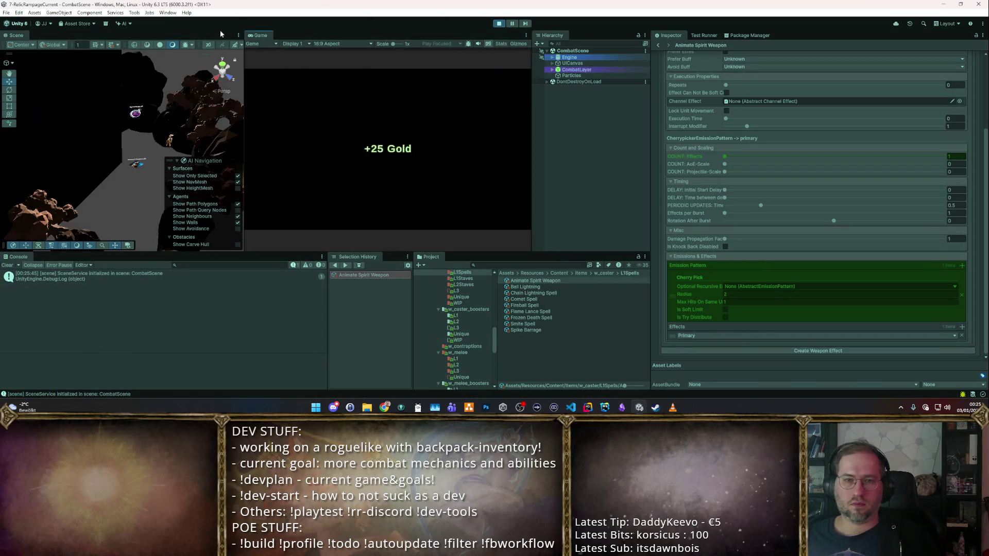
double_click(253, 36)
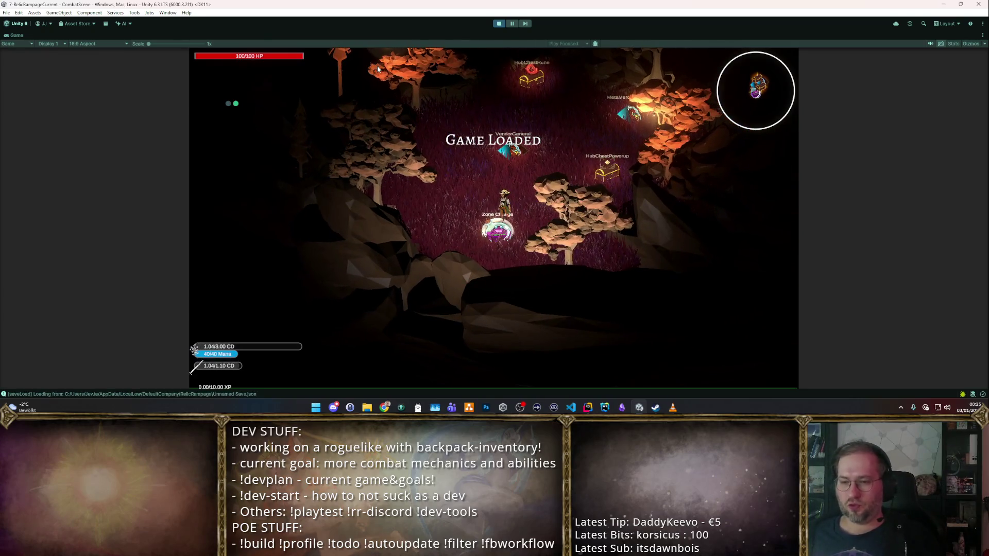
key(w)
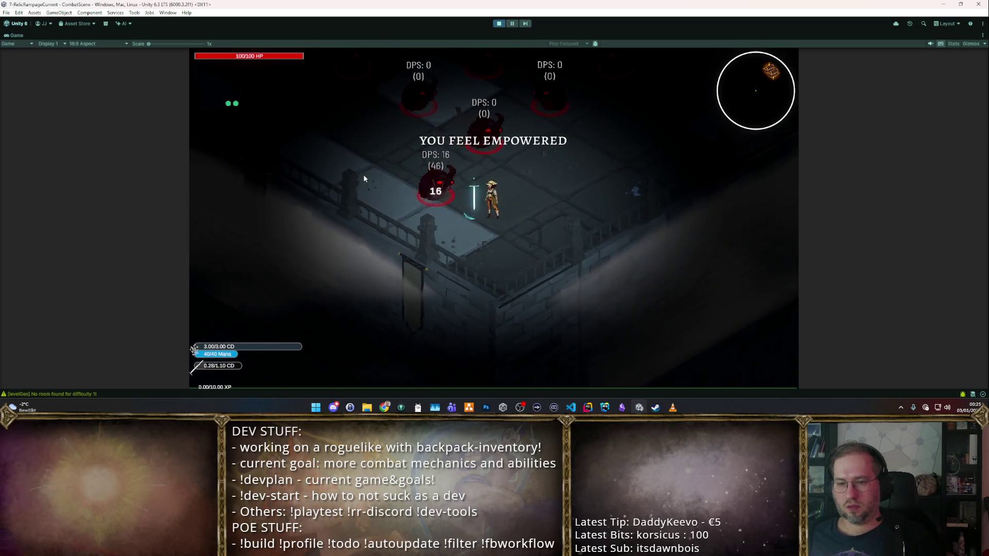
click(363, 174)
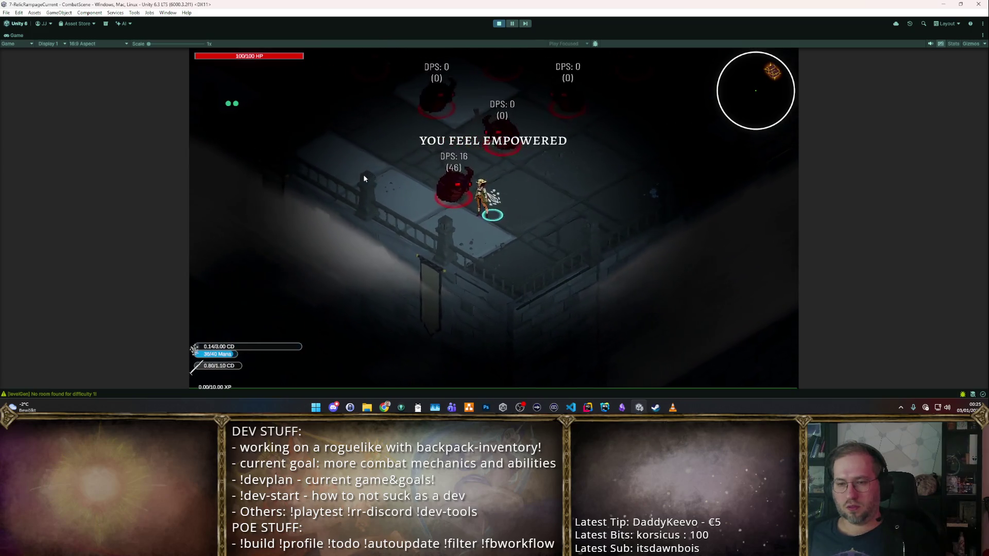
key(w)
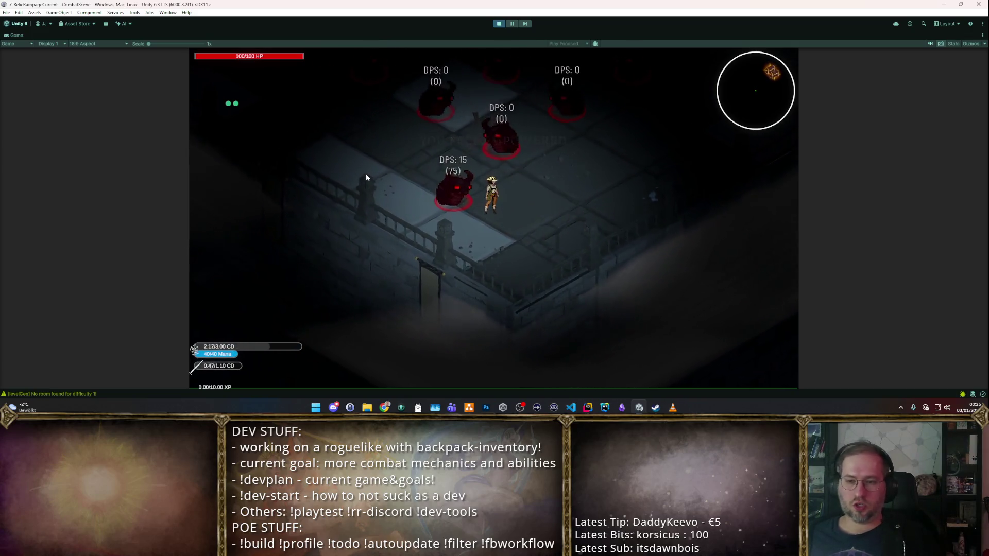
click(365, 177)
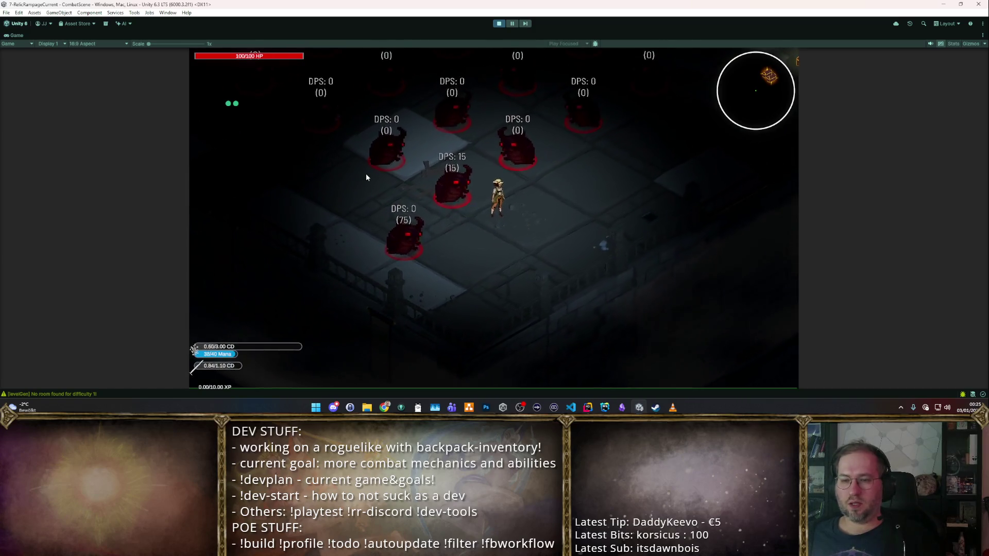
key(w)
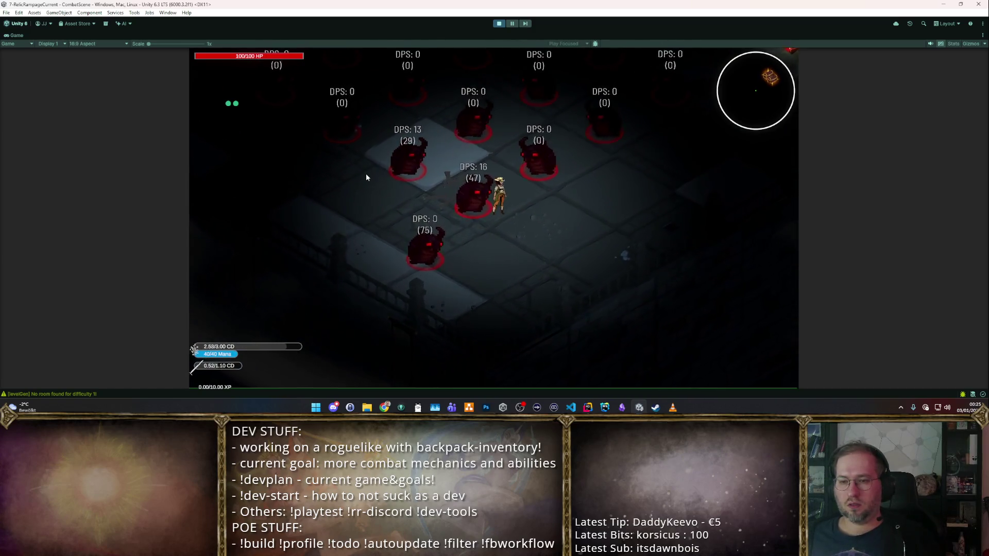
click(366, 173)
key(w)
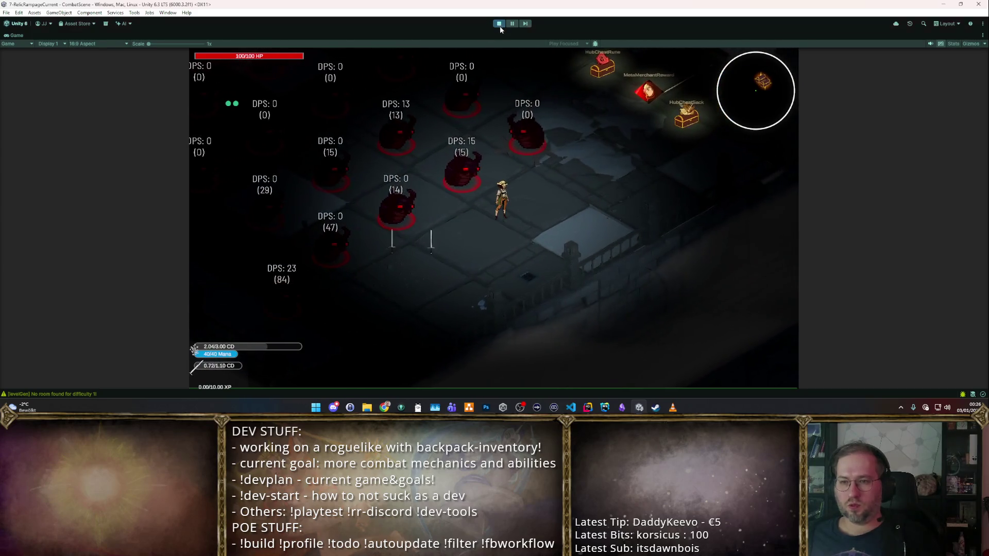
click(498, 23)
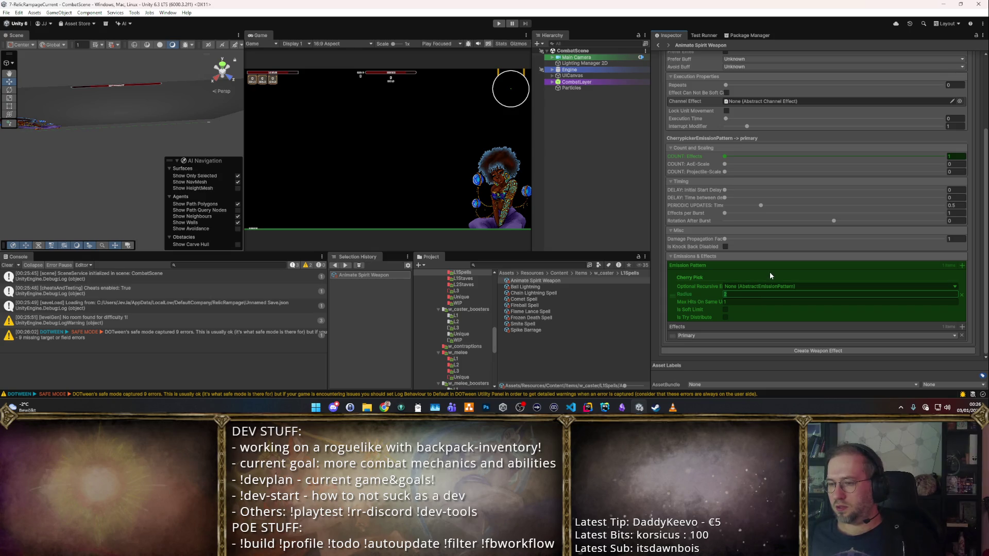
- Set the emission Radius to 7, try Faction Allied, keep Is Direct Player Effect on, and play
text(7)
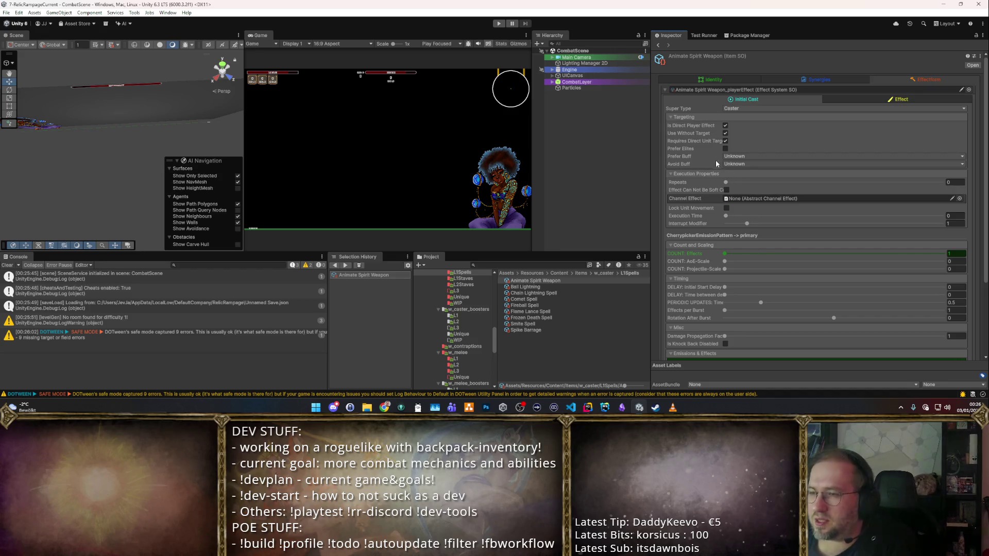
click(725, 125)
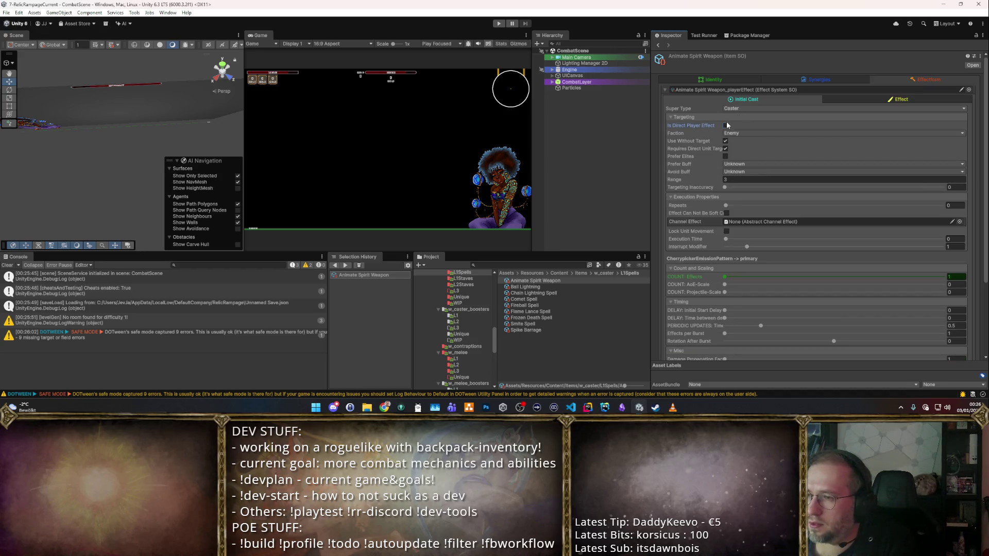
click(739, 135)
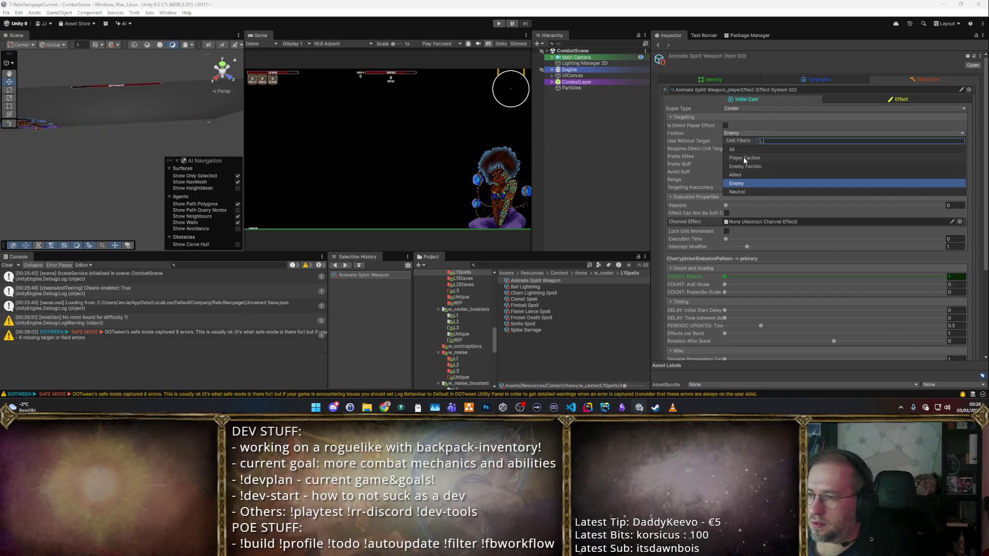
click(747, 175)
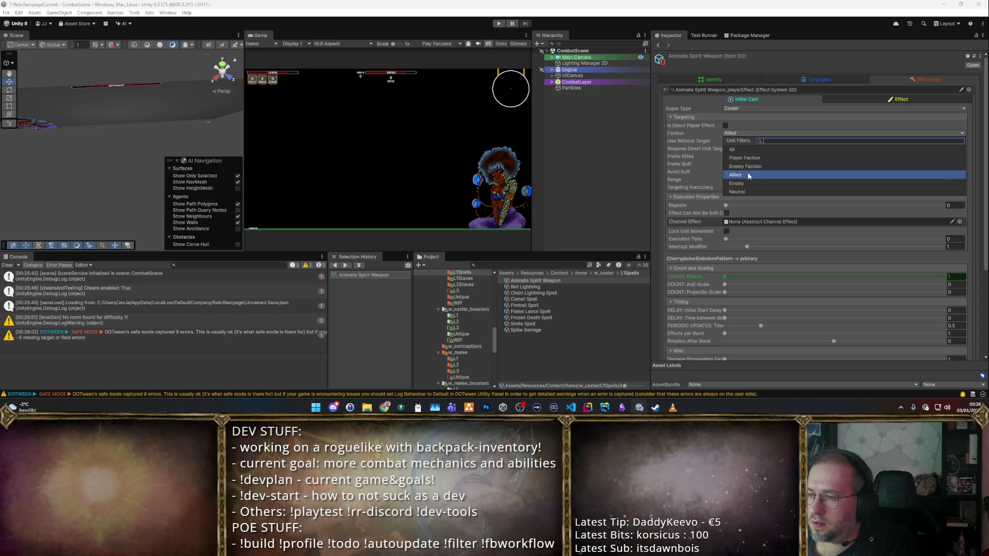
click(725, 126)
click(725, 126)
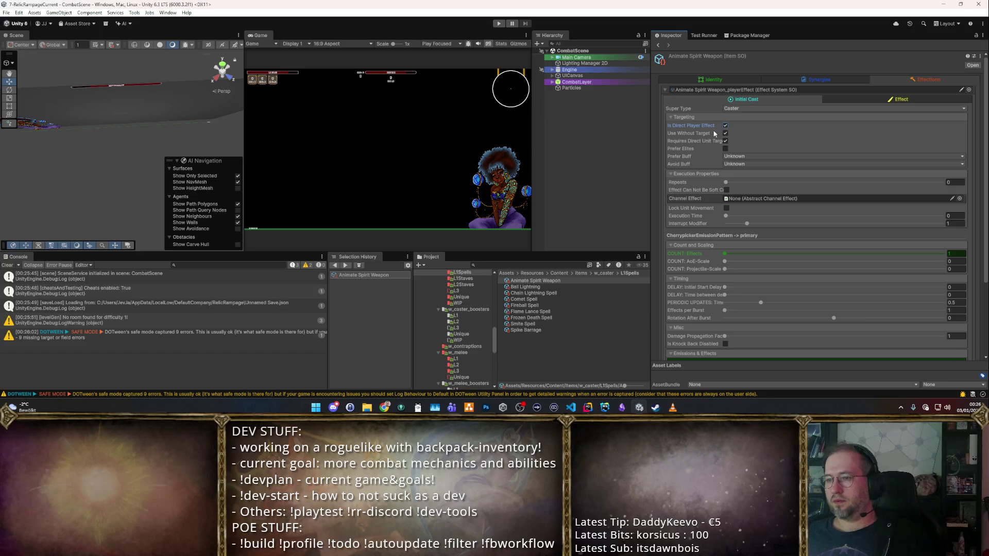
scroll(720, 190, down, 3)
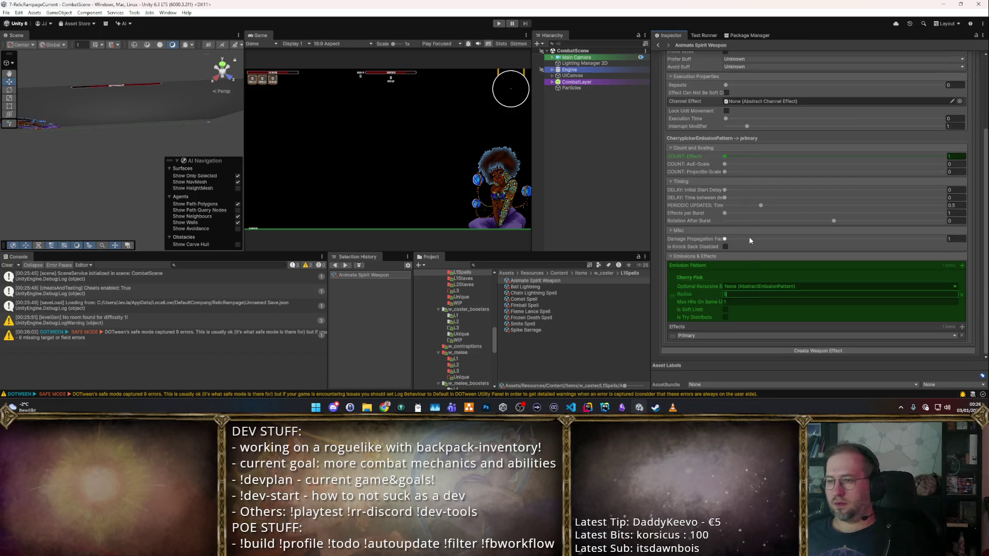
scroll(749, 238, up, 3)
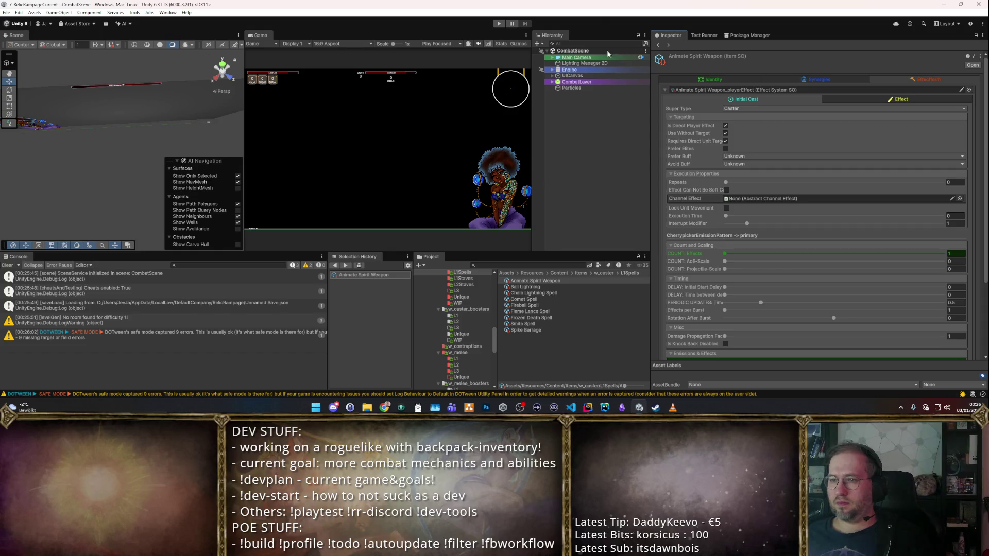
click(498, 24)
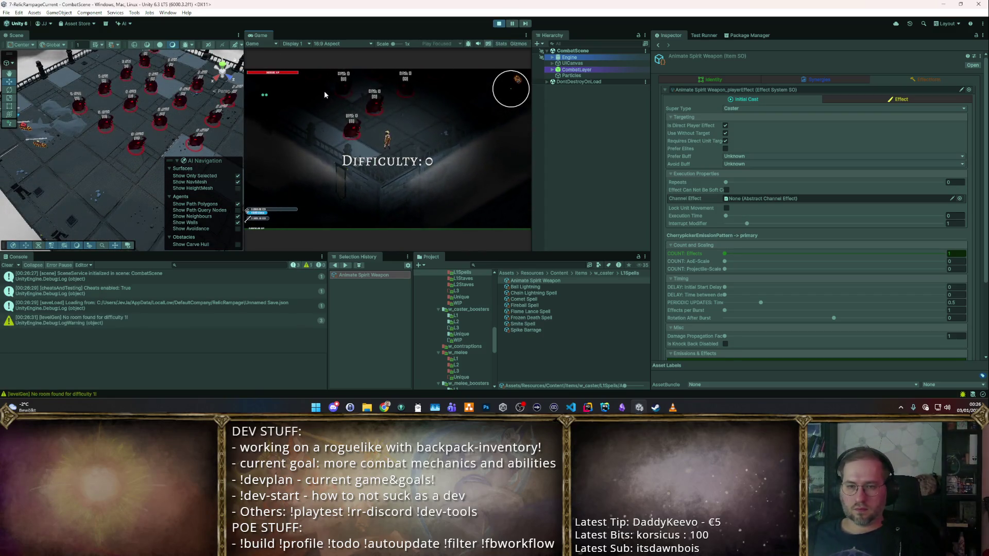
- Auto-attack while walking through the training dummies, reaching 124 total damage on one, then stop play
double_click(266, 37)
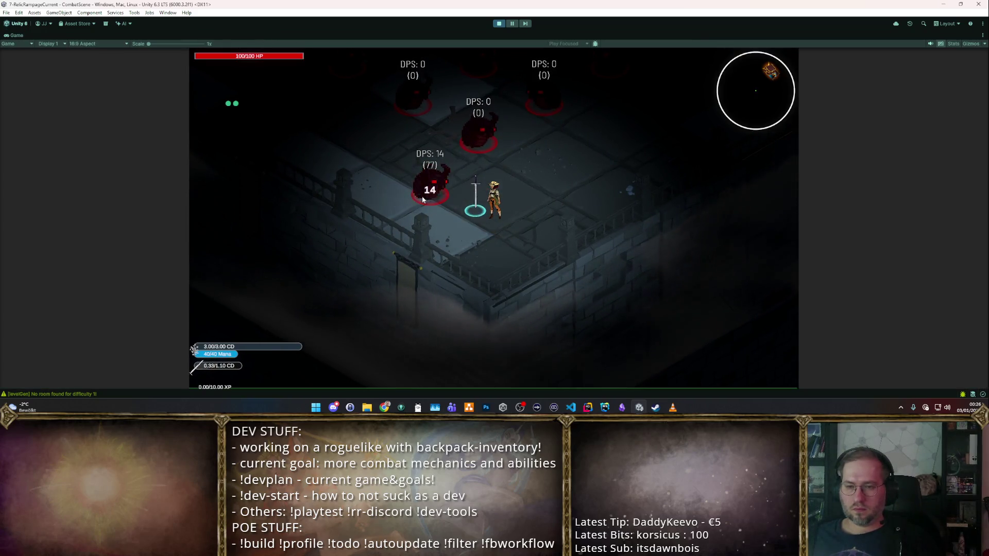
key(t)
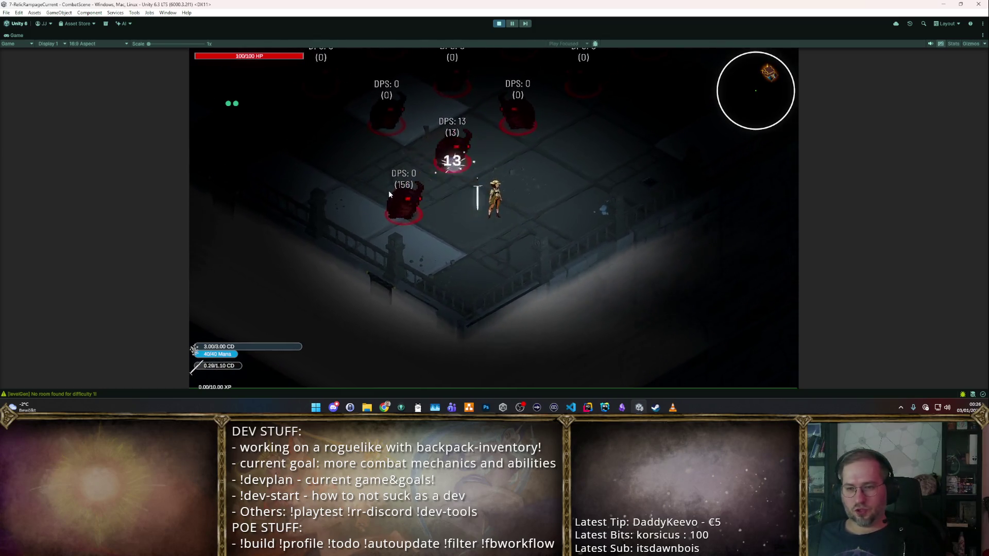
key(a+s)
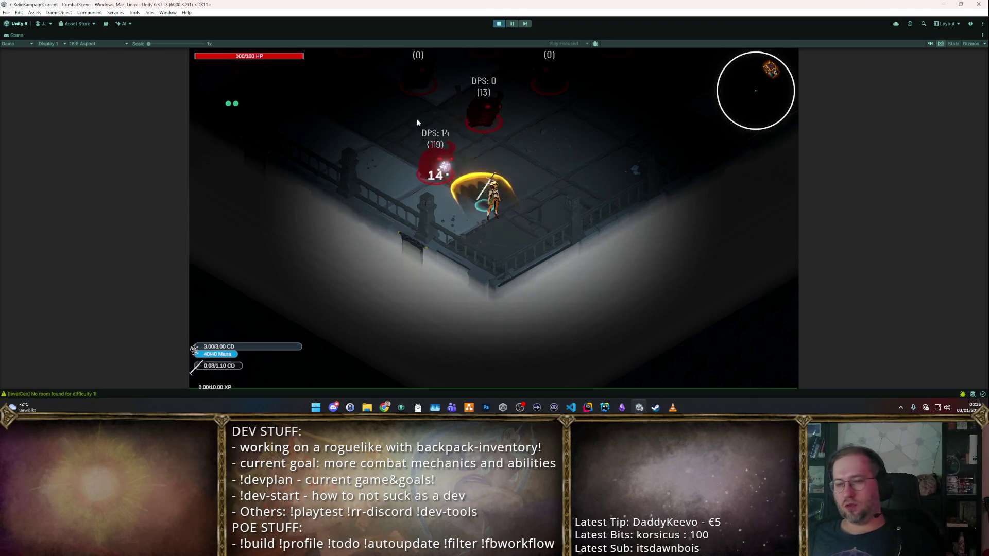
key(w)
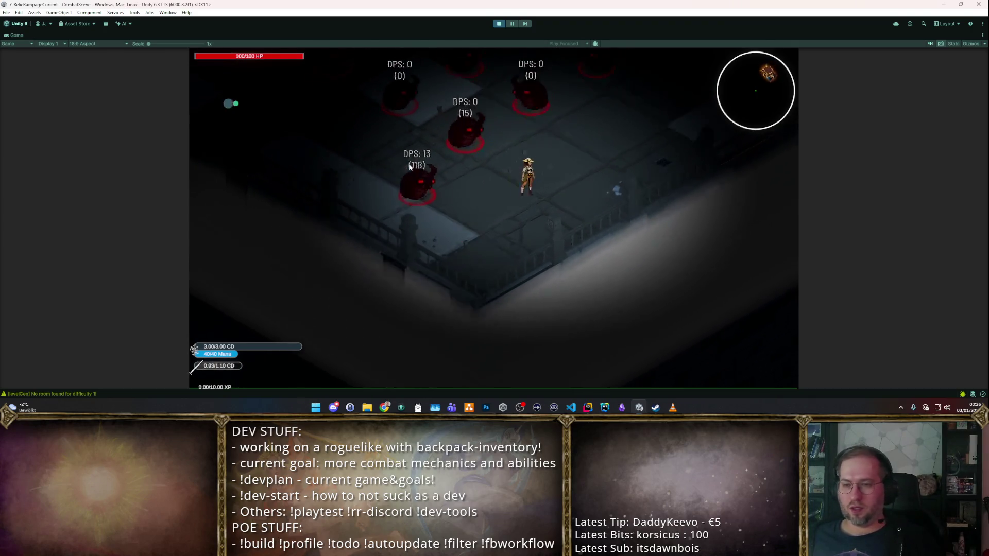
key(a)
key(space)
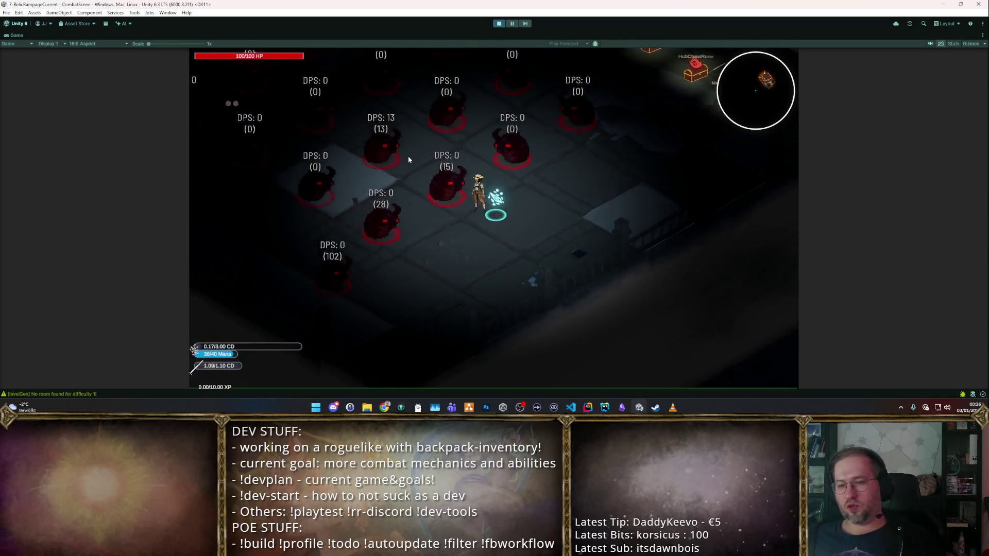
key(a)
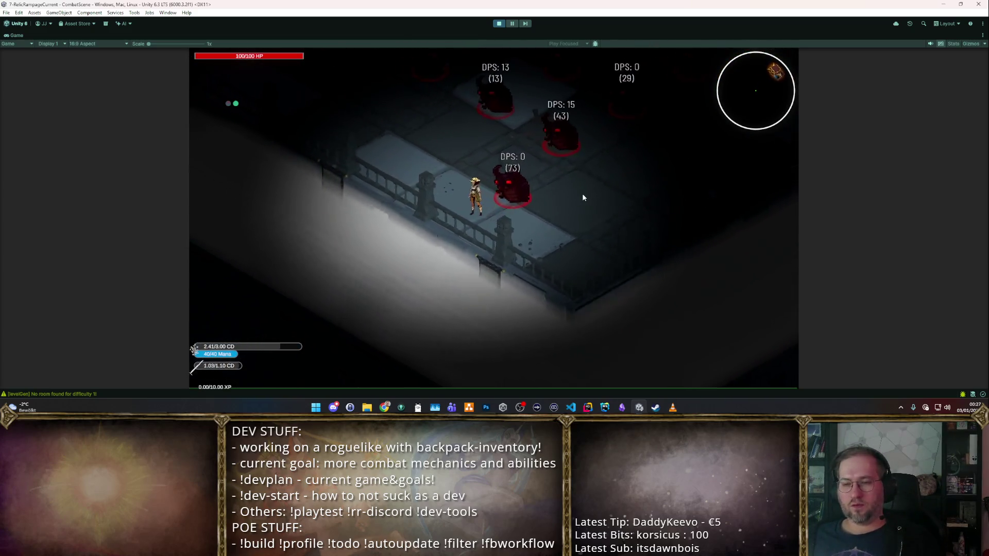
key(a)
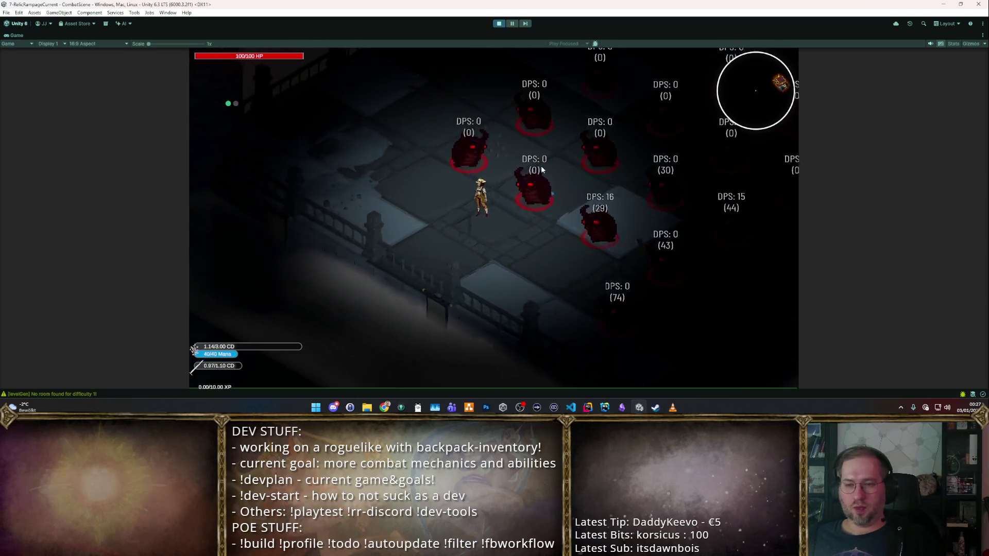
key(d)
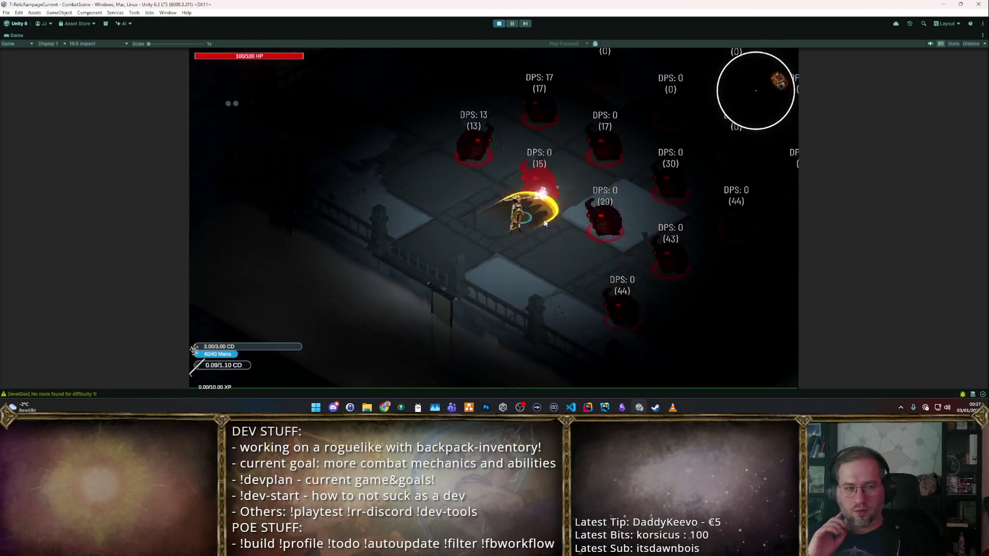
key(d)
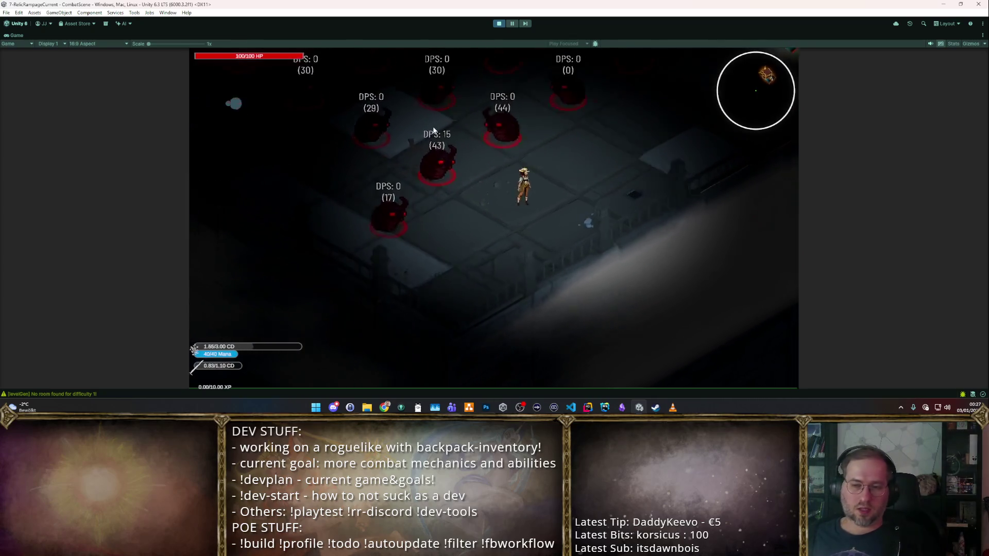
key(w)
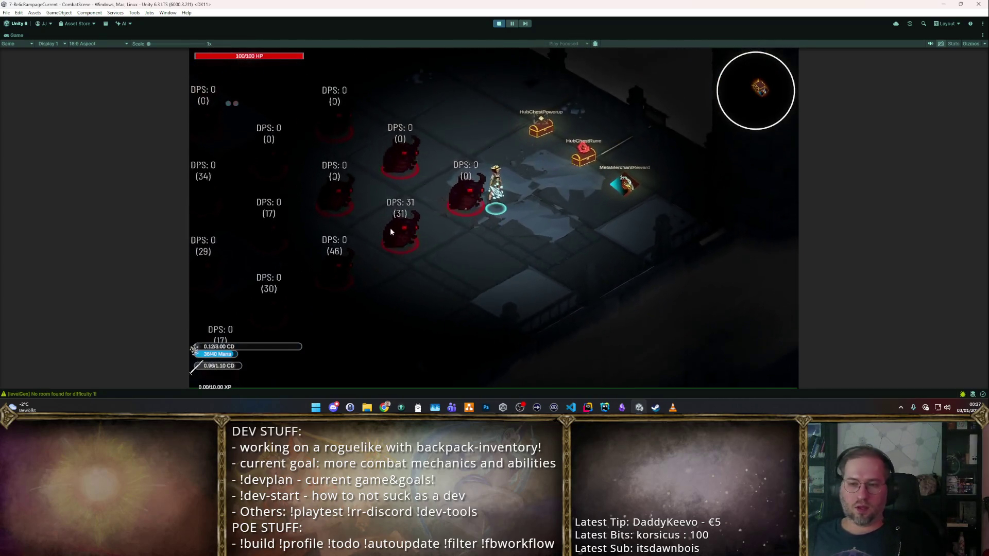
key(w)
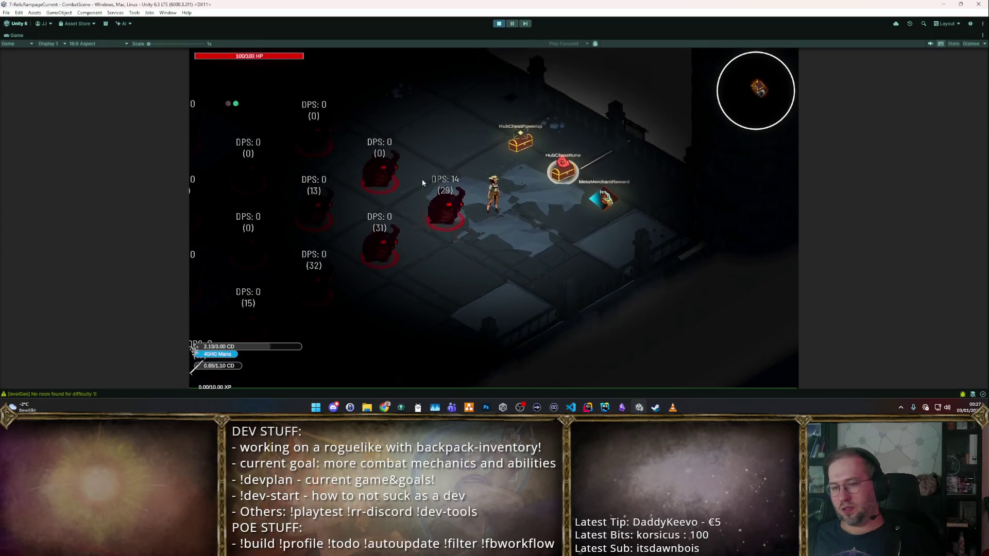
key(s)
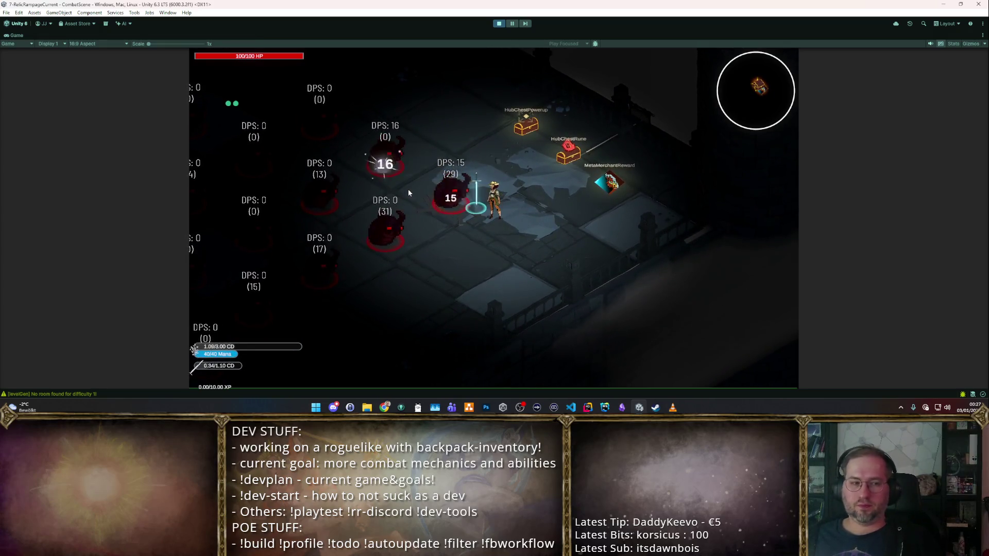
key(a)
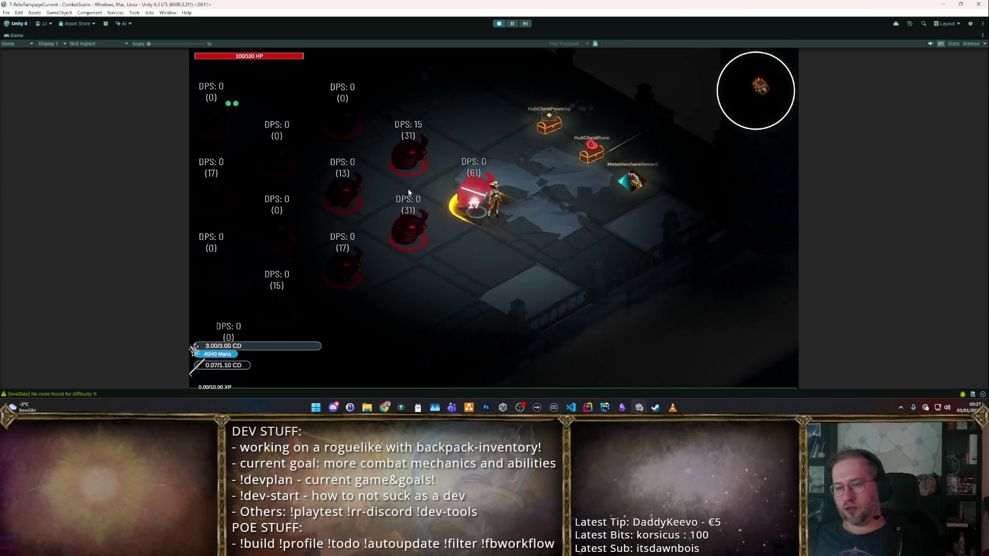
key(d)
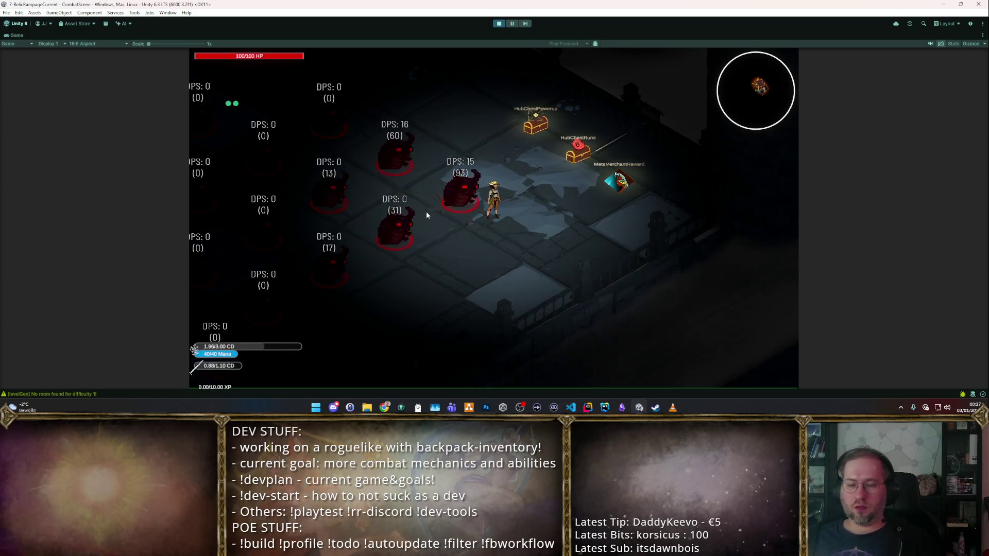
click(498, 24)
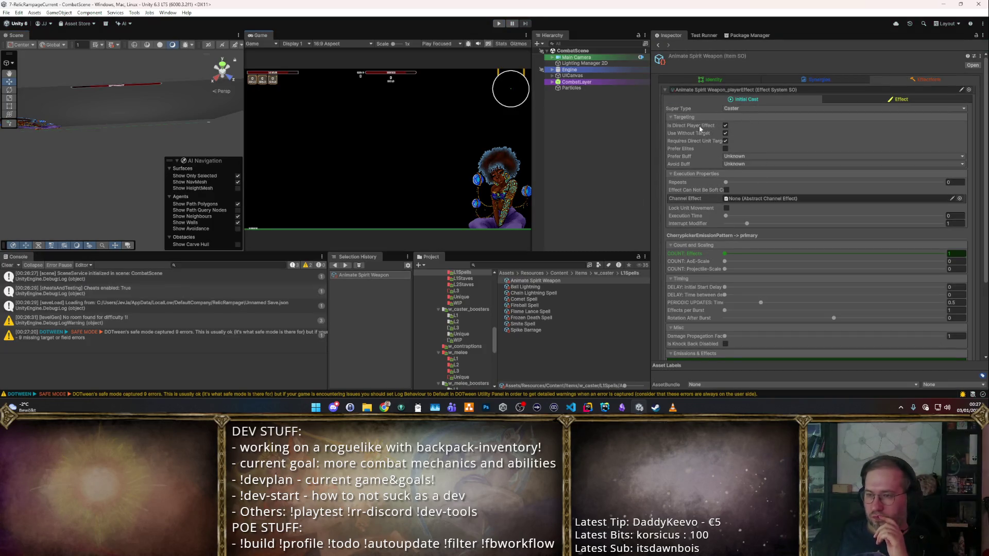
- Keep Enemy as the targeted faction, re-tick Is Direct Player Effect, and restart play mode
click(725, 126)
click(738, 132)
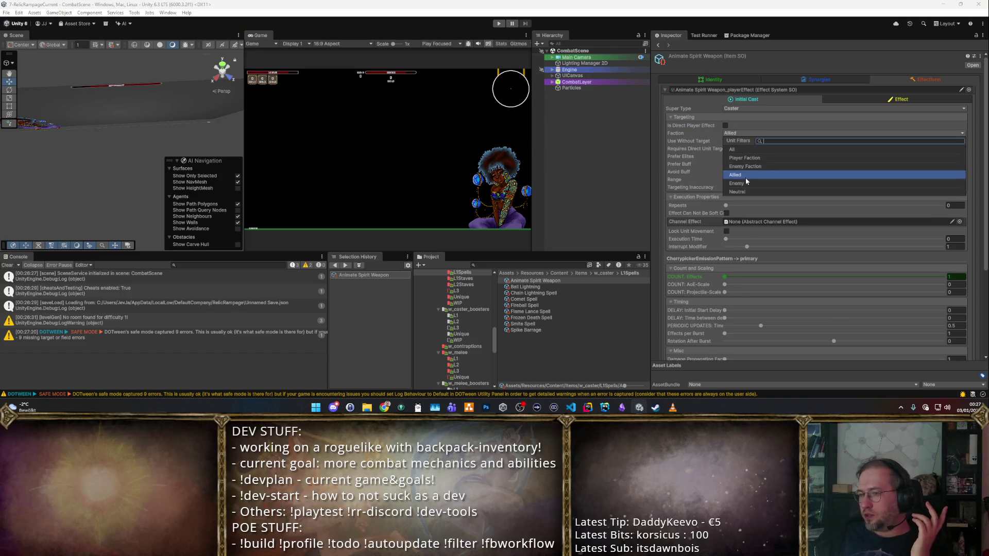
click(748, 184)
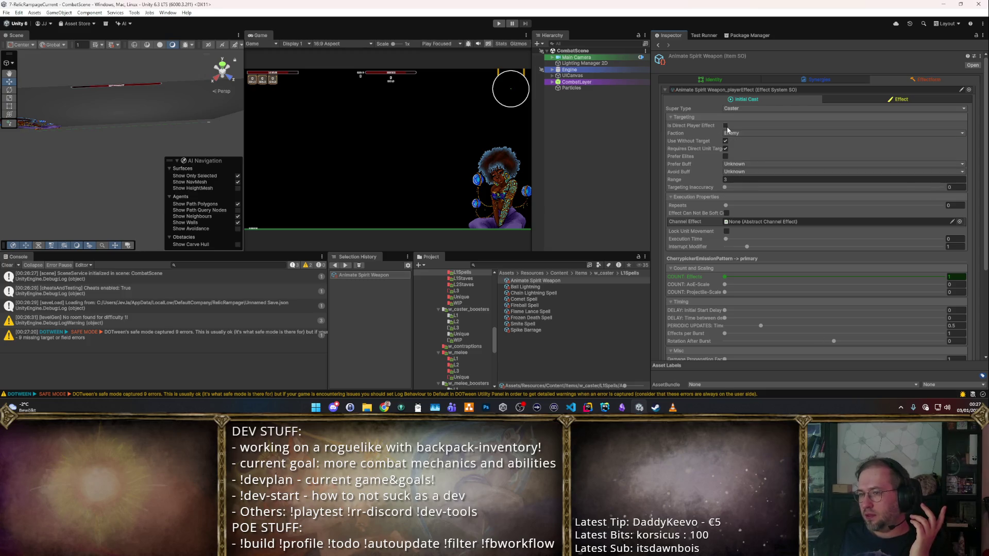
click(725, 126)
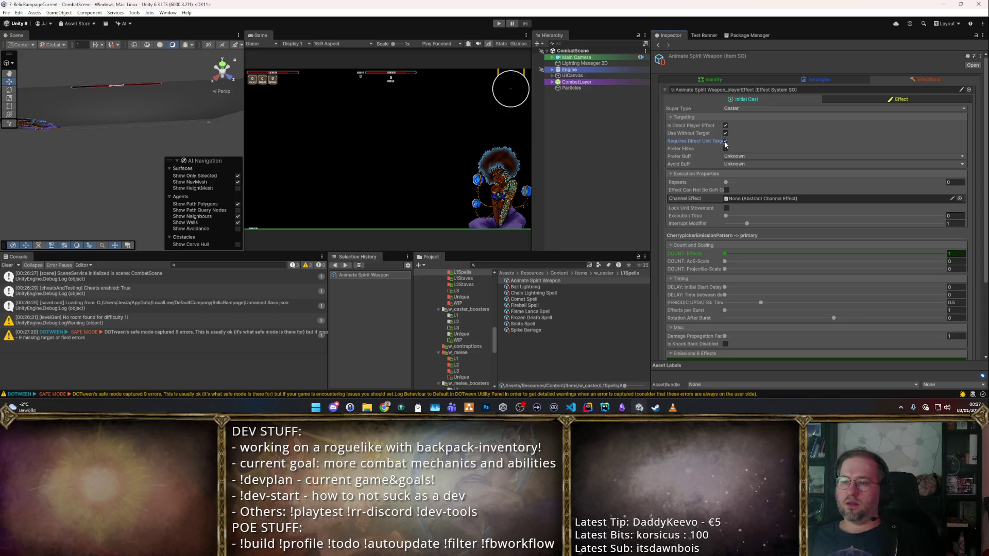
click(499, 22)
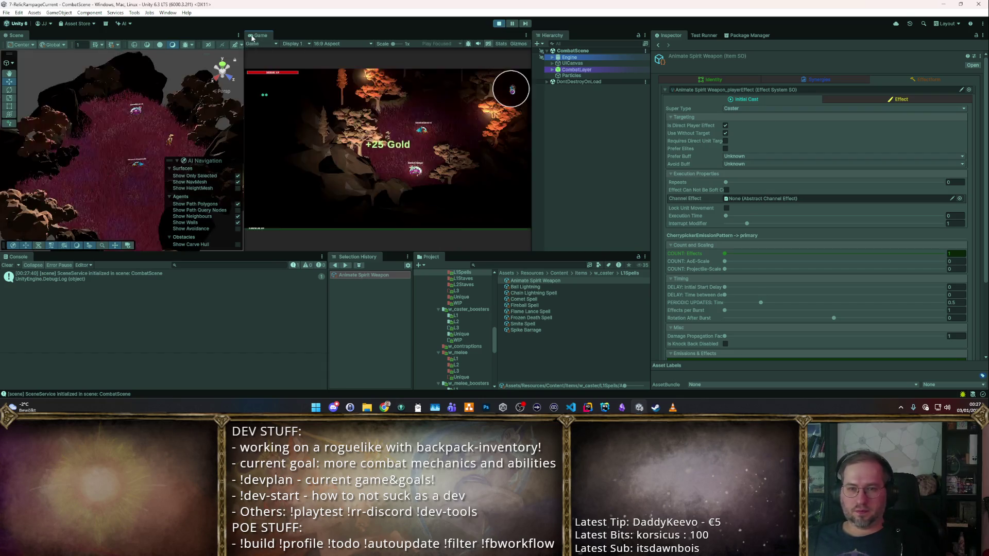
- Walk into the Zone Change portal, fight the dummies at about 10–17 DPS, then stop play
key(s)
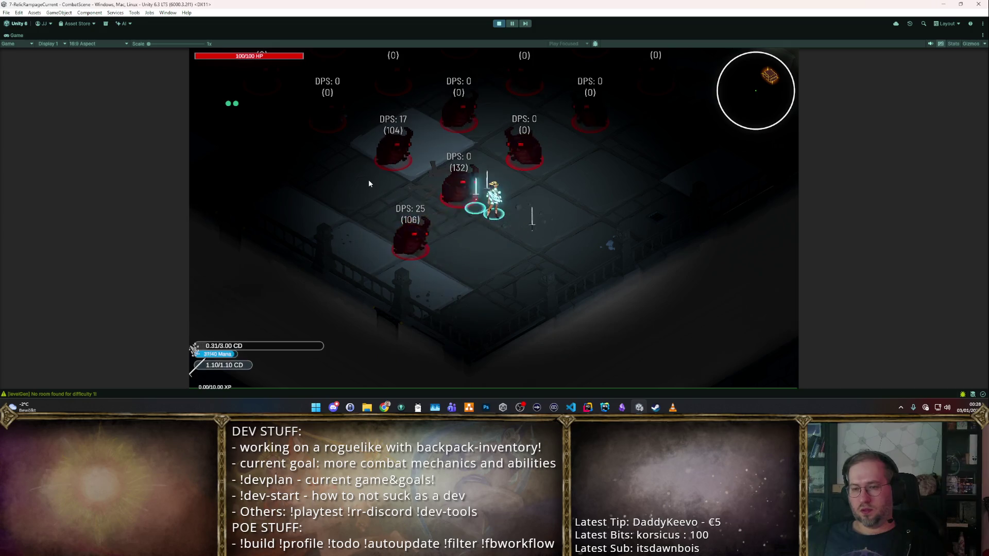
click(499, 24)
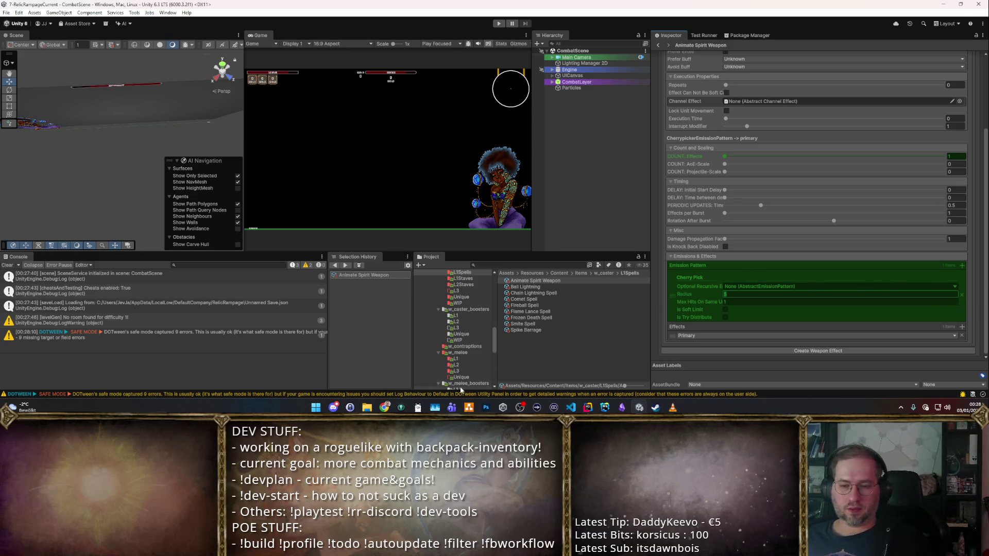
click(612, 405)
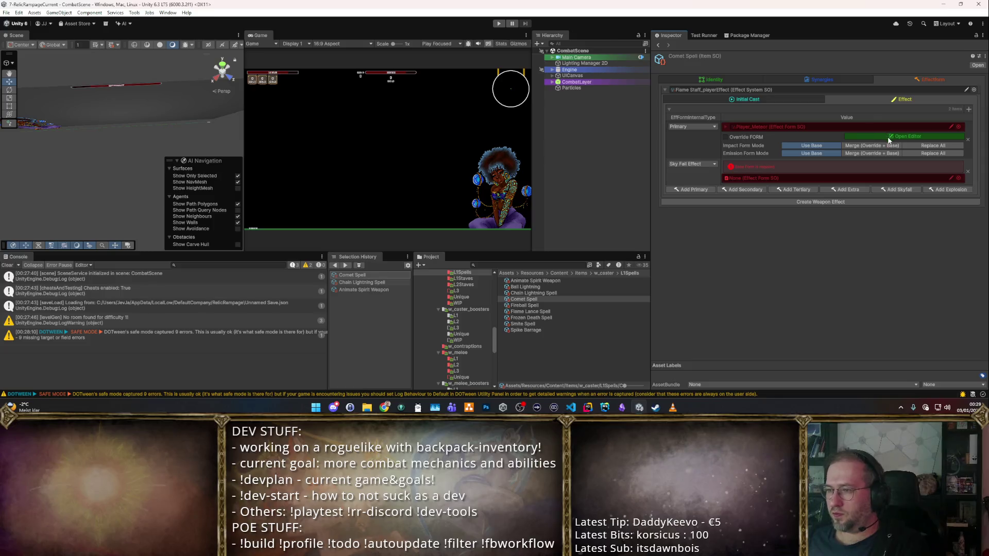
- Give Comet Spell's Sky Fall the Player_ArcaneExplosion form with overridden core radius 1.5, then play
click(888, 137)
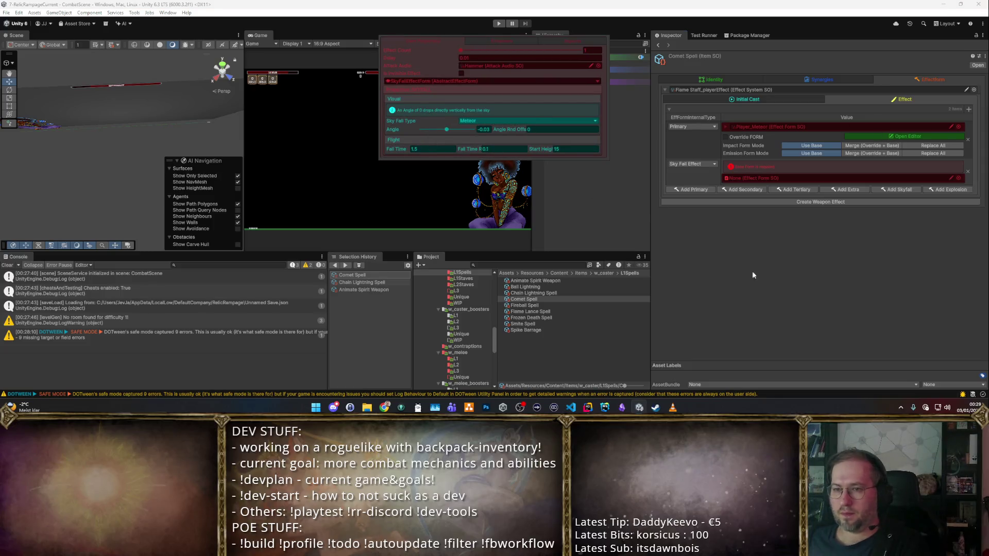
click(779, 280)
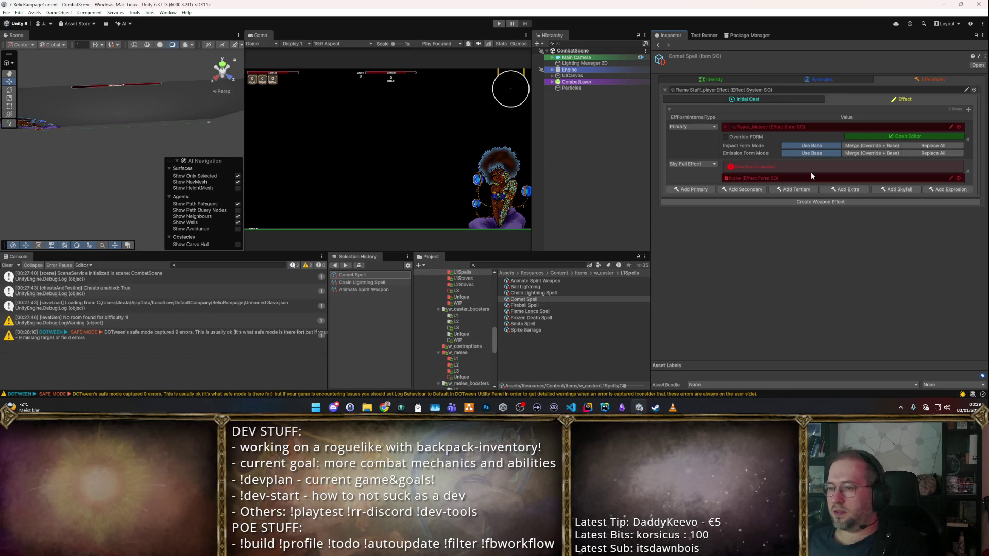
click(958, 179)
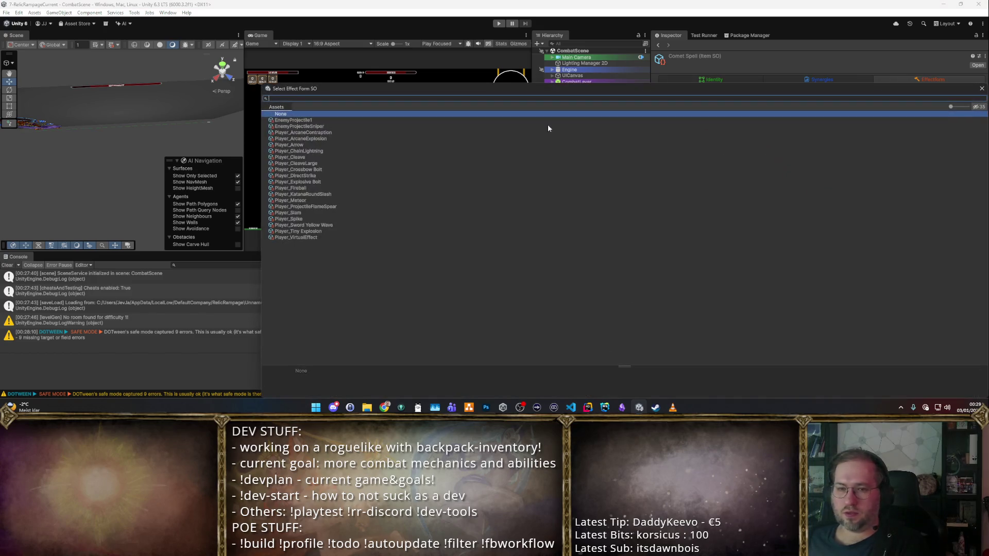
double_click(292, 138)
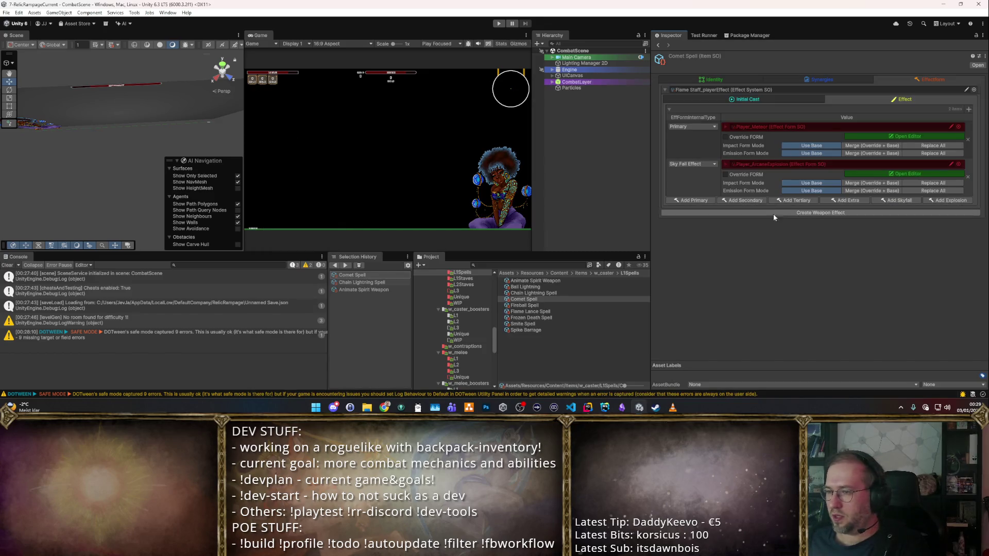
click(726, 174)
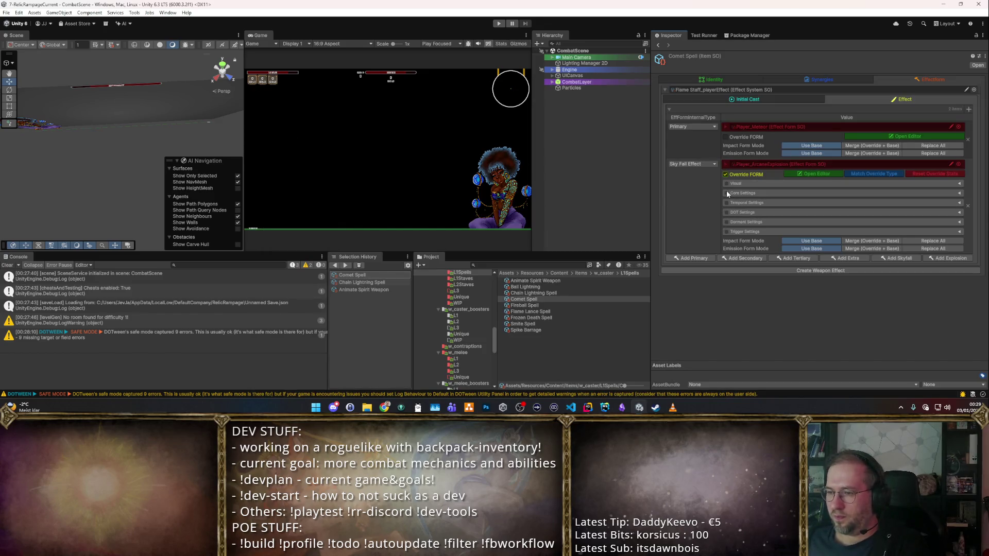
click(726, 193)
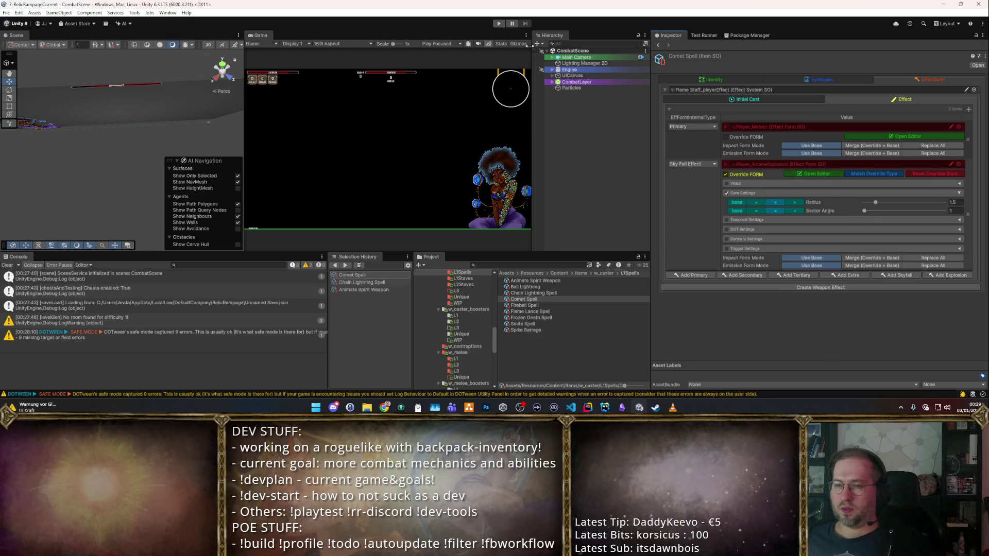
click(498, 24)
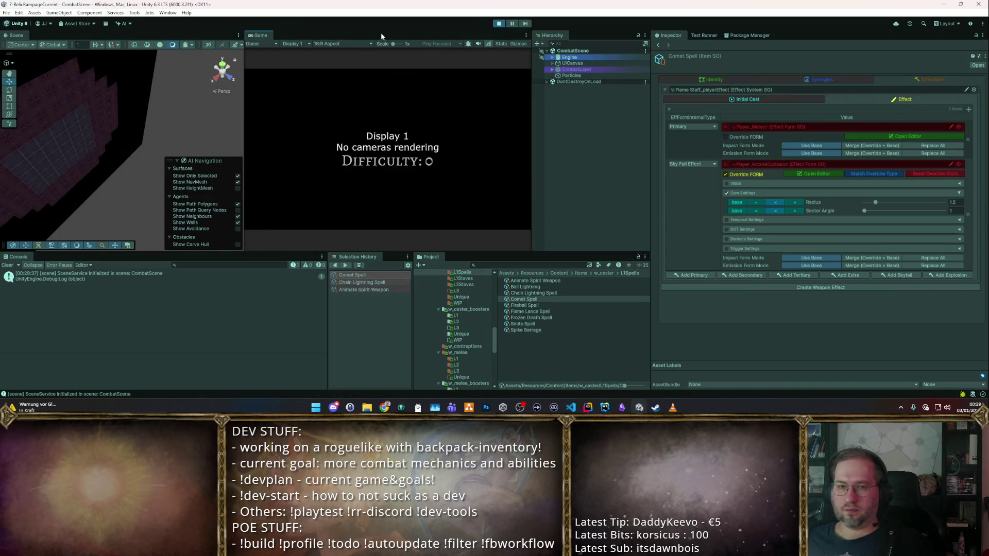
- Start with the staff, spawn items with F1 cheats, and socket the Comet Spell into the staff
double_click(262, 35)
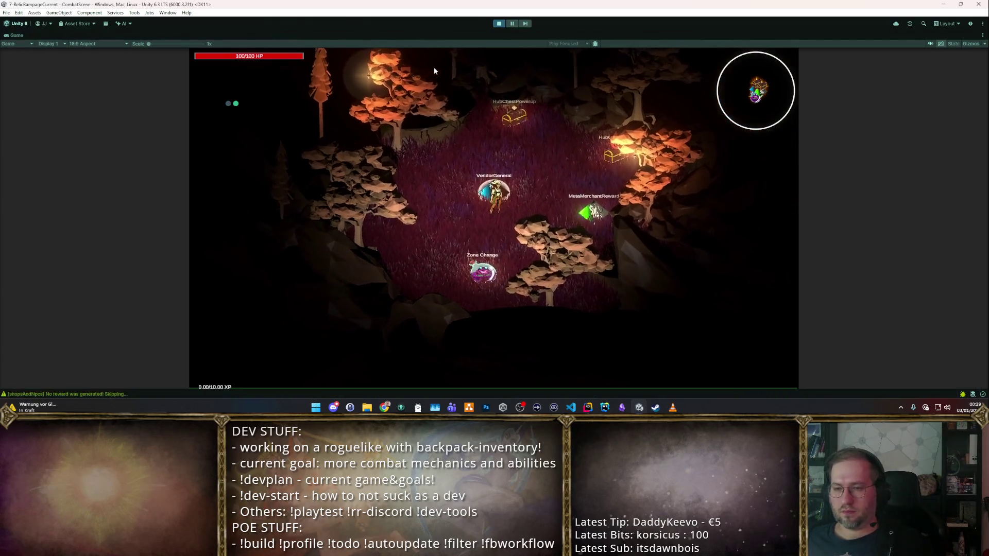
click(519, 218)
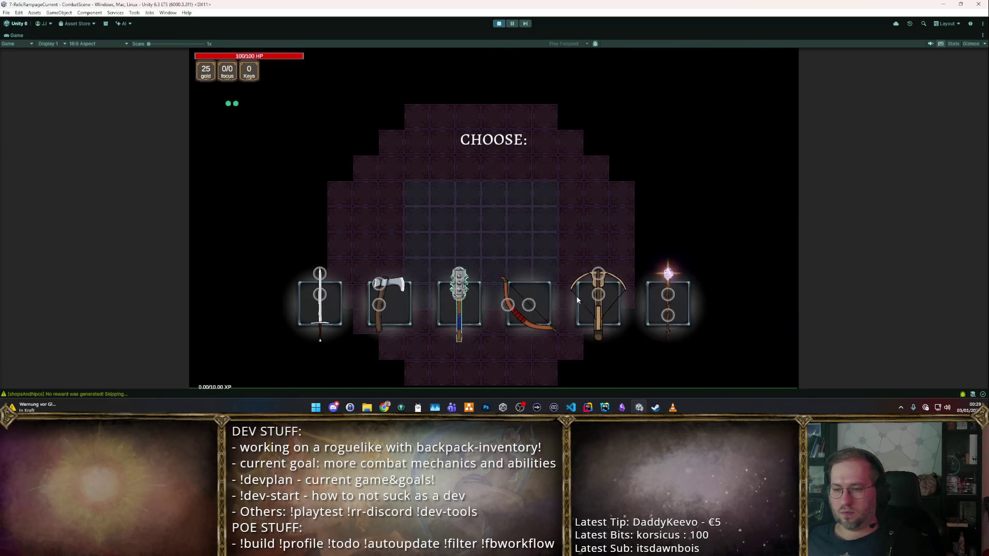
click(666, 313)
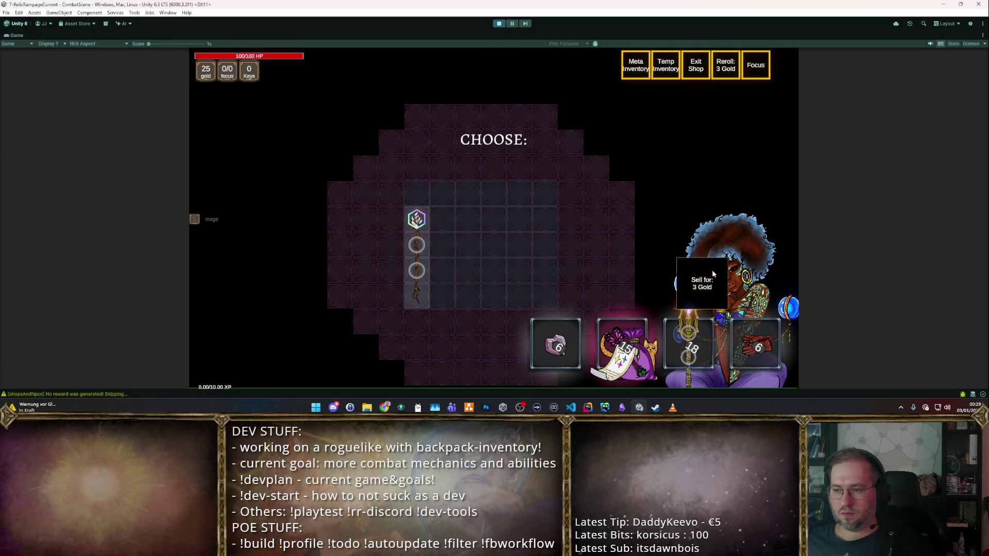
key(F1)
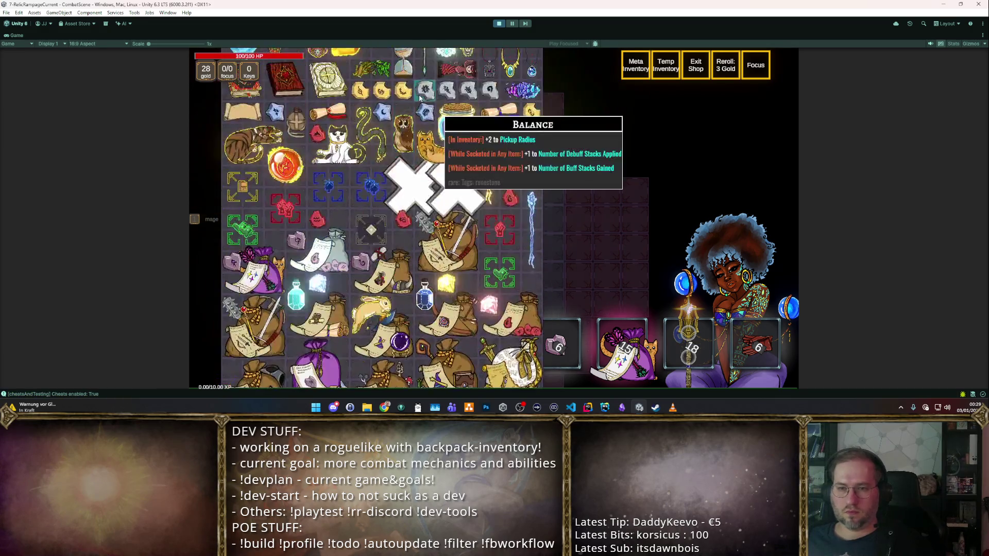
scroll(533, 154, up, 4)
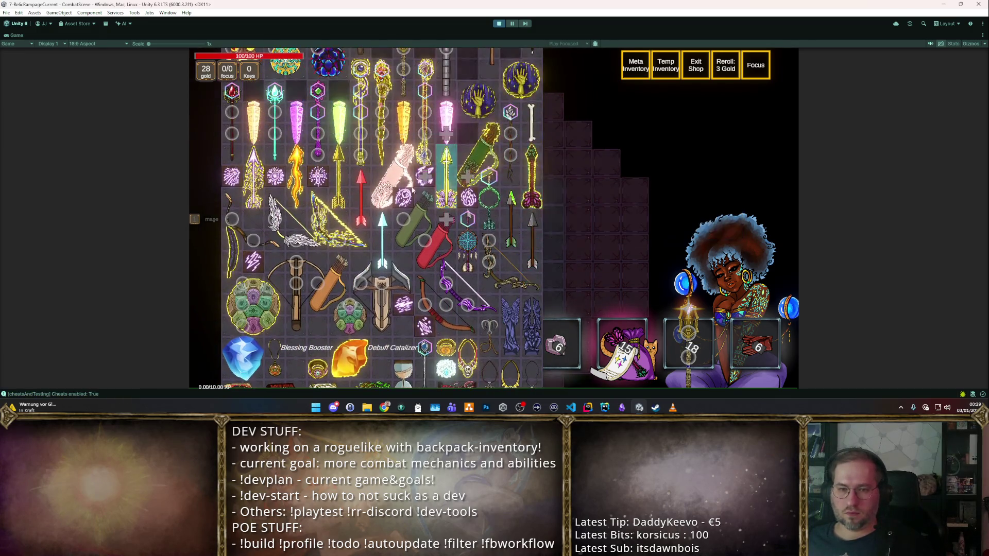
mouse_move(403, 198)
mouse_down()
mouse_move(466, 225)
mouse_move(408, 218)
mouse_up()
key(i)
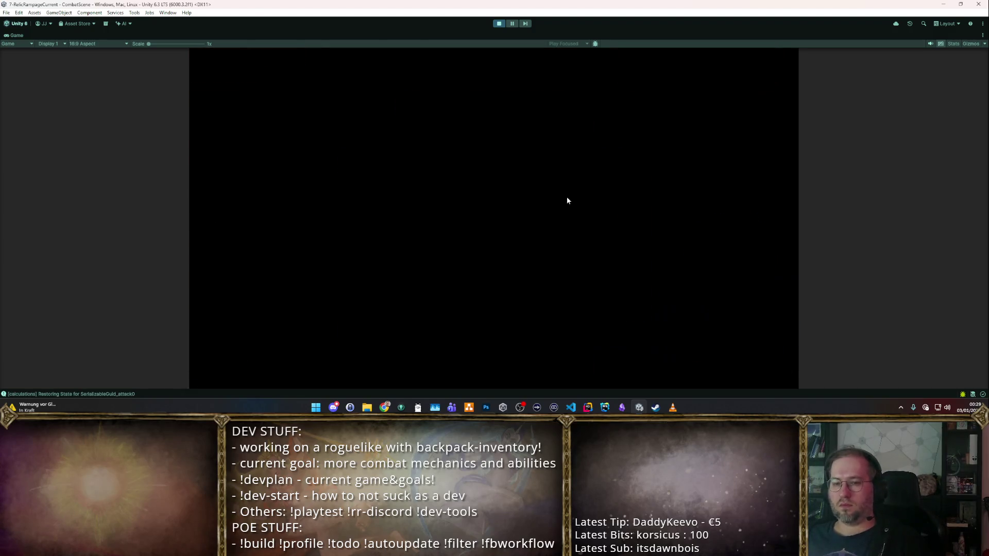
- Enter the Zone Change portal and blast the dummies with Comet Spell at 50–61 DPS, then stop
key(s)
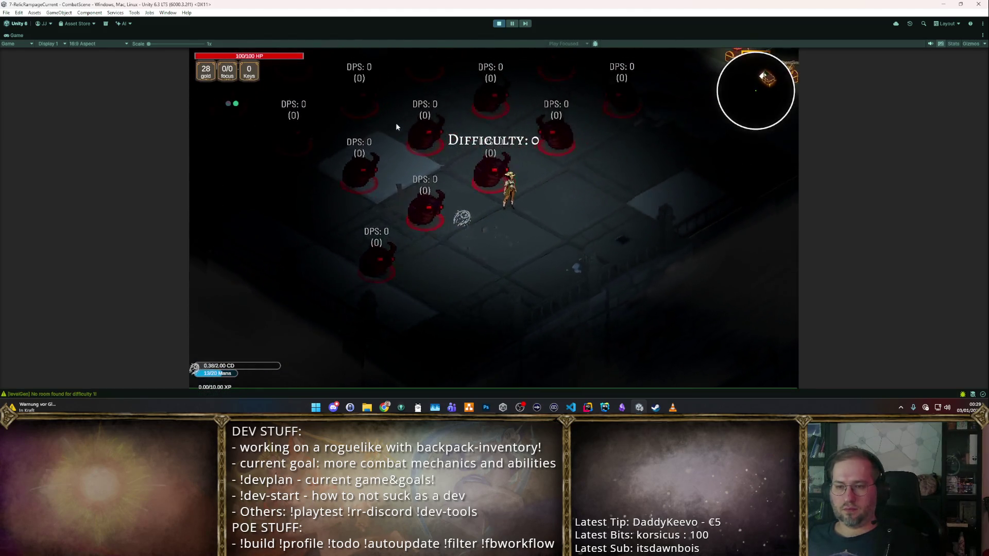
key(w)
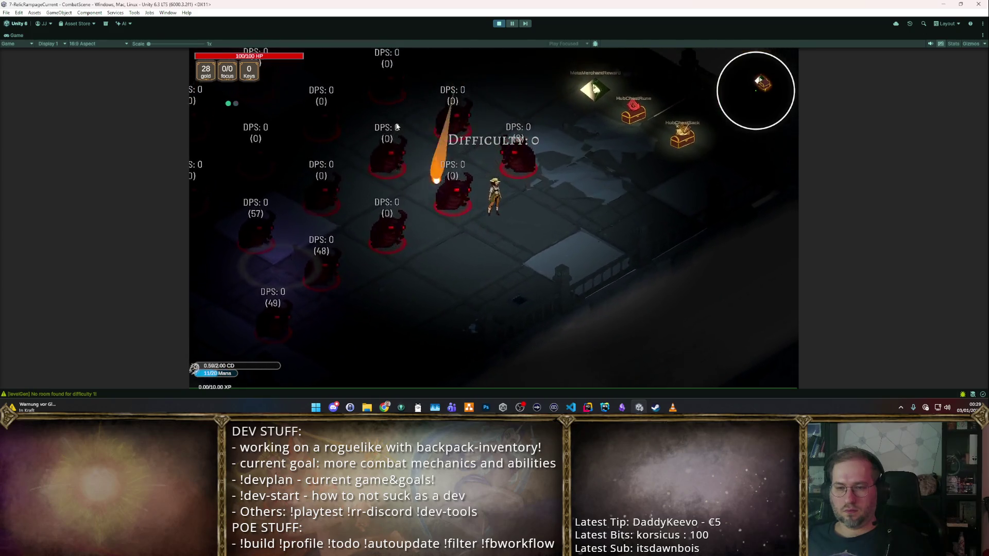
key(a)
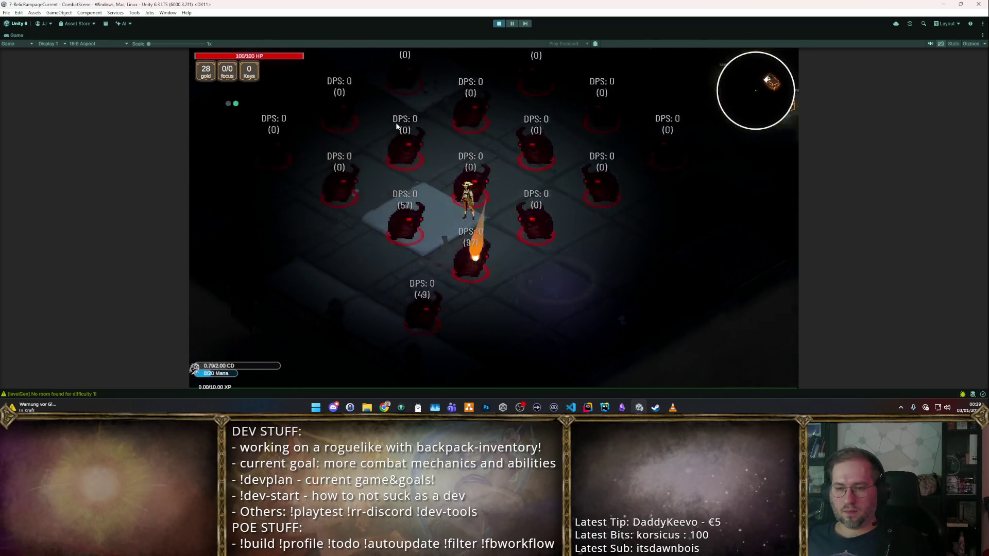
key(s)
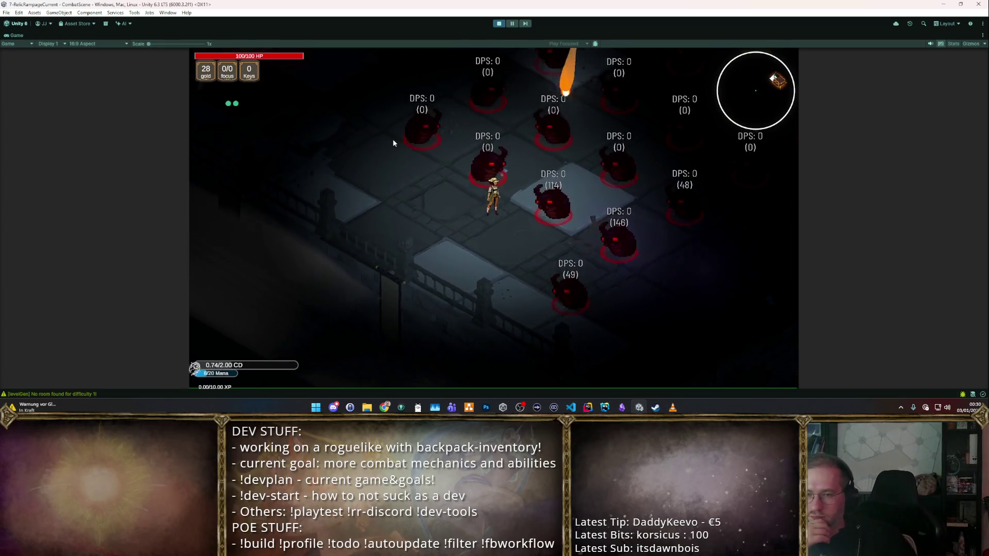
key(w)
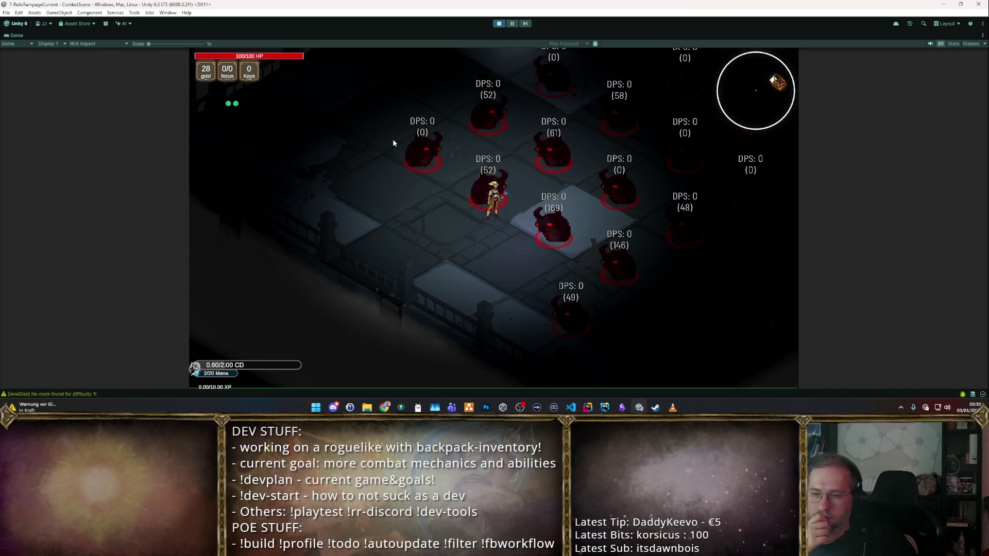
key(d)
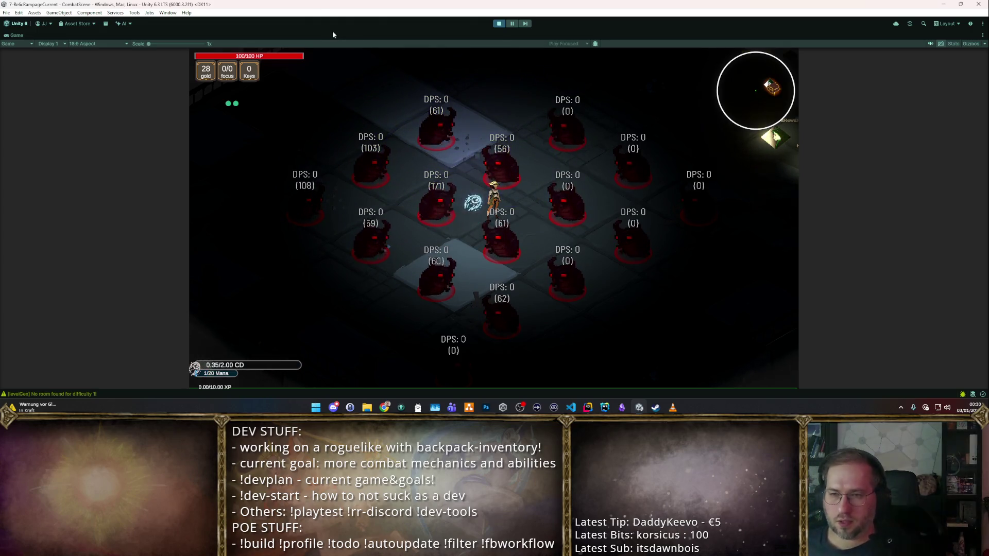
click(500, 24)
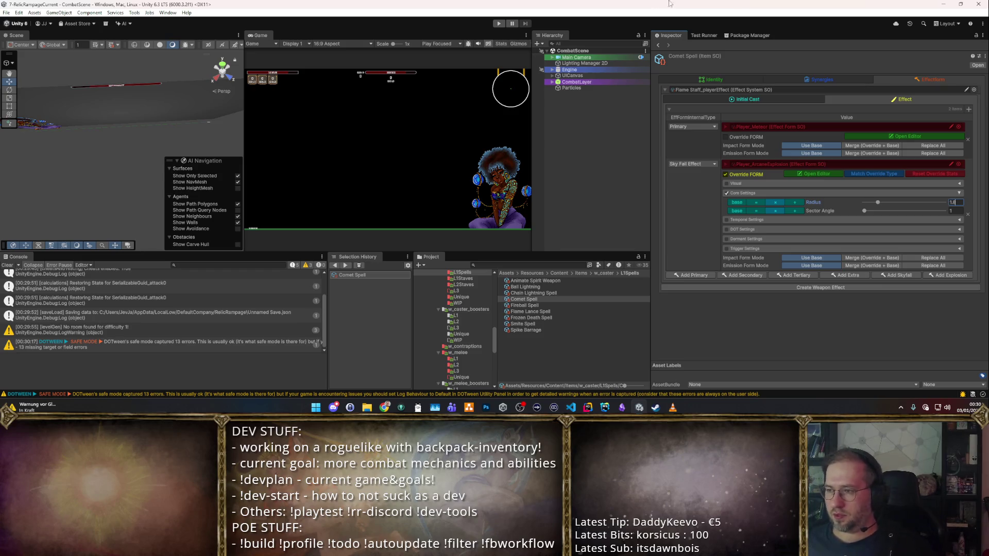
- Set Comet Spell's Resource Cost to 10 mana under Synergies > Resources and start play mode
click(827, 79)
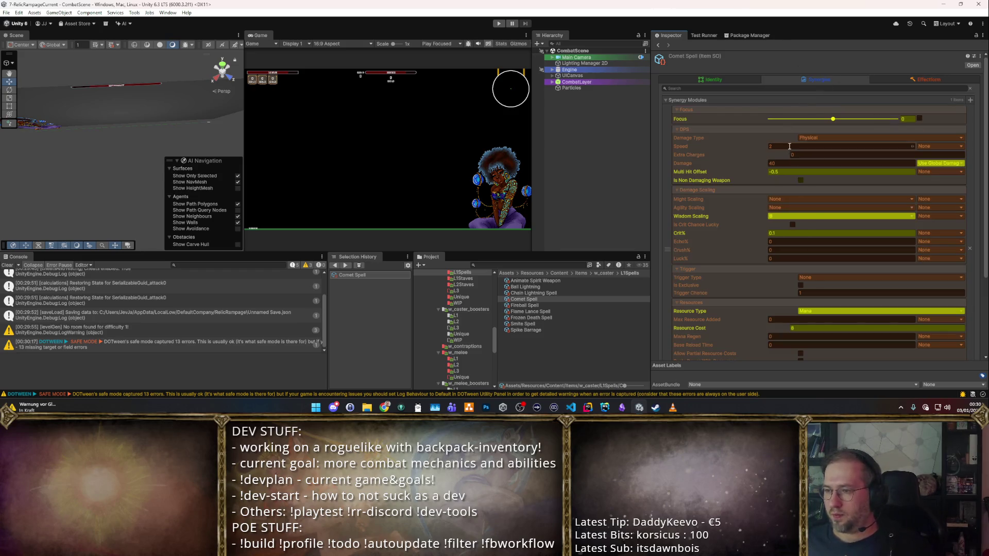
scroll(793, 156, down, 5)
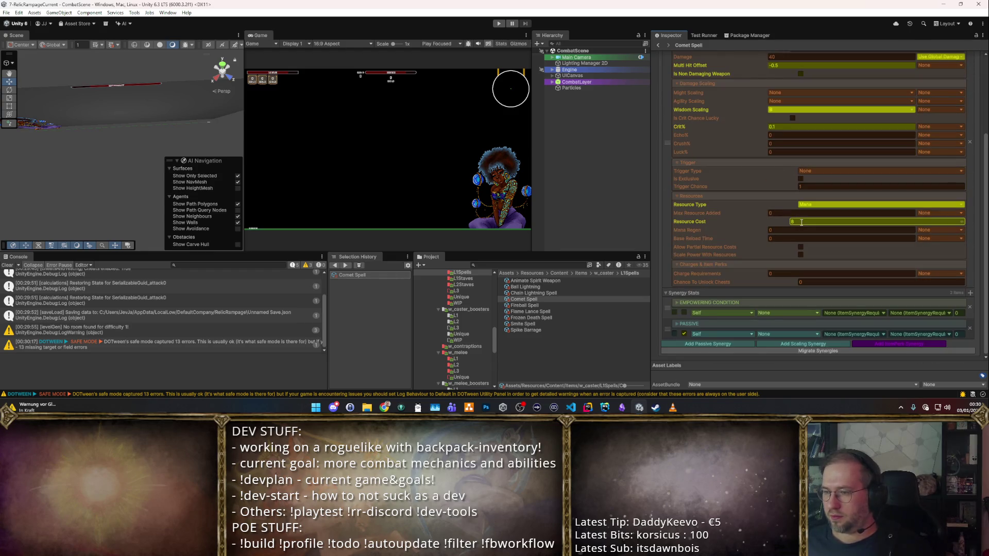
text(10)
key(Return)
click(498, 24)
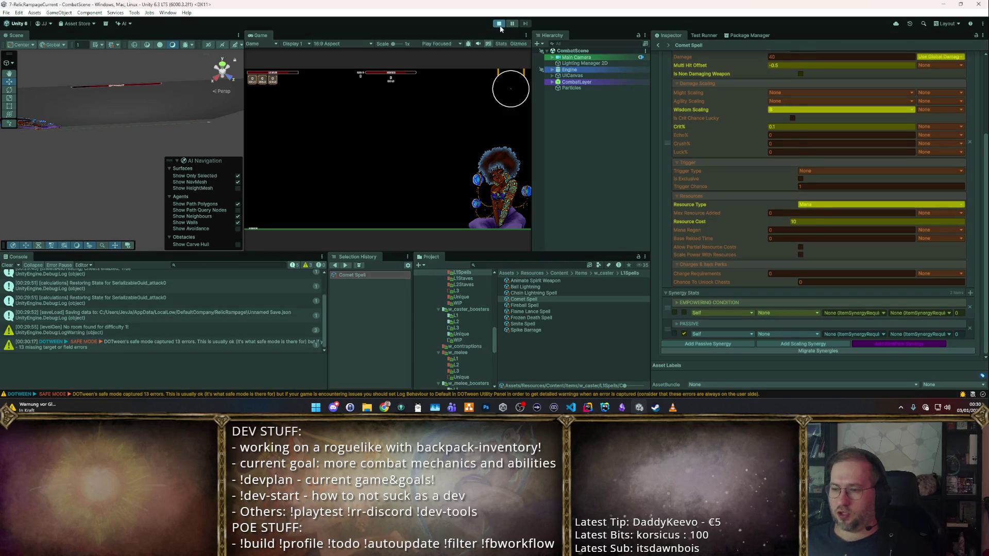
- Cast the 10-mana Comet Spell at the dummies for roughly 48–60 DPS, then exit with Ctrl+P
double_click(260, 36)
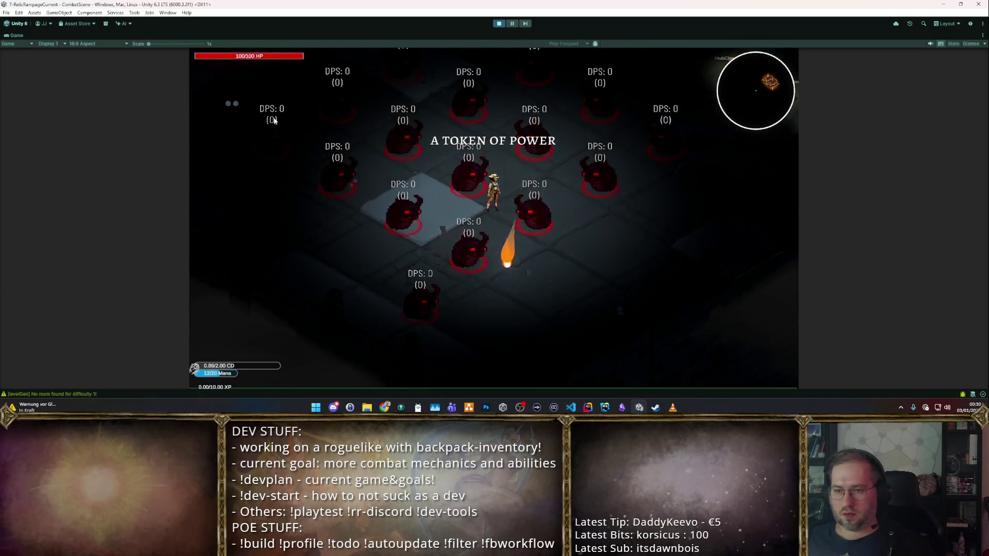
key(w)
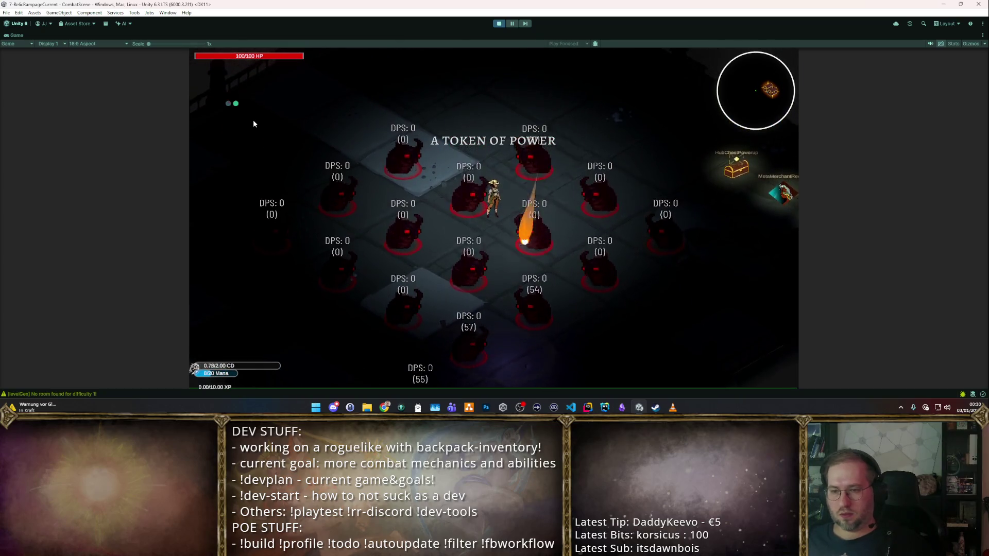
key(a)
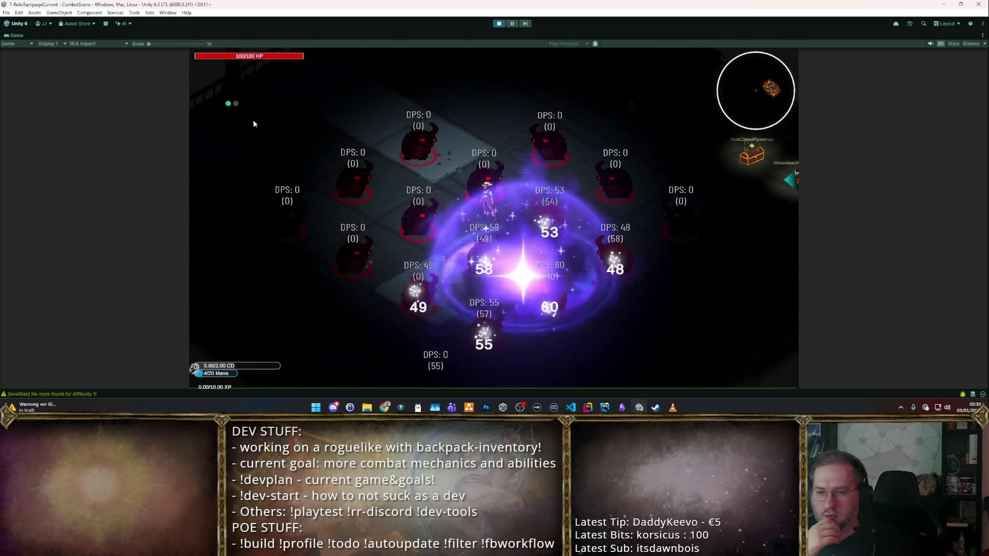
key(d)
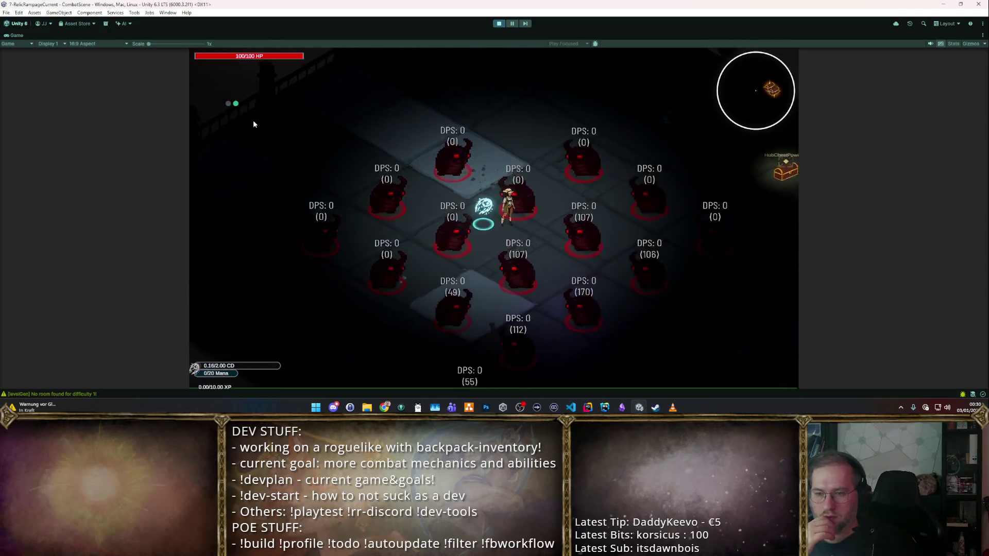
key(d)
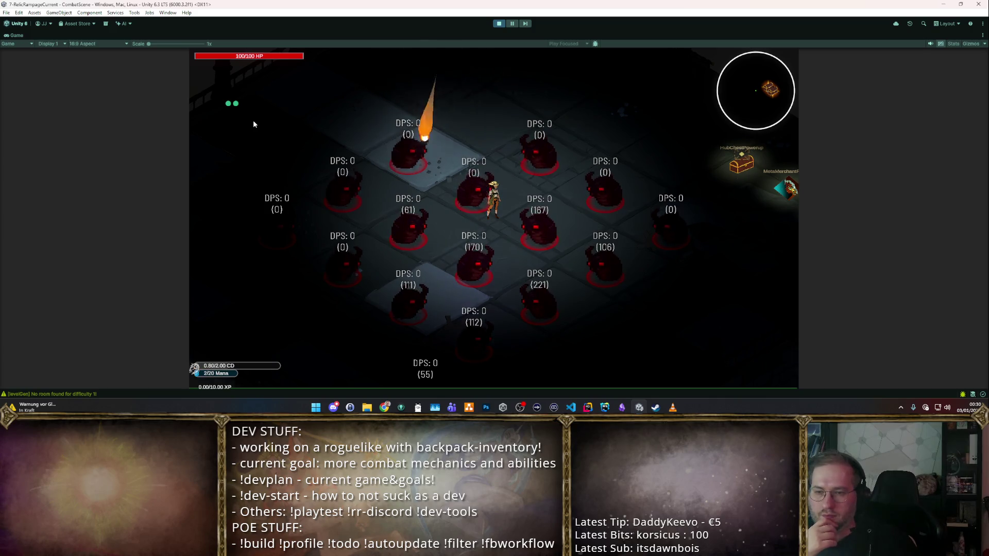
key(s)
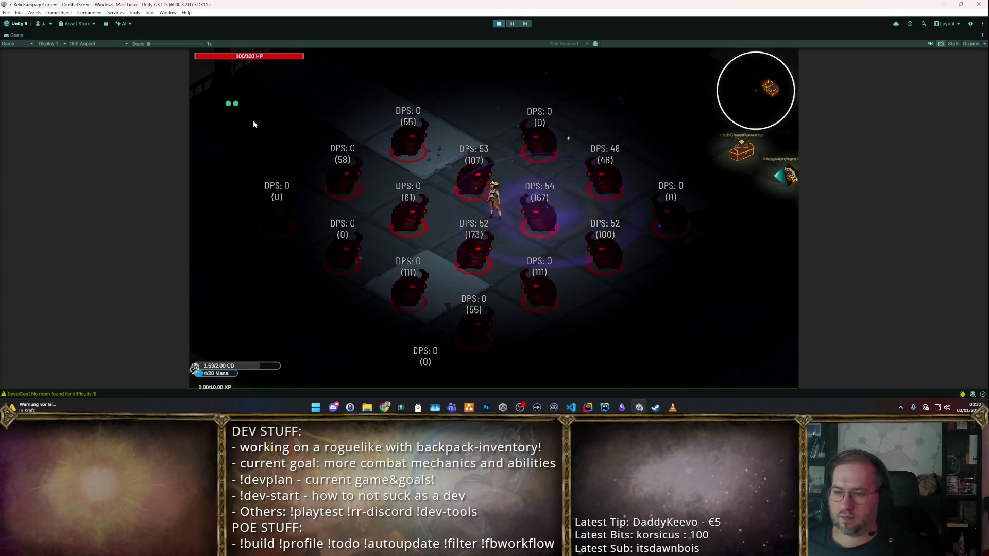
key(ctrl+p)
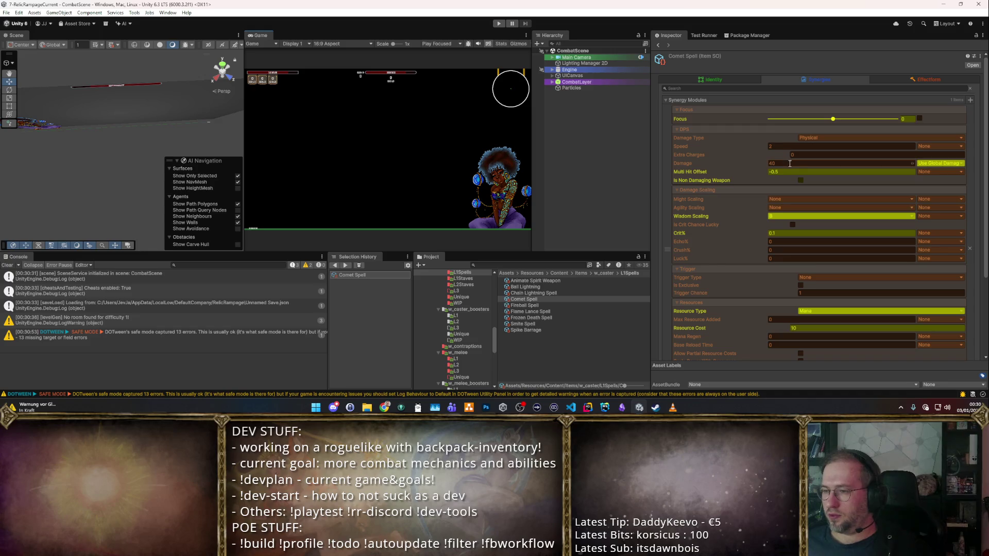
- Expand the Comet Spell's Empowering Condition and Passive synergy foldouts, then enter play mode with the Game view maximized
scroll(825, 223, down, 5)
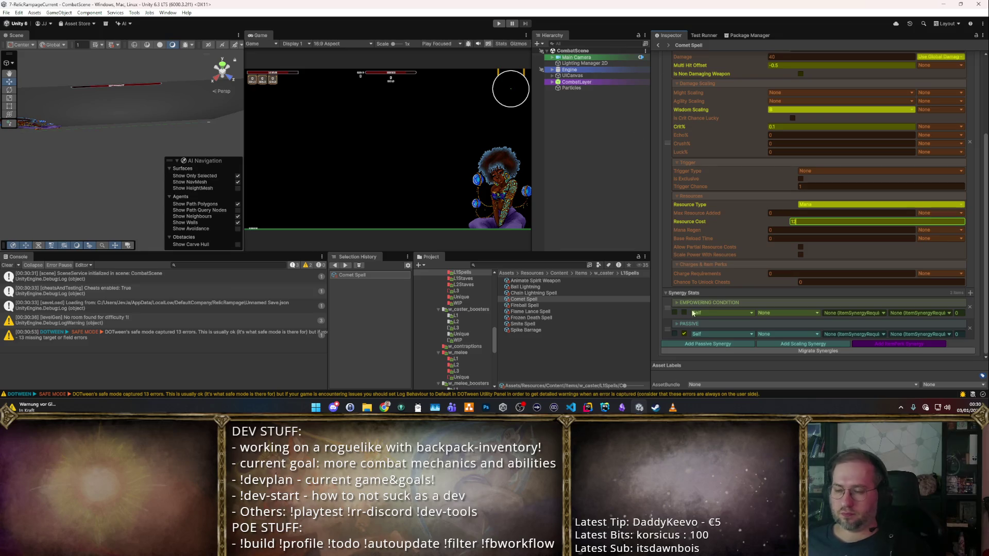
click(678, 323)
click(678, 304)
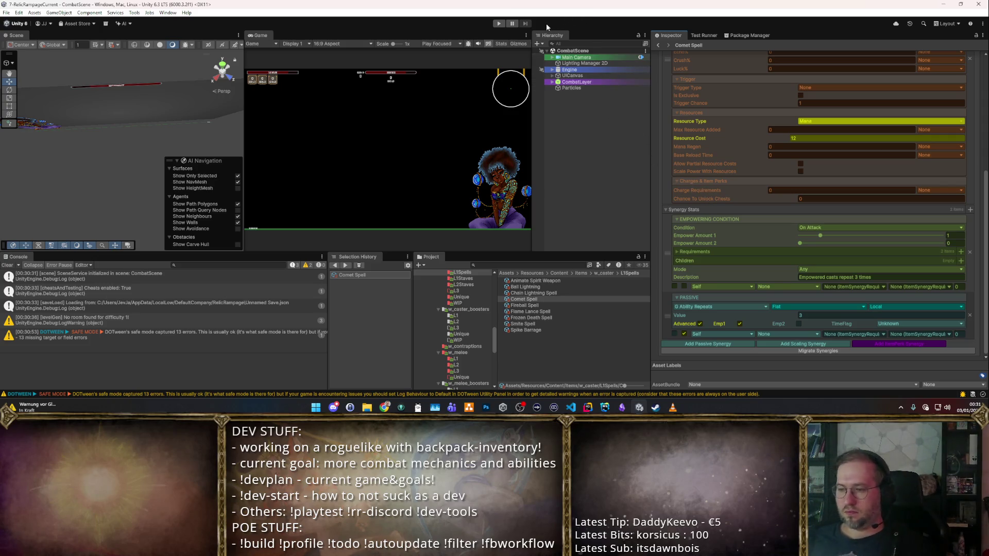
click(499, 24)
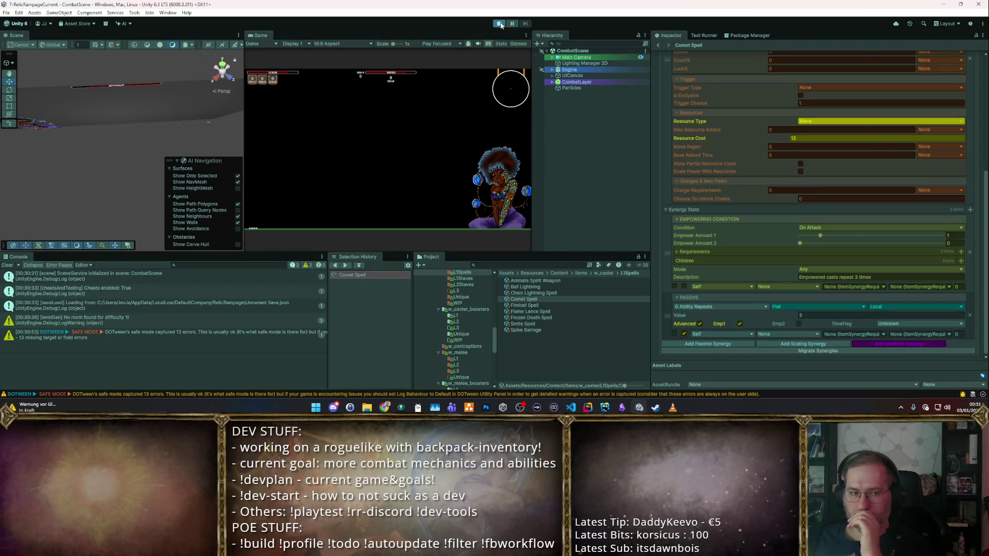
double_click(264, 34)
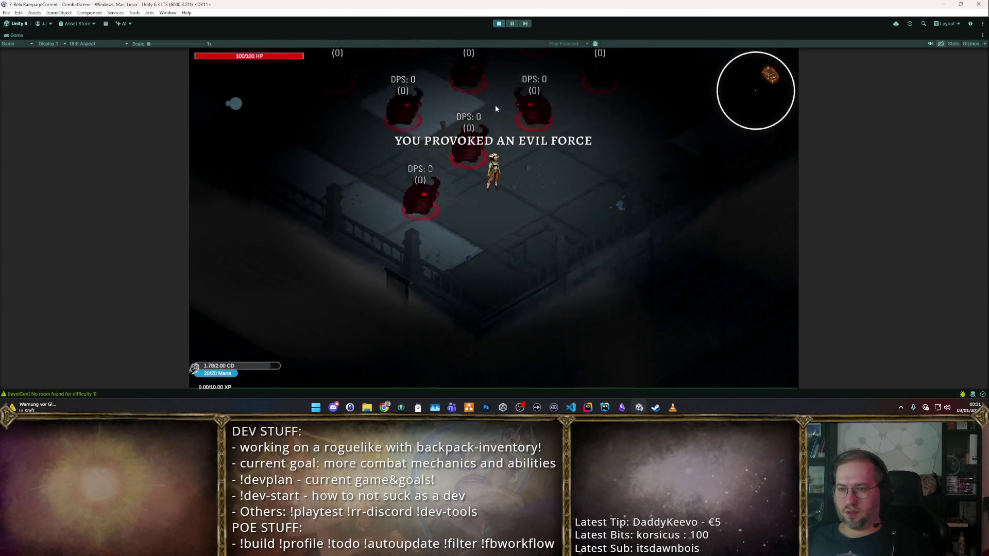
- Move around and repeatedly cast the 12-mana Comet Spell at the training dummies
key(w)
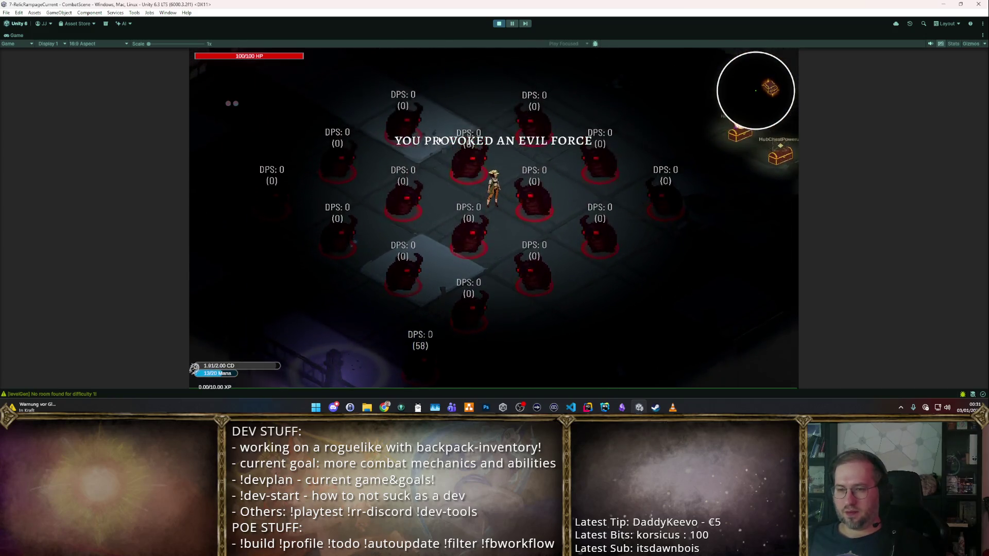
key(w)
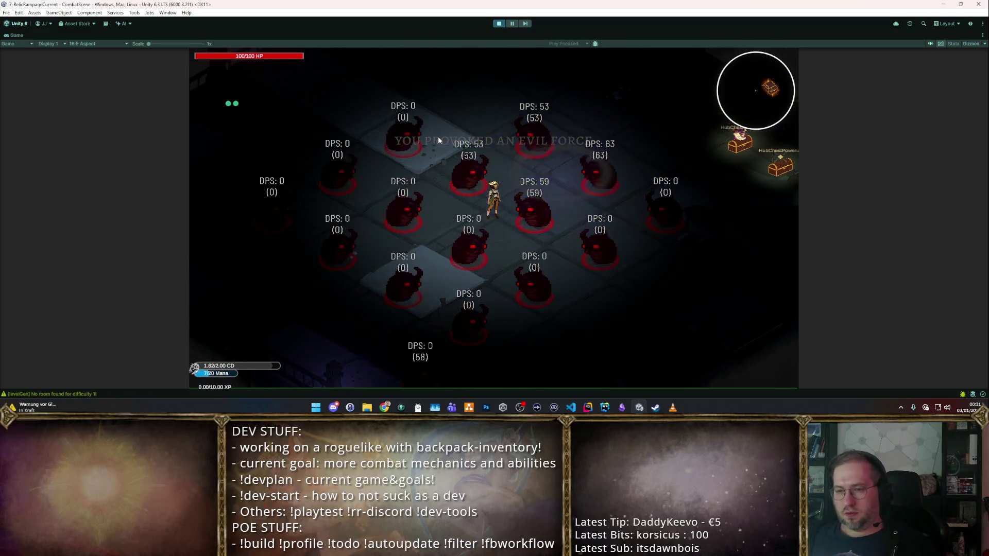
key(a)
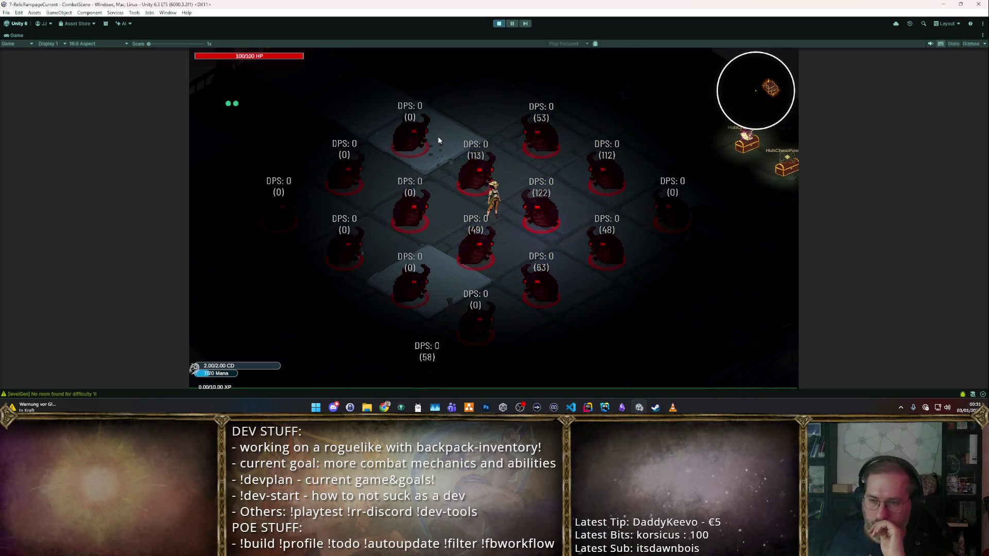
key(q)
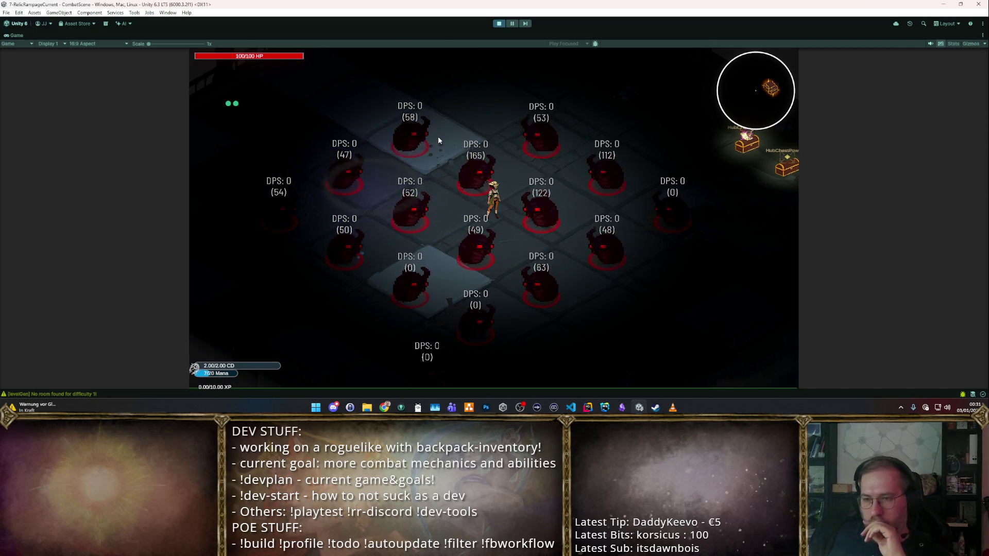
key(q)
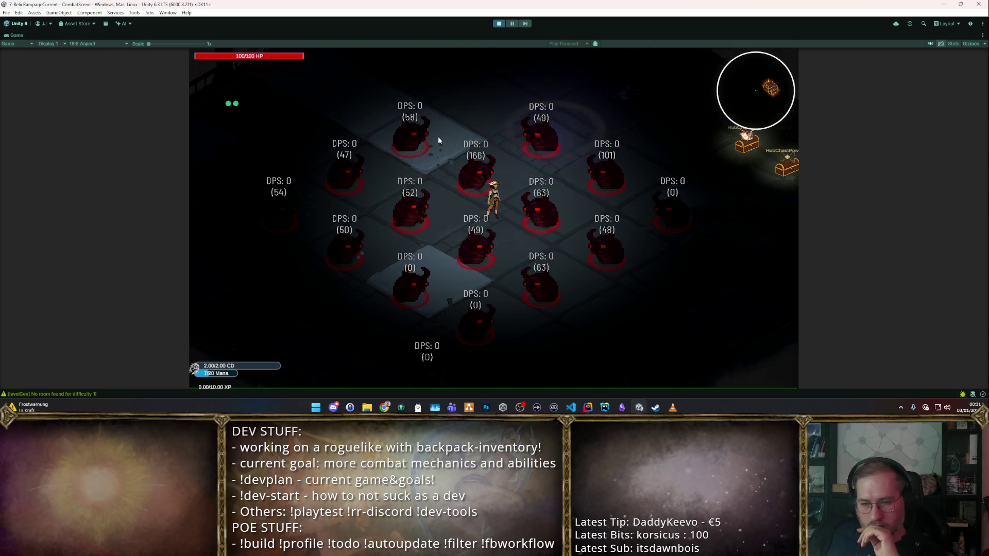
key(q)
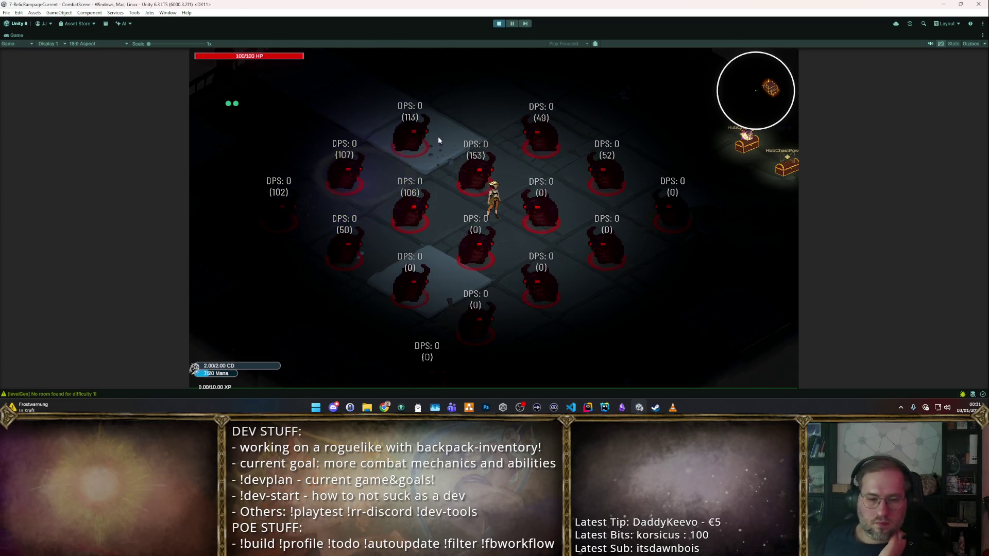
key(q)
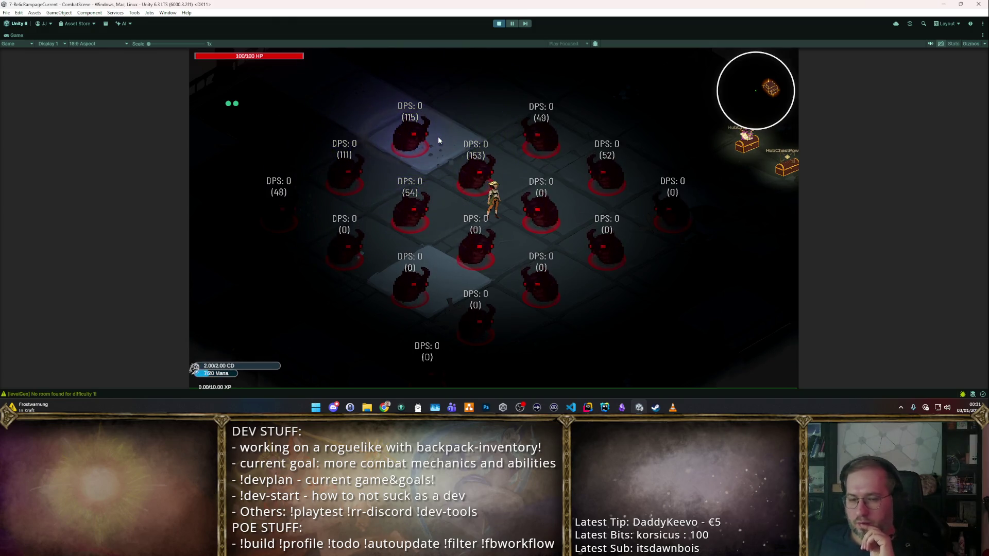
key(q)
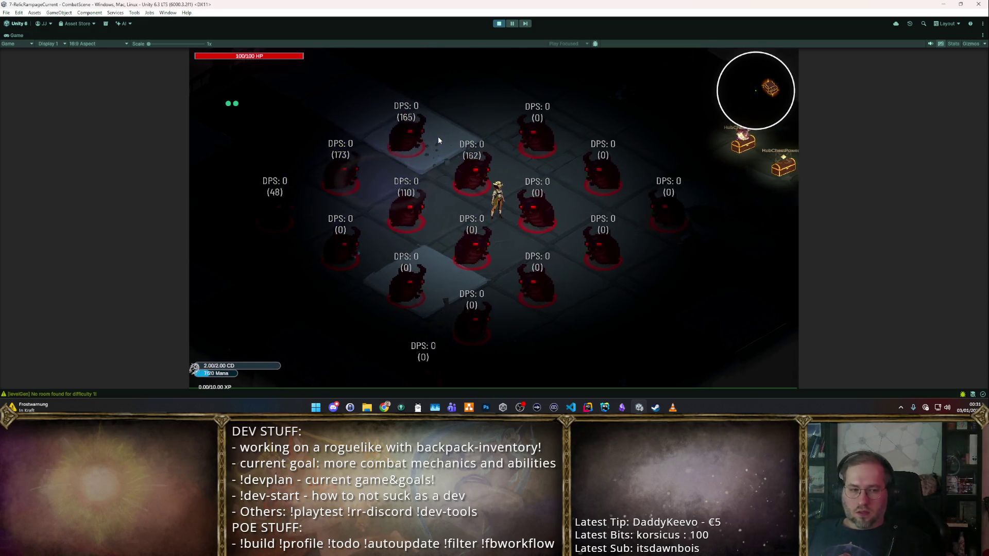
key(q)
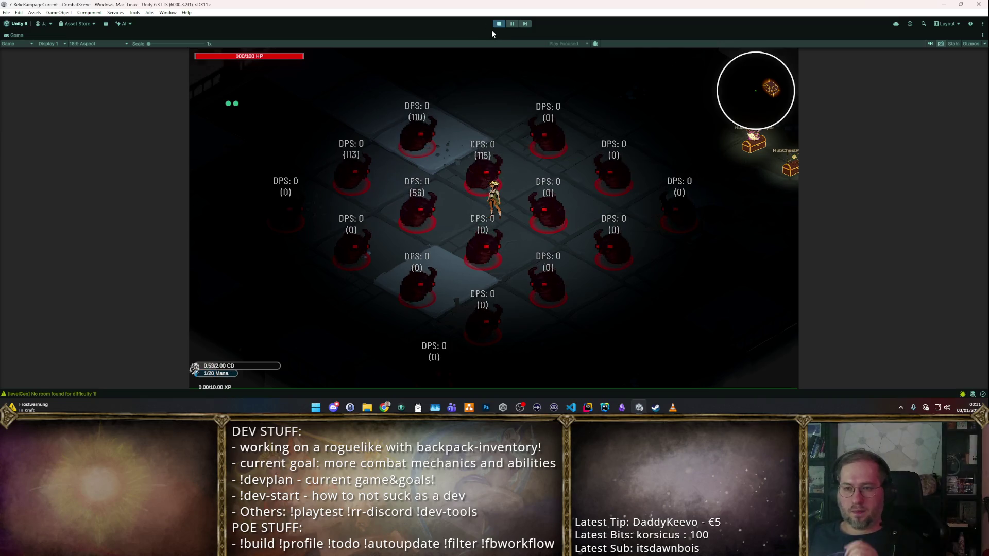
- Stop play mode and show the Comet Spell's Effectform settings in the Inspector
click(499, 23)
scroll(721, 185, down, 2)
click(922, 59)
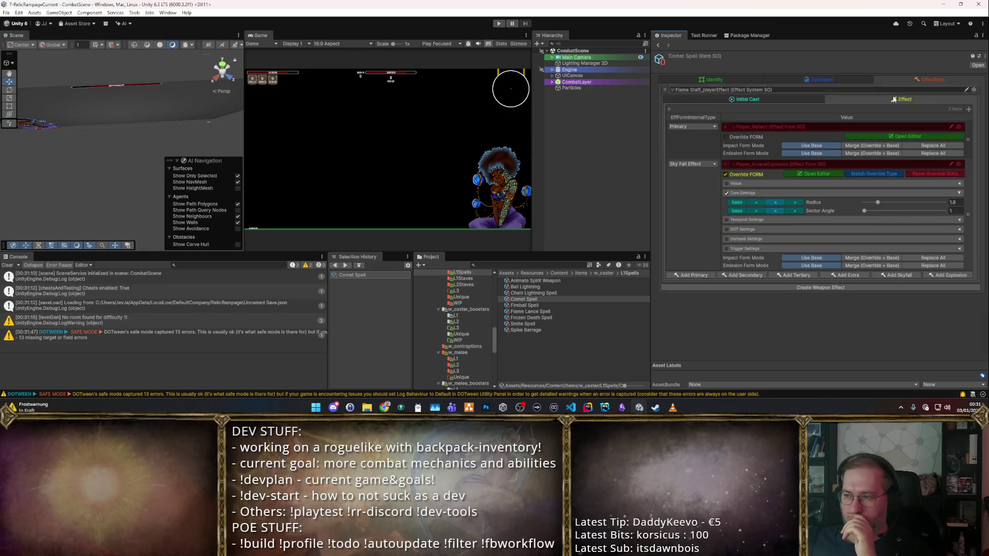
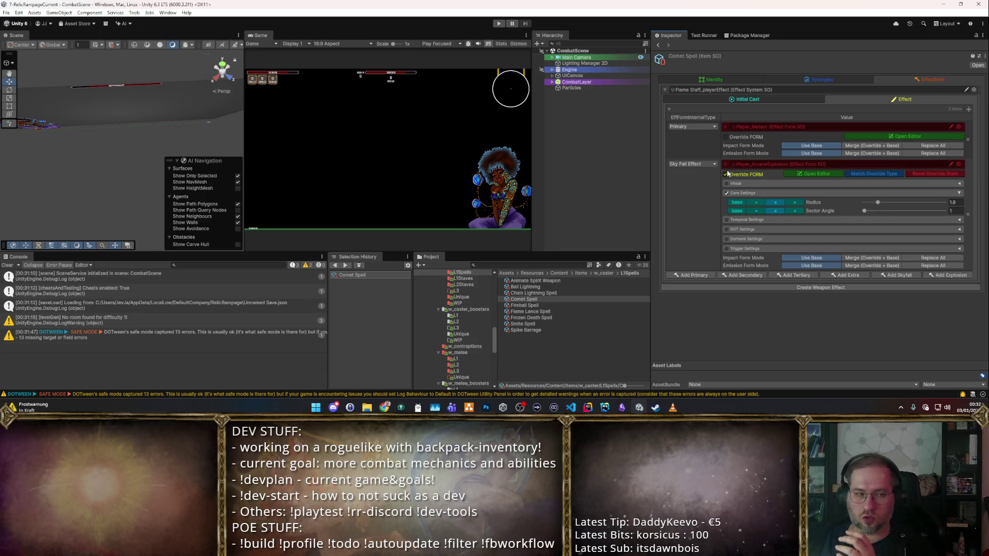
- Collapse Comet Spell's Core settings, peek at its Dormant sliders, then open Fireball Spell
click(750, 191)
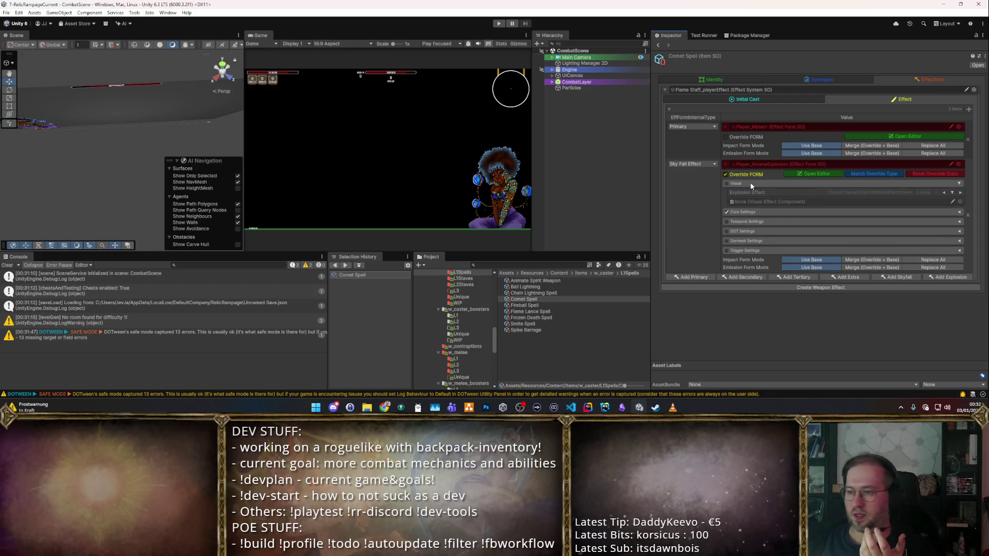
click(752, 230)
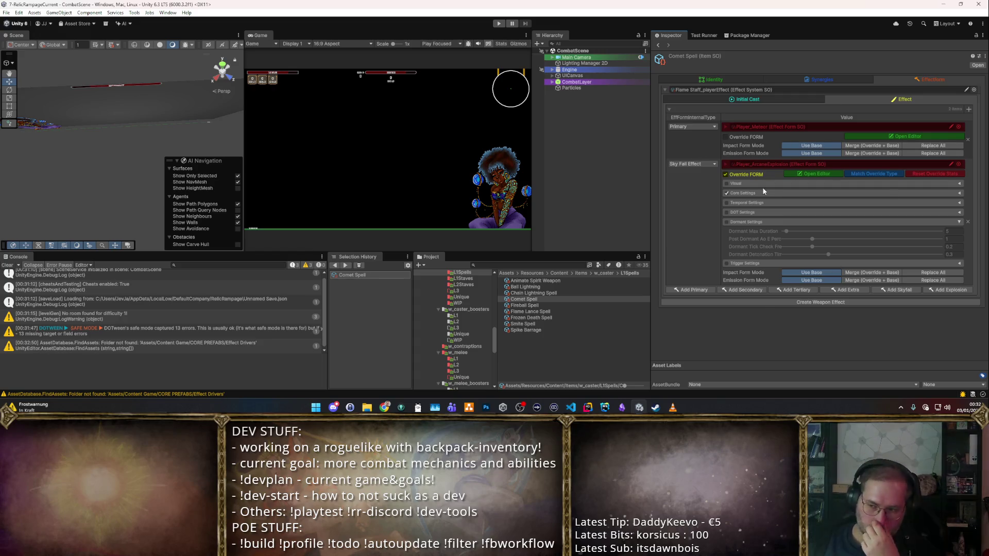
click(783, 222)
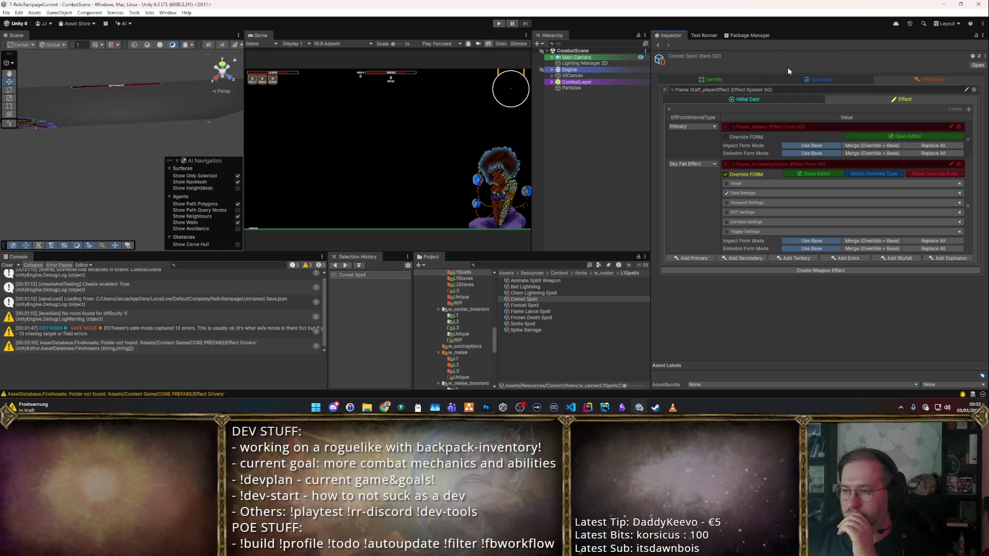
click(534, 306)
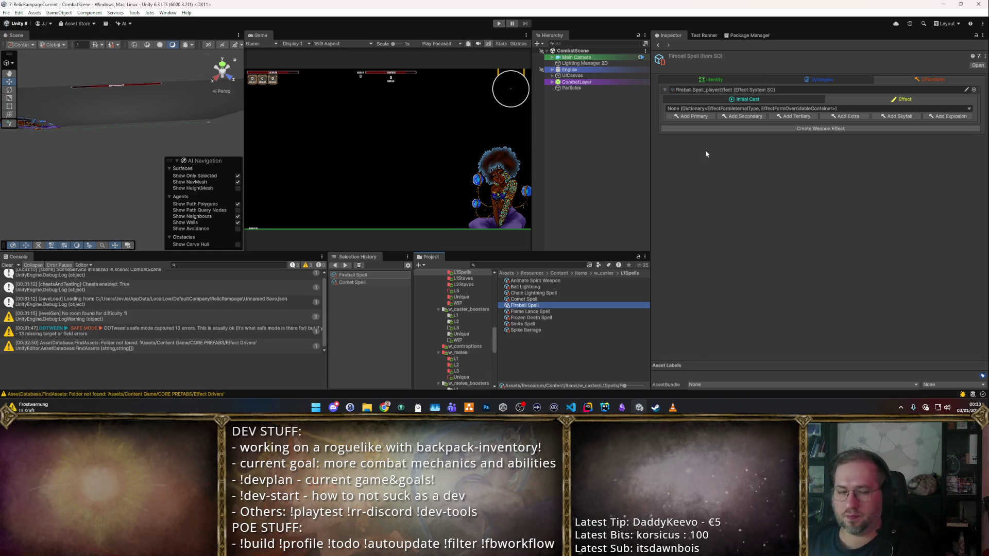
- Add Primary and Projectile Explosion entries, assigning Player_Fireball and Player_ArcaneExplosion respectively
click(695, 116)
click(950, 152)
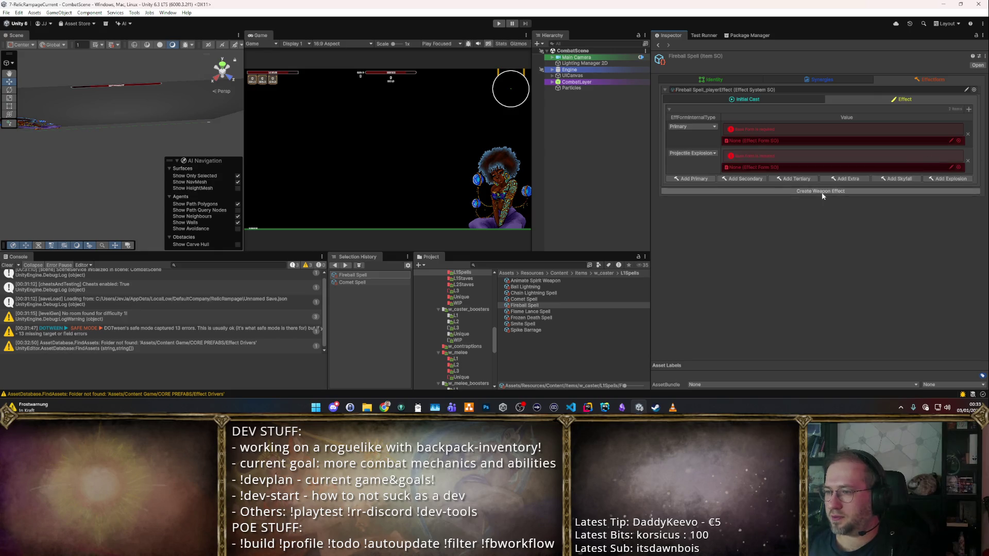
click(957, 142)
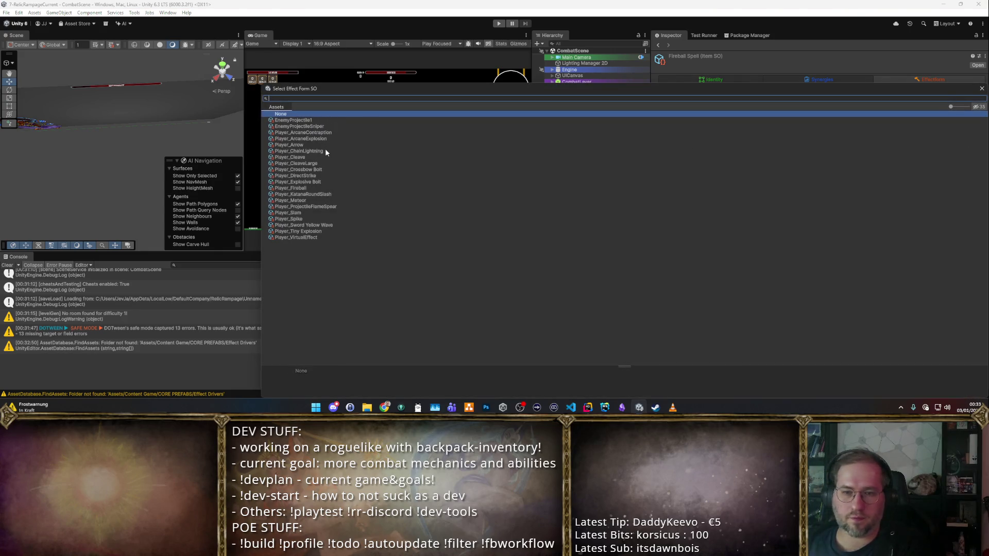
double_click(295, 188)
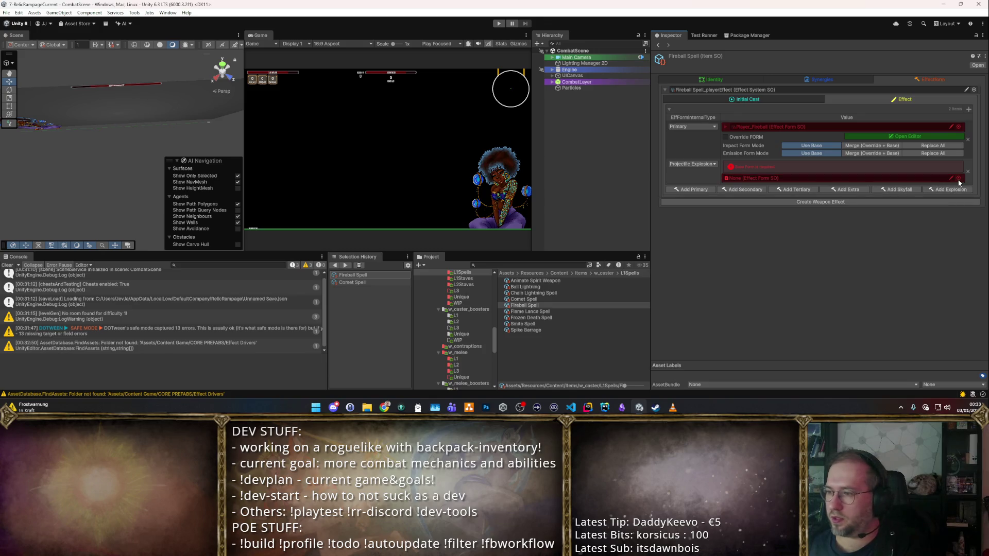
click(958, 179)
double_click(324, 140)
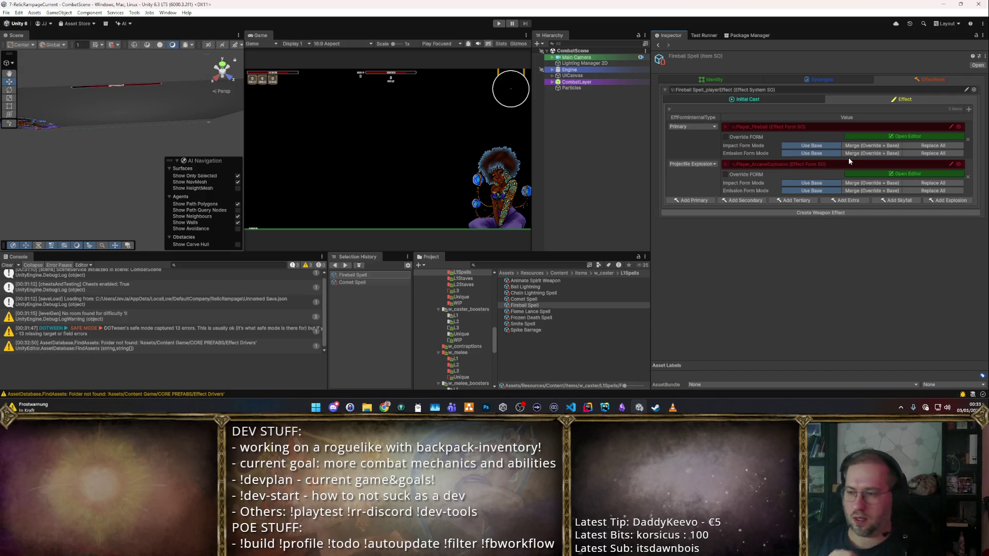
- Enter play mode full-screen, visit the vendor for a weapon, and walk into the zone portal
key(ctrl+p)
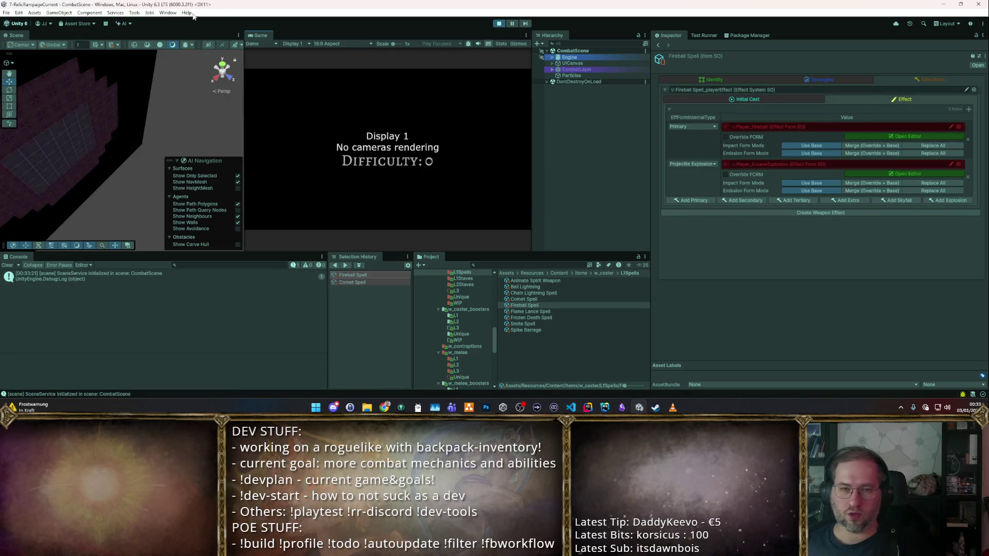
key(shift+space)
key(d)
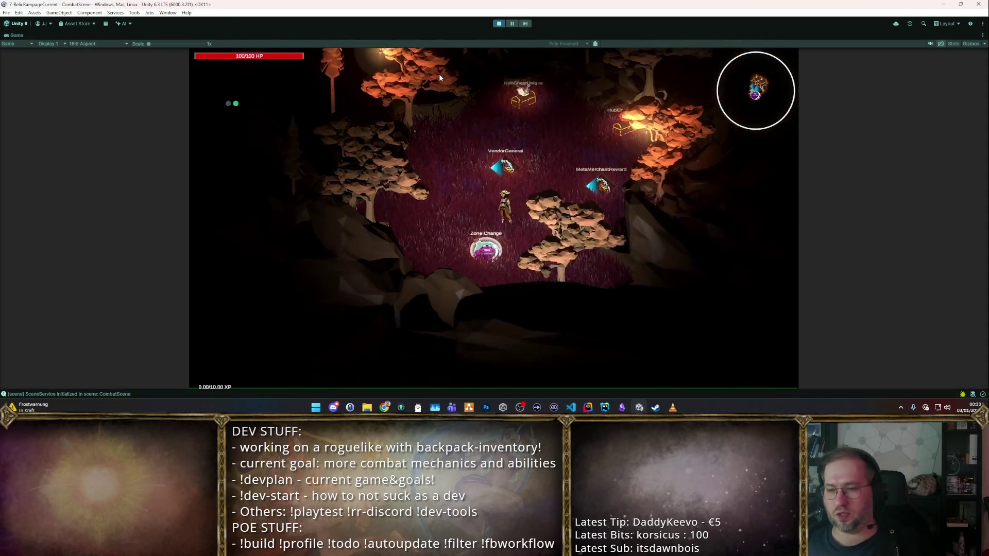
key(e)
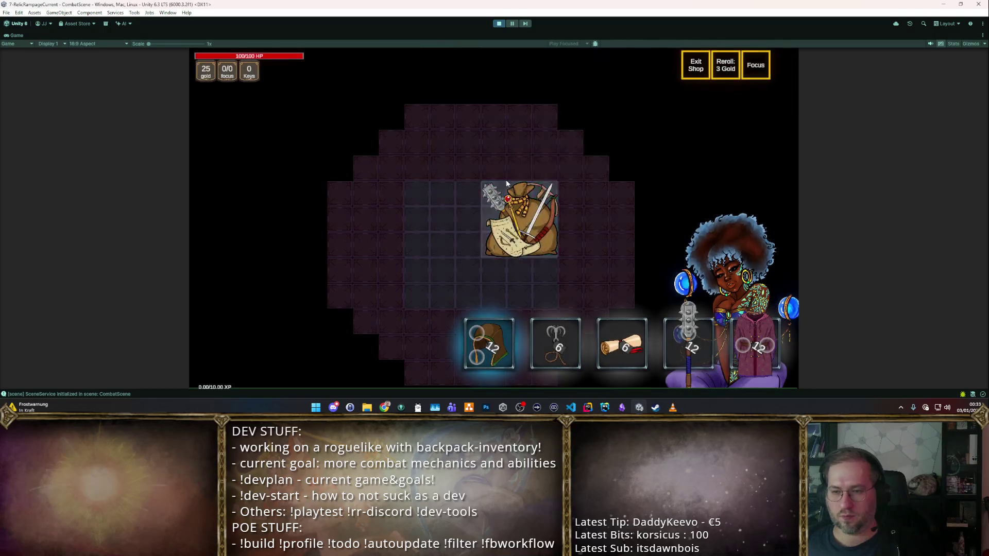
key(Escape)
key(s)
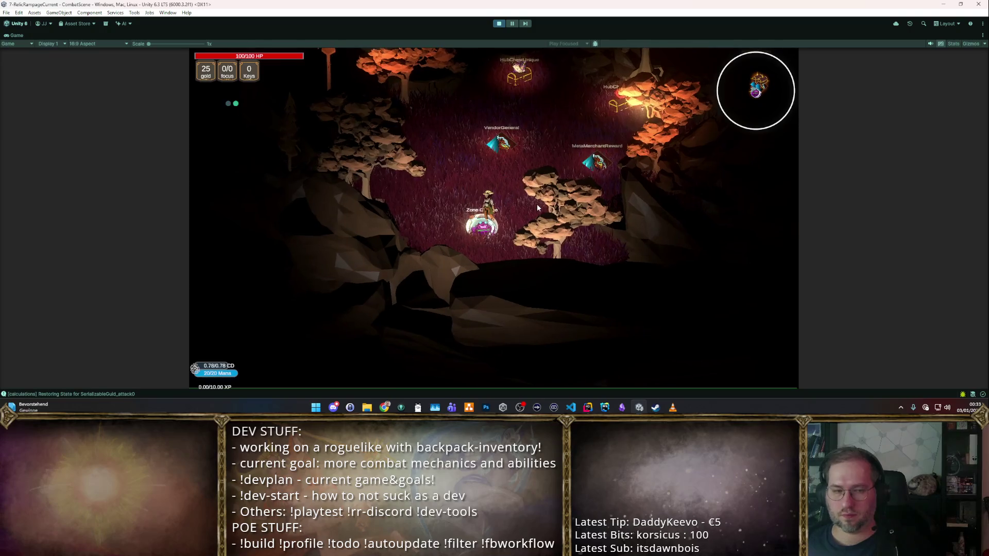
- Cast the spell repeatedly on the training dummy cluster, then stop the play test
key(w)
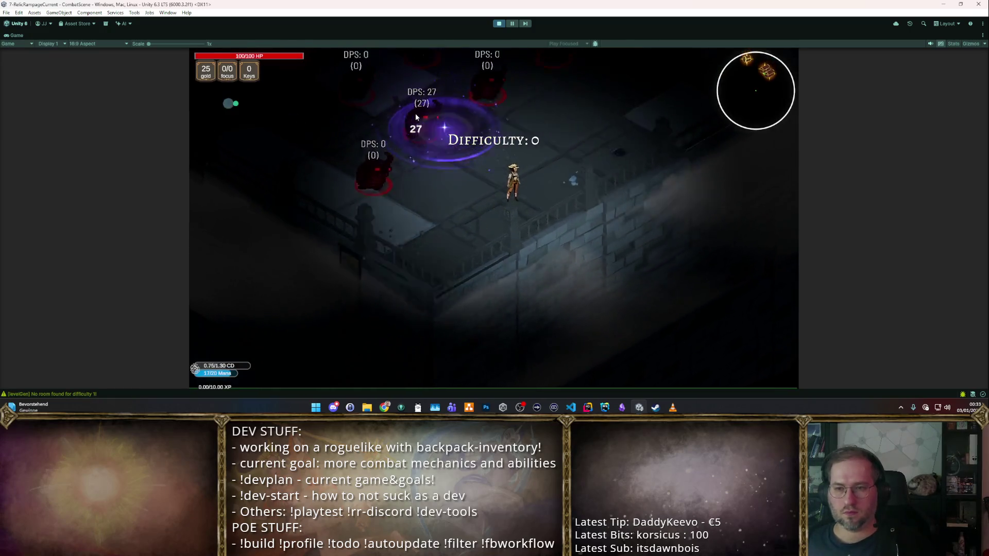
key(s)
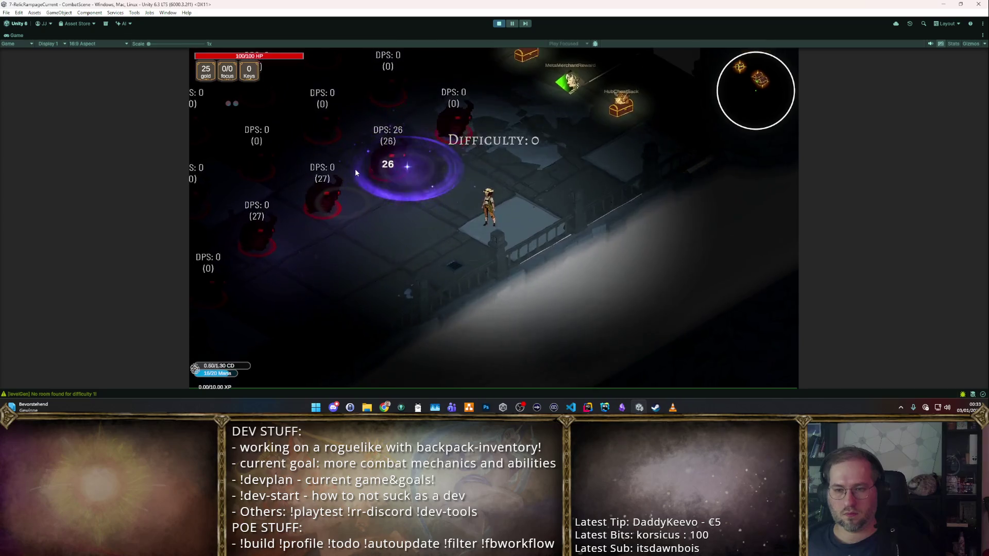
key(d)
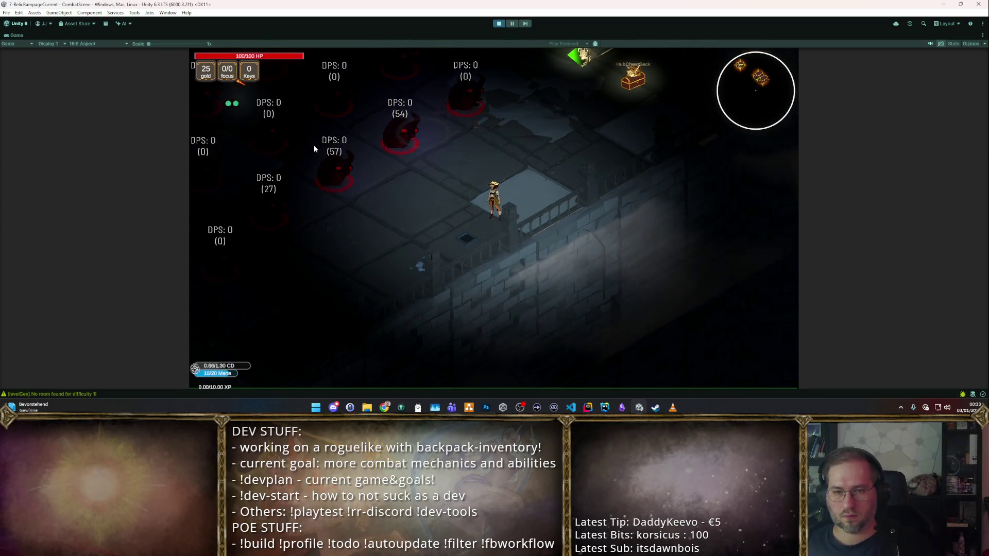
key(a)
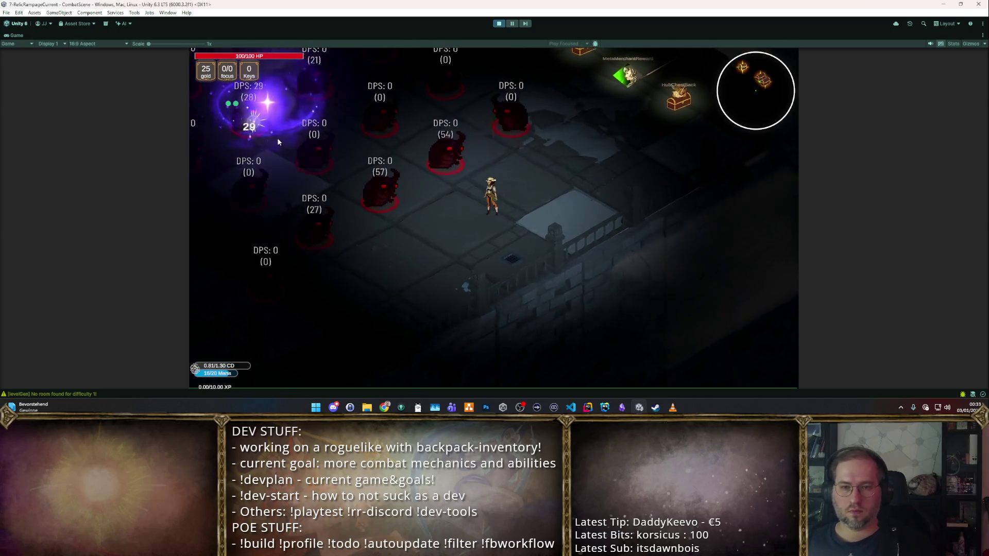
key(a)
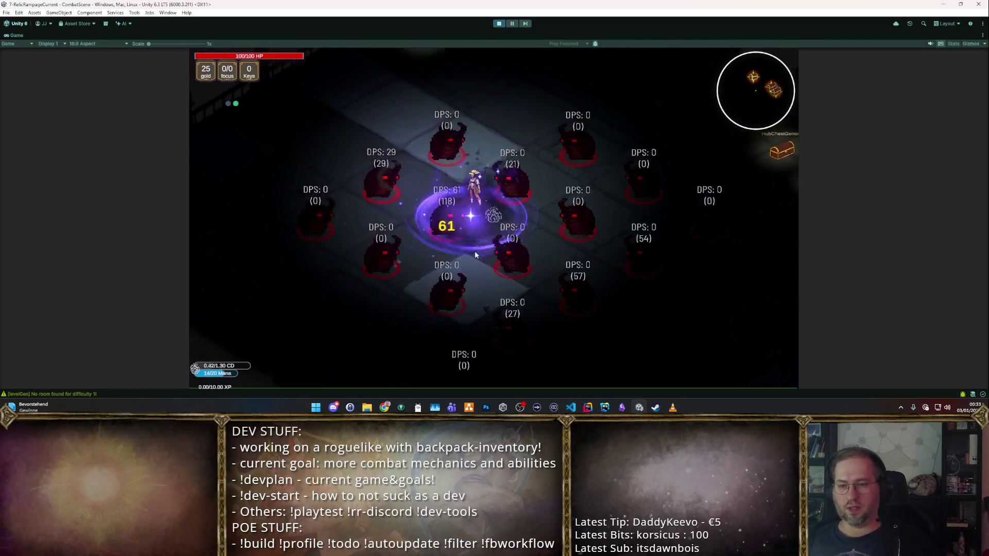
key(s)
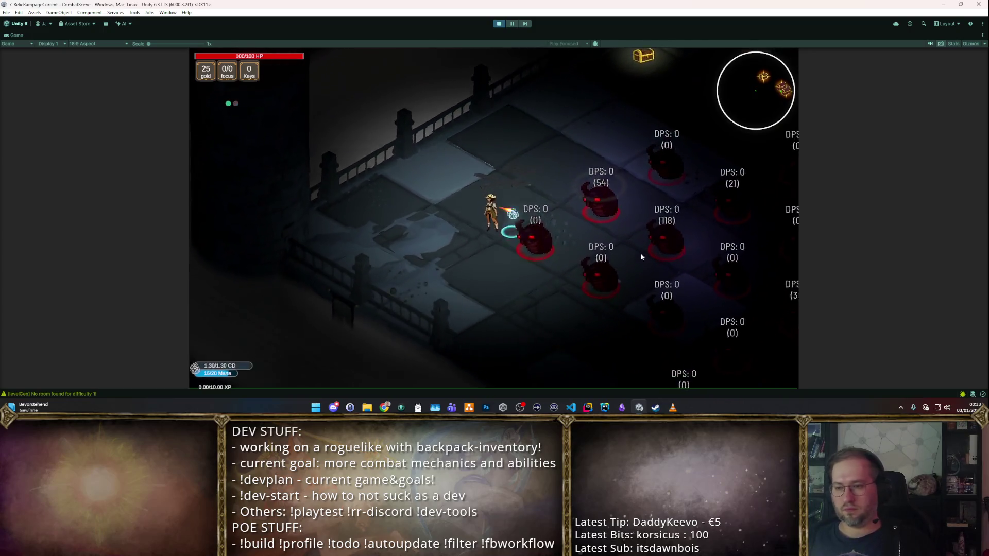
key(s)
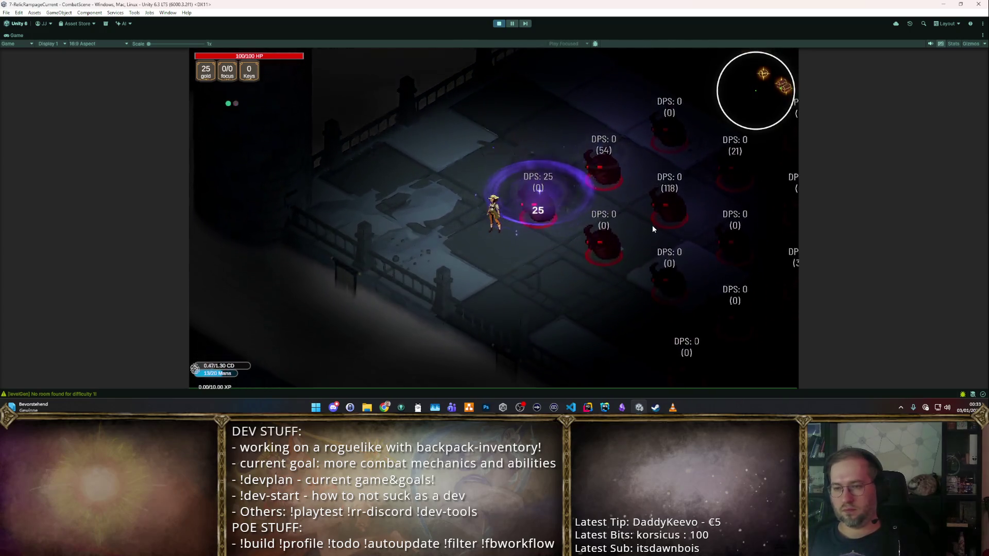
key(d)
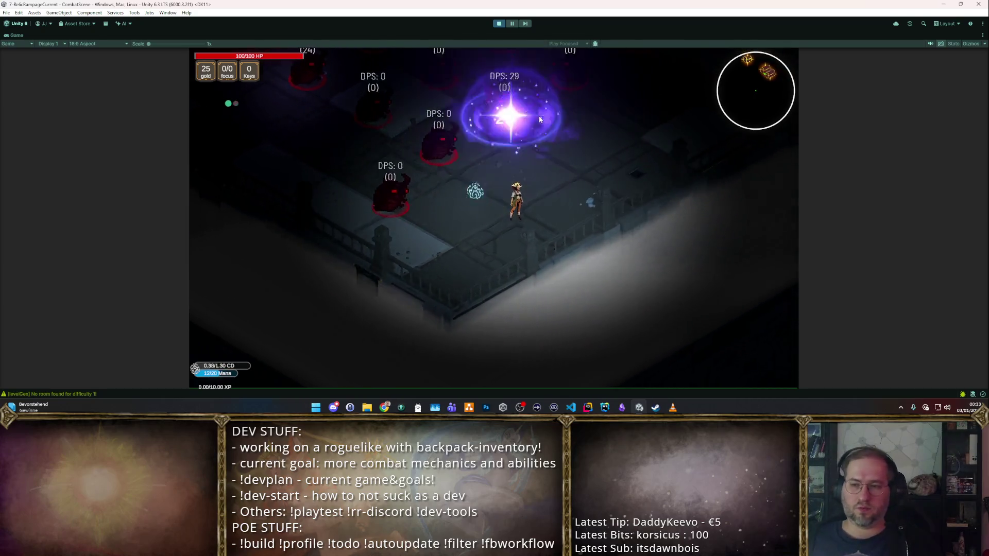
key(d)
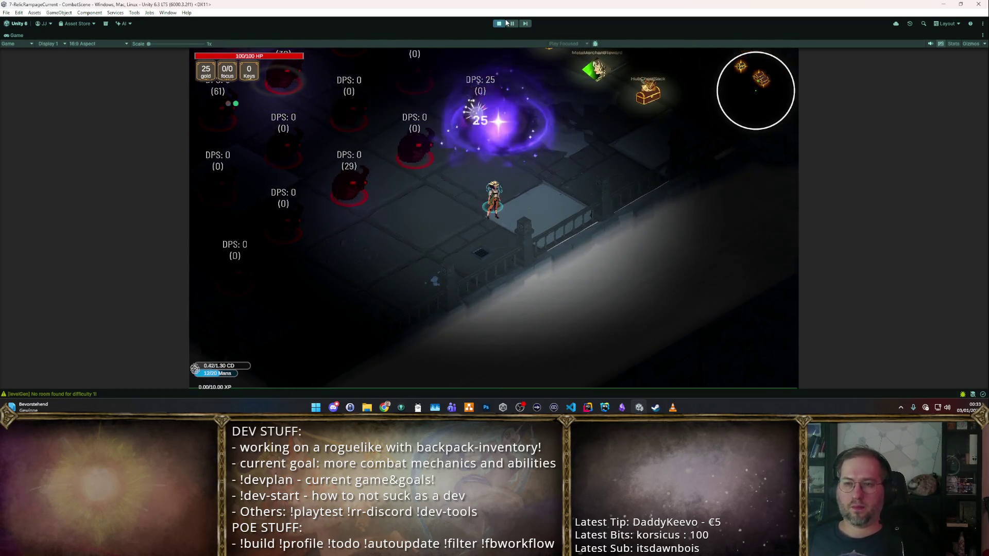
click(499, 23)
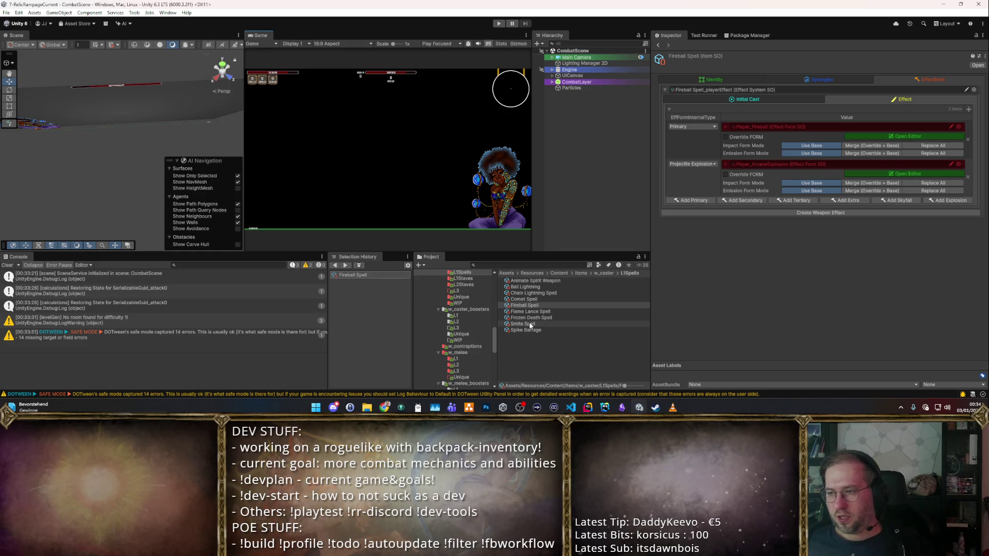
- Make Smite Spell's Primary an EffectFormOverridableContainer using Player_DirectStrike, then clear the selection
click(530, 325)
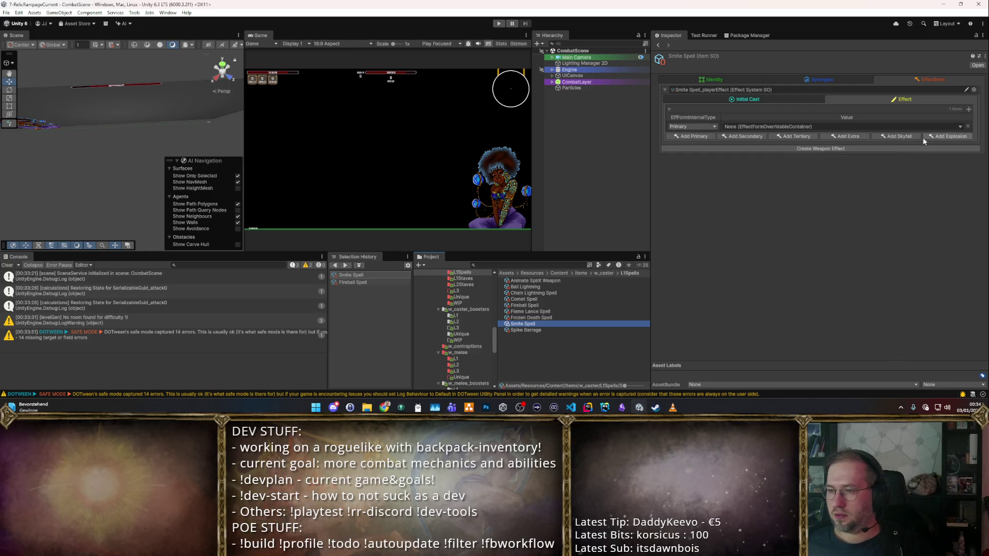
click(959, 128)
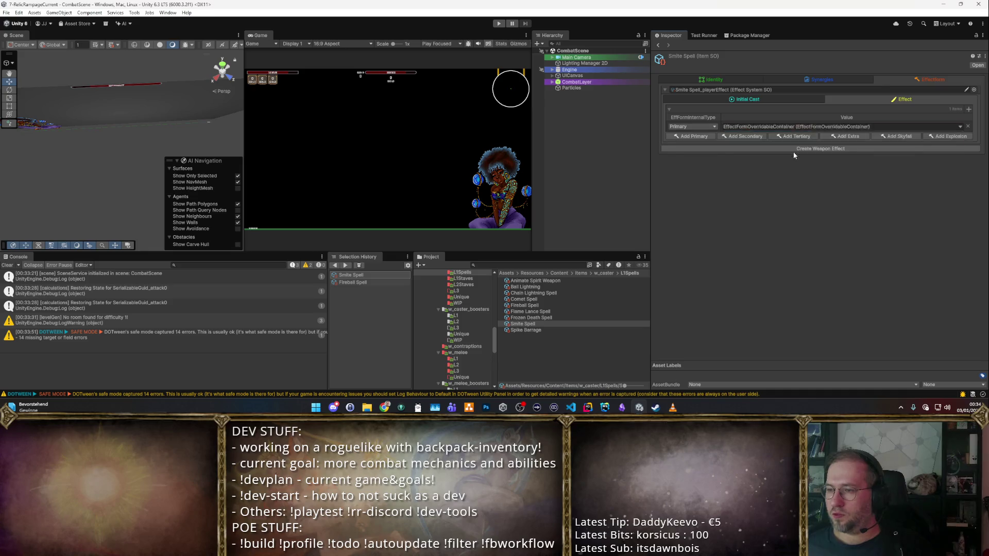
click(795, 153)
click(959, 141)
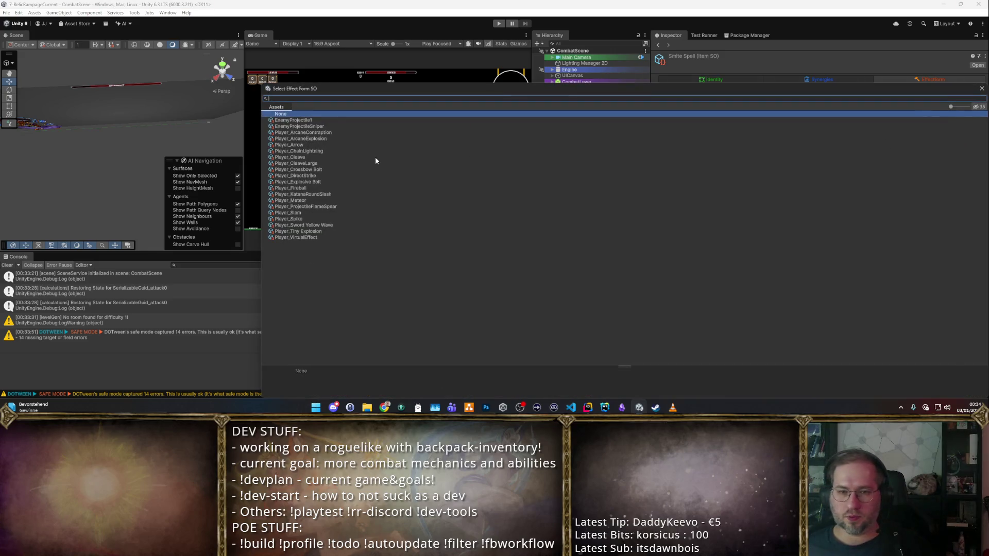
double_click(339, 175)
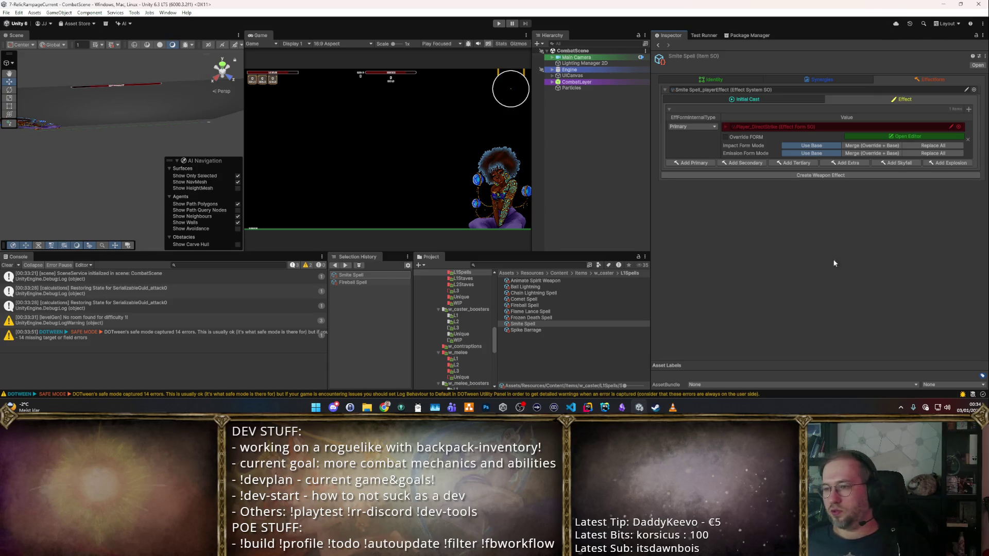
click(542, 352)
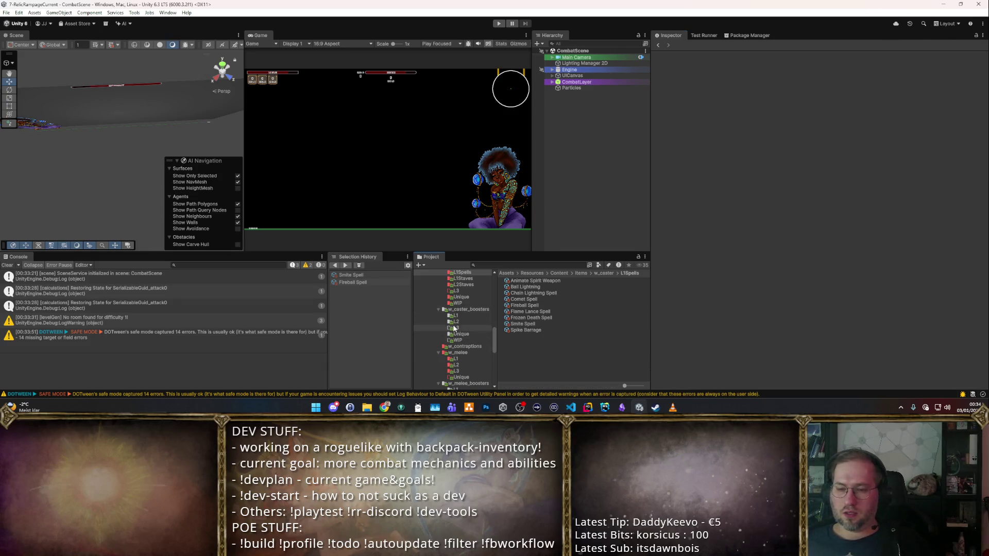
- Browse the favourite folders overlay, select the Ball Lightning spell asset, then deselect it
key(alt)
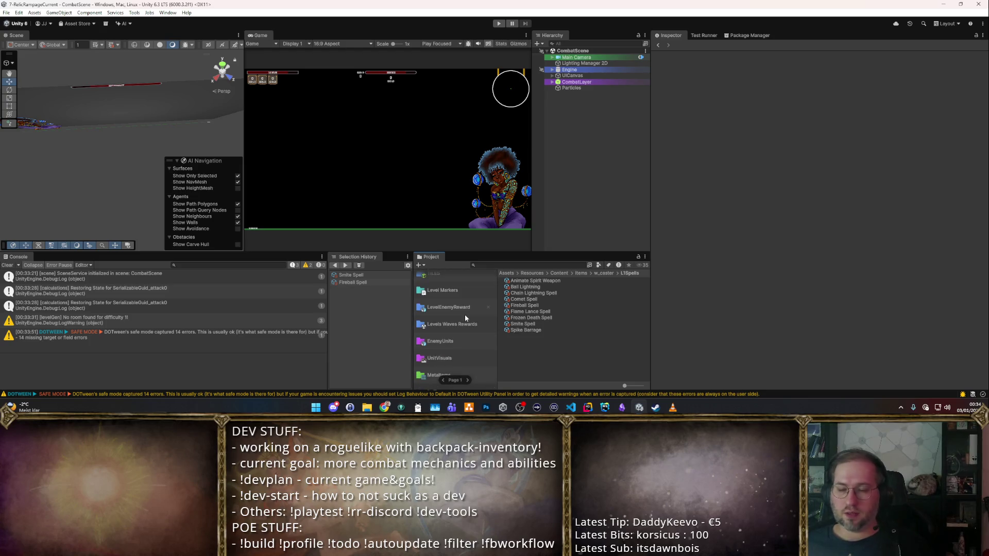
scroll(465, 318, down, 1)
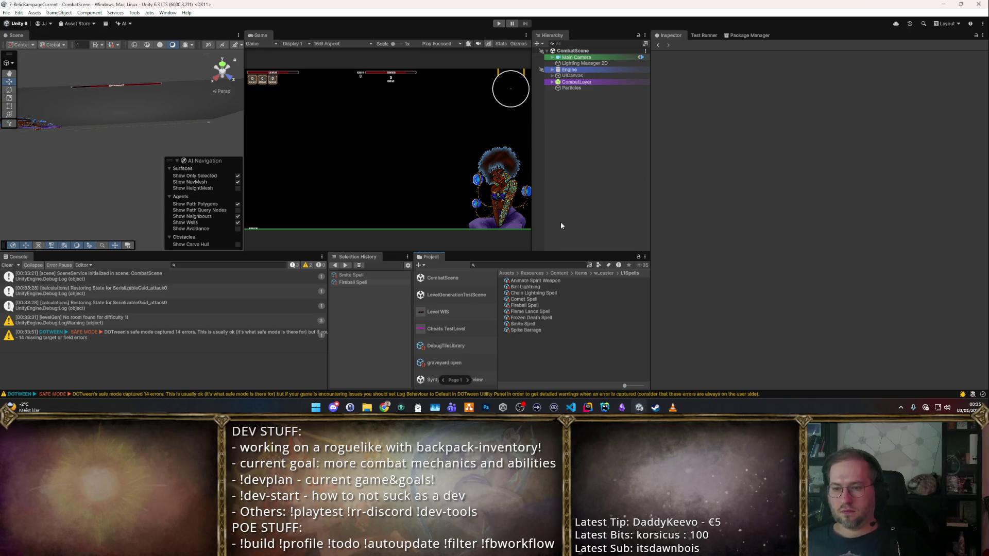
click(546, 287)
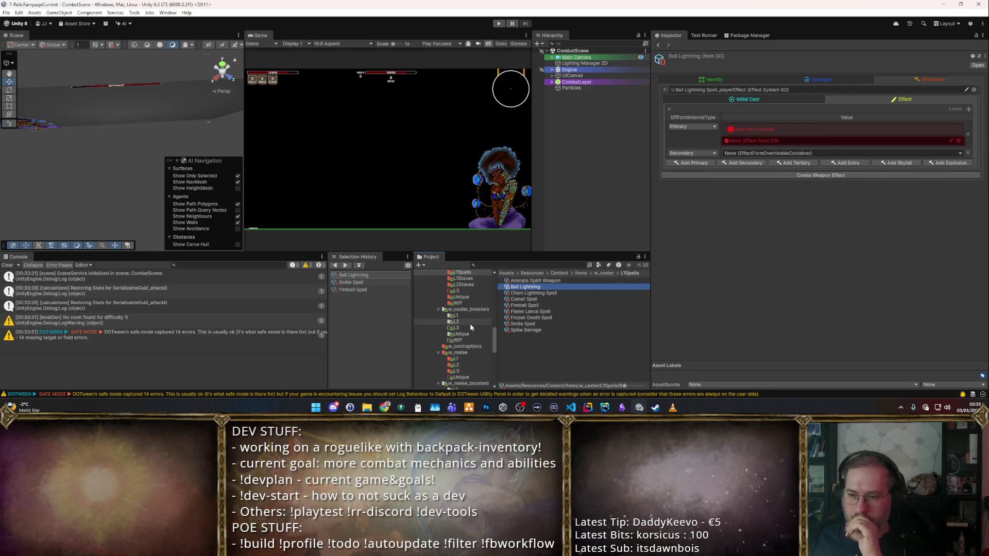
click(551, 359)
- Replace Chain Lightning Spell's empty Primary with Player_ChainLightning, then duplicate that effect form
click(534, 292)
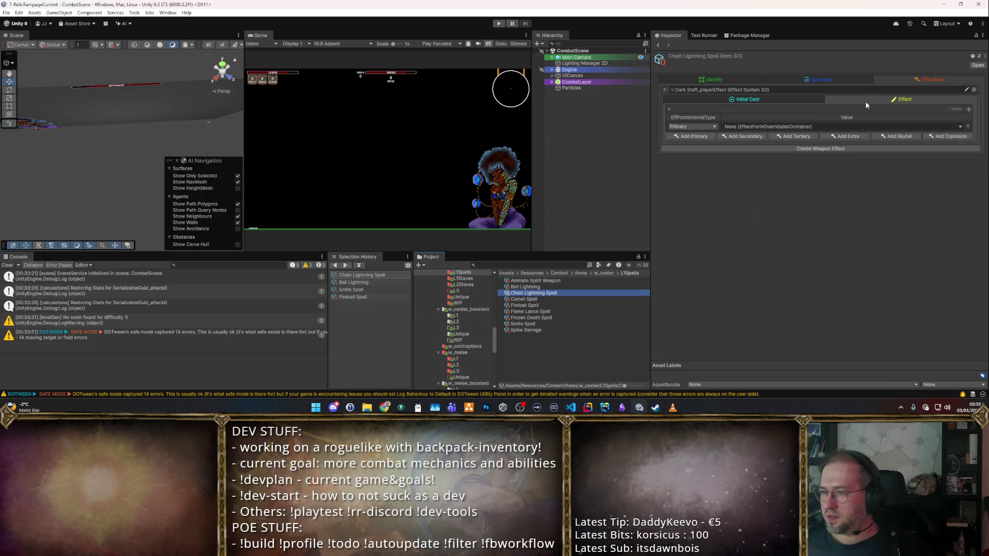
click(960, 126)
click(691, 115)
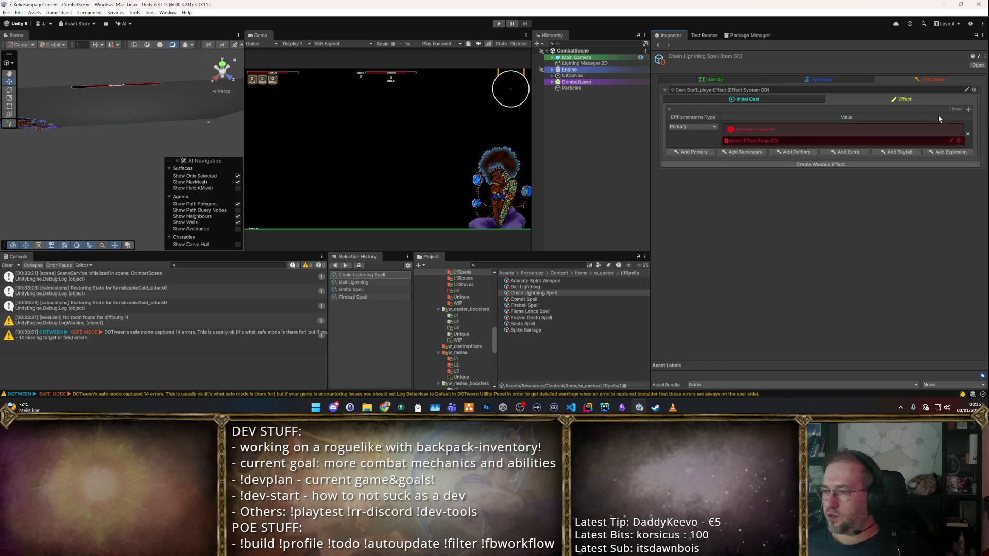
click(957, 140)
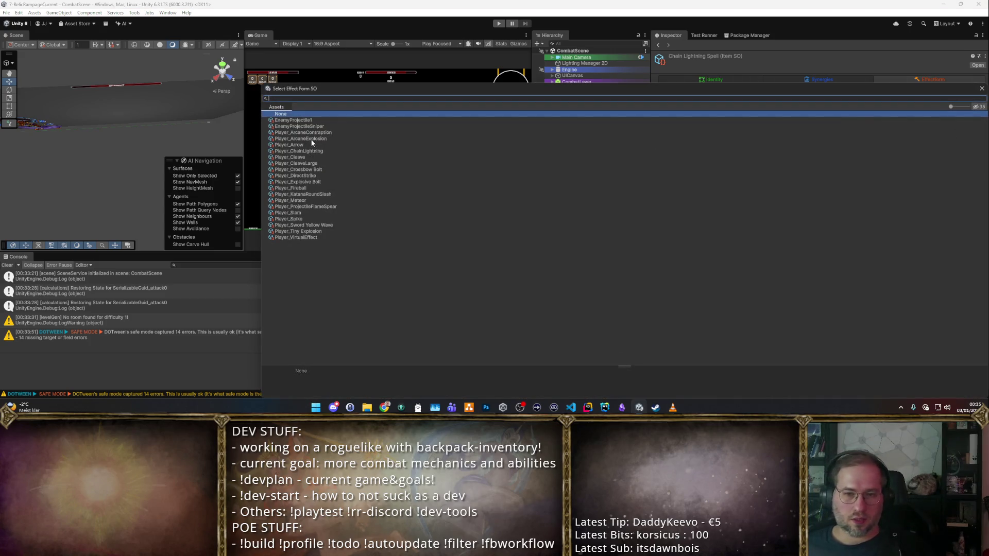
double_click(317, 152)
double_click(792, 129)
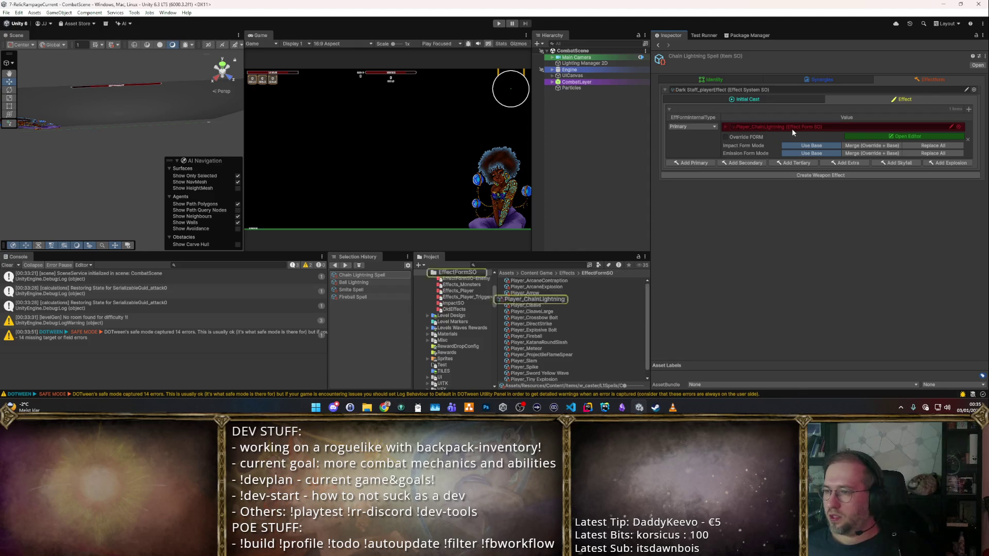
click(592, 299)
key(ctrl+d)
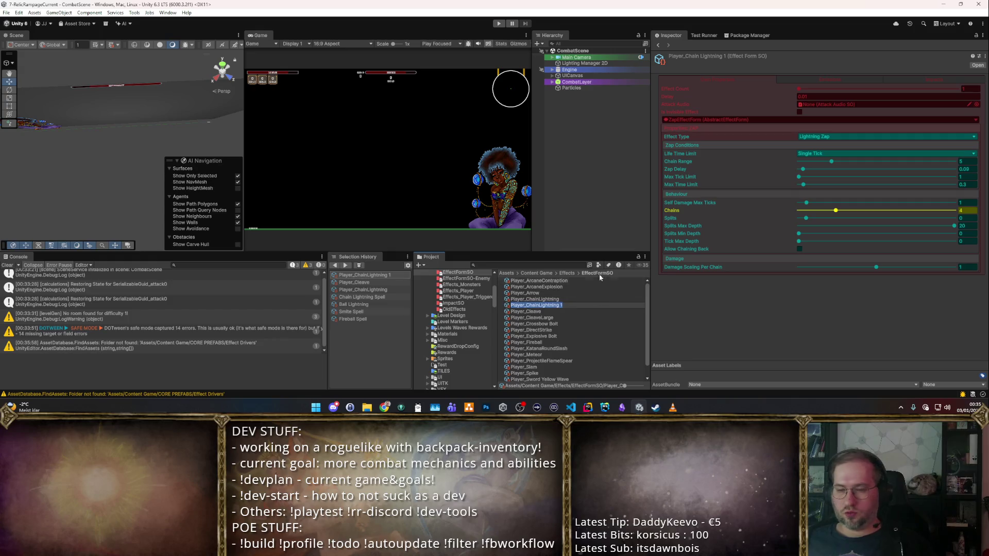
- Switch Player_ChainLightning 1's form type to AoEEffectForm, then ProjectileEffectForm, then back to ZapEffectForm
click(739, 329)
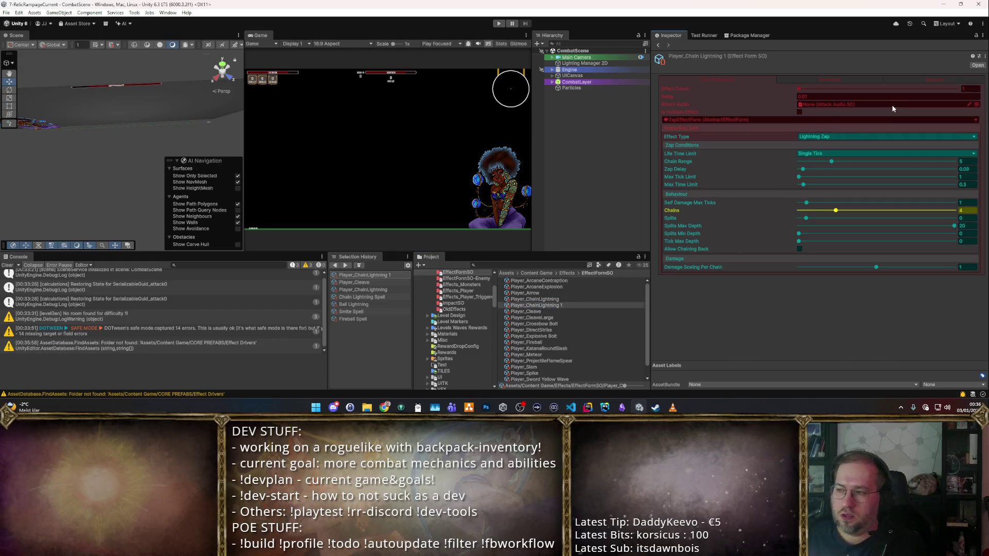
click(975, 119)
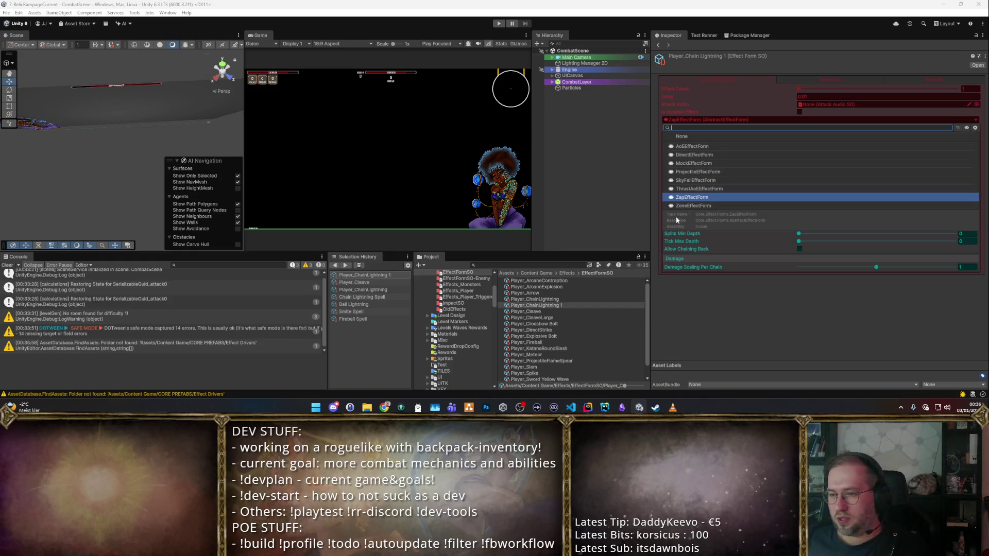
click(704, 146)
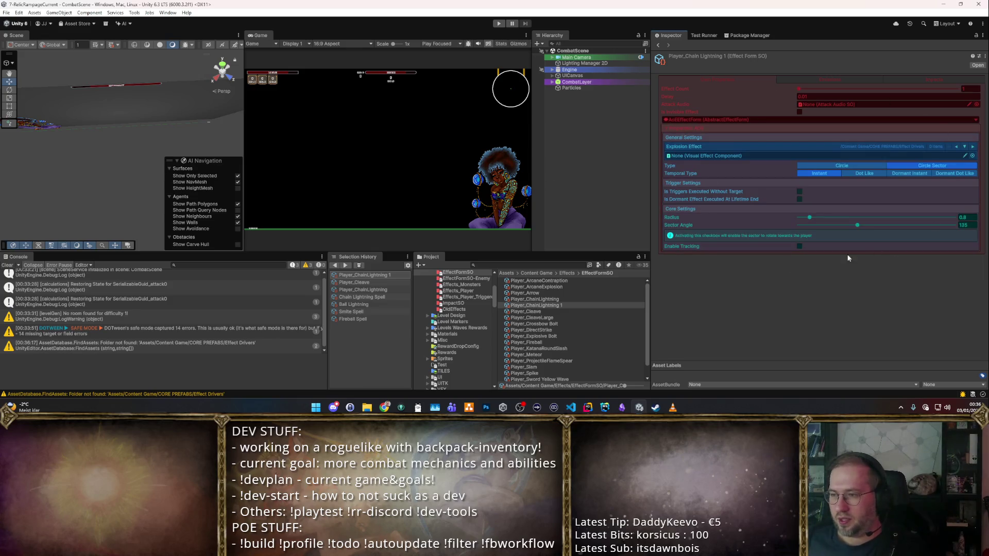
click(975, 120)
click(703, 172)
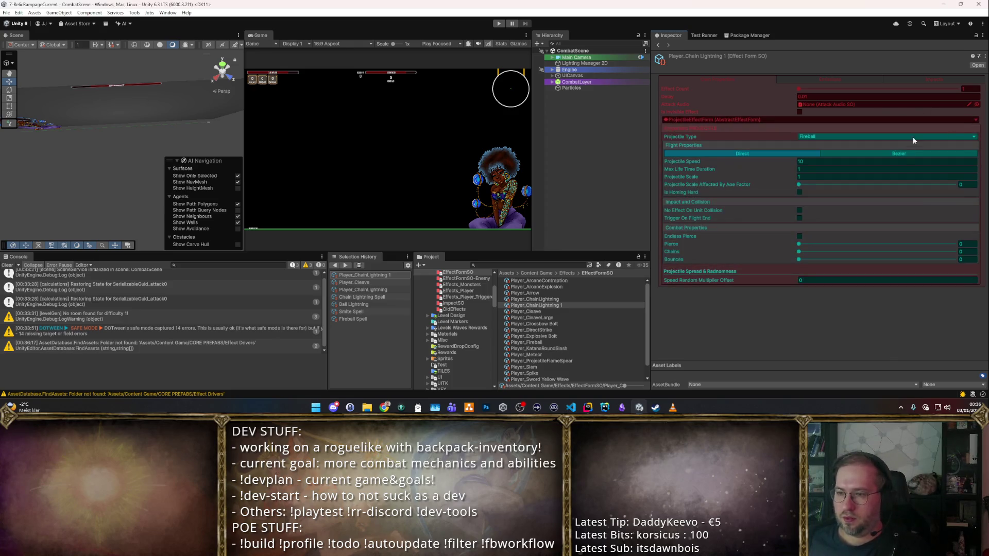
click(975, 120)
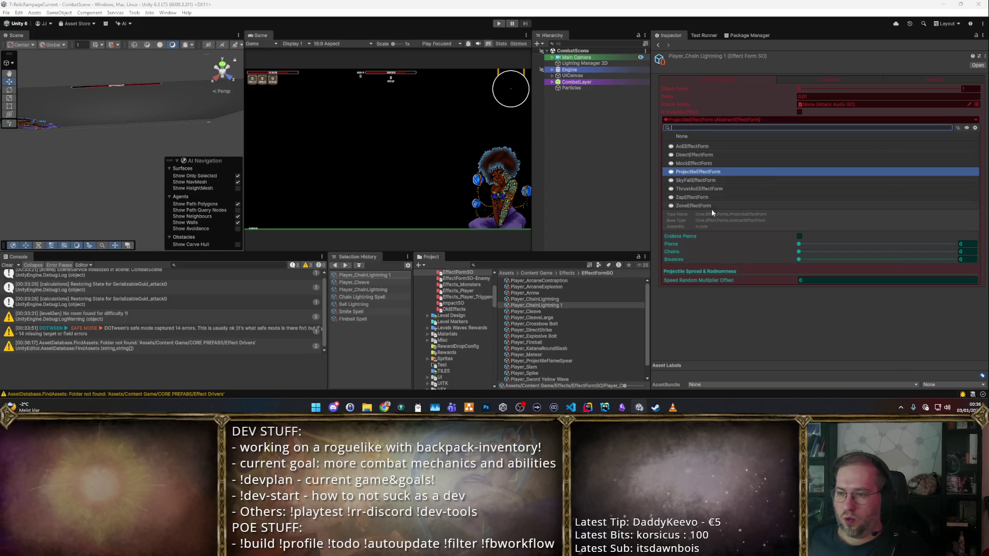
click(704, 197)
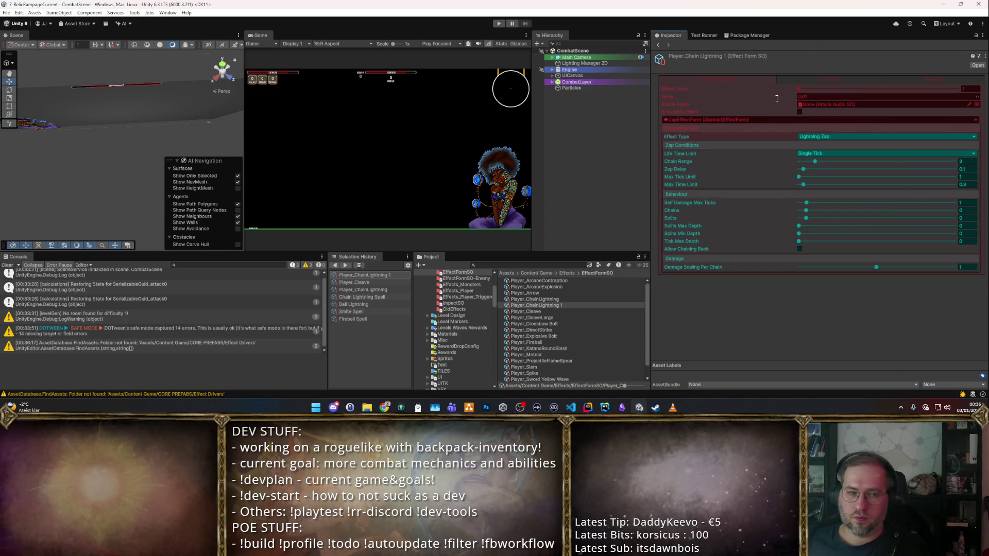
click(540, 306)
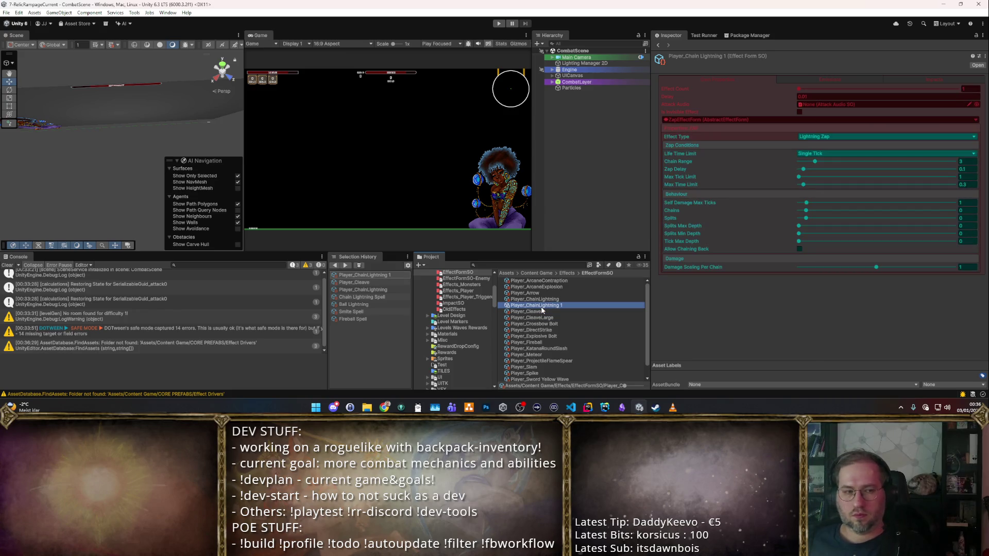
- Delete the Player_ChainLightning 1 copy and open the original Player_ChainLightning effect form
key(Delete)
key(Return)
click(543, 300)
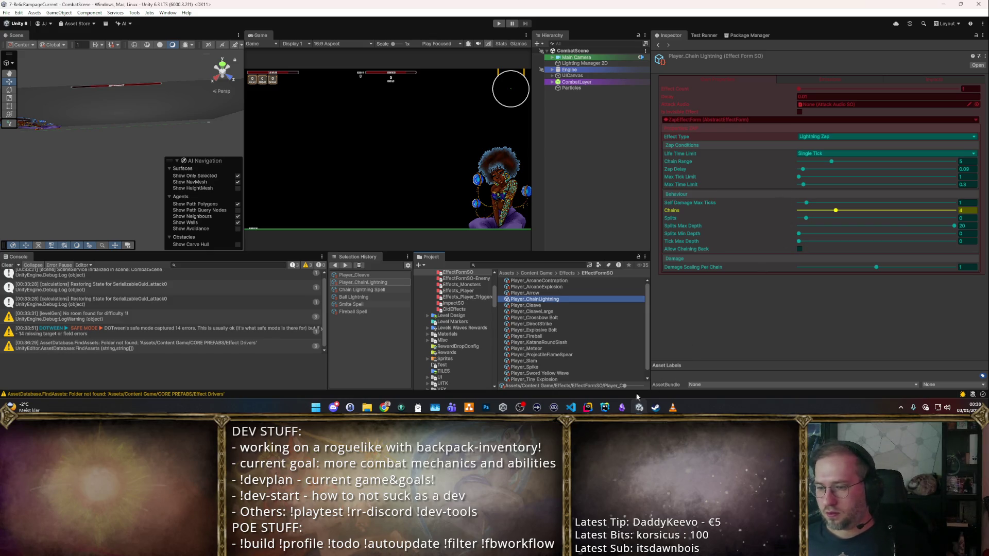
- Show the scene quick list and flip through Player_ChainLightning's settings pages without changing values
click(698, 333)
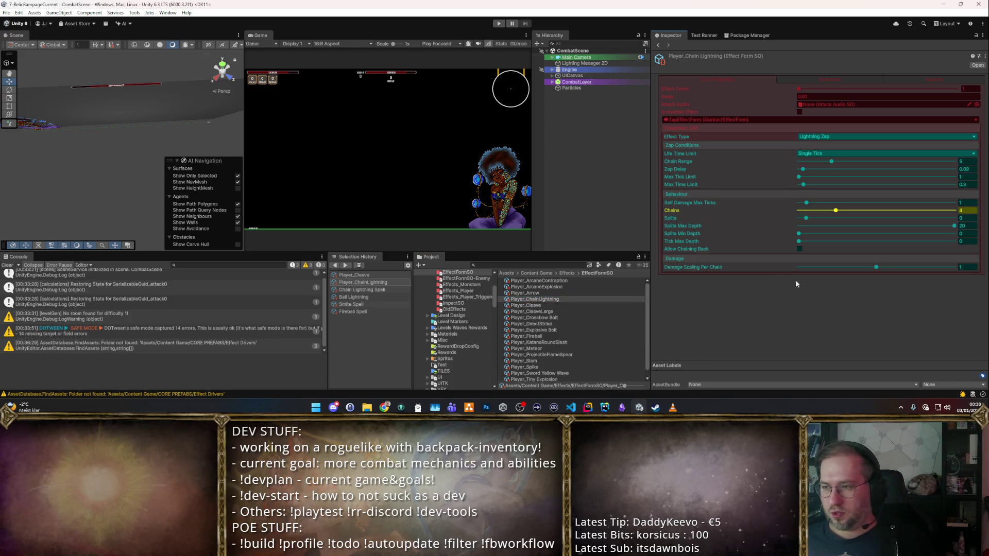
click(549, 299)
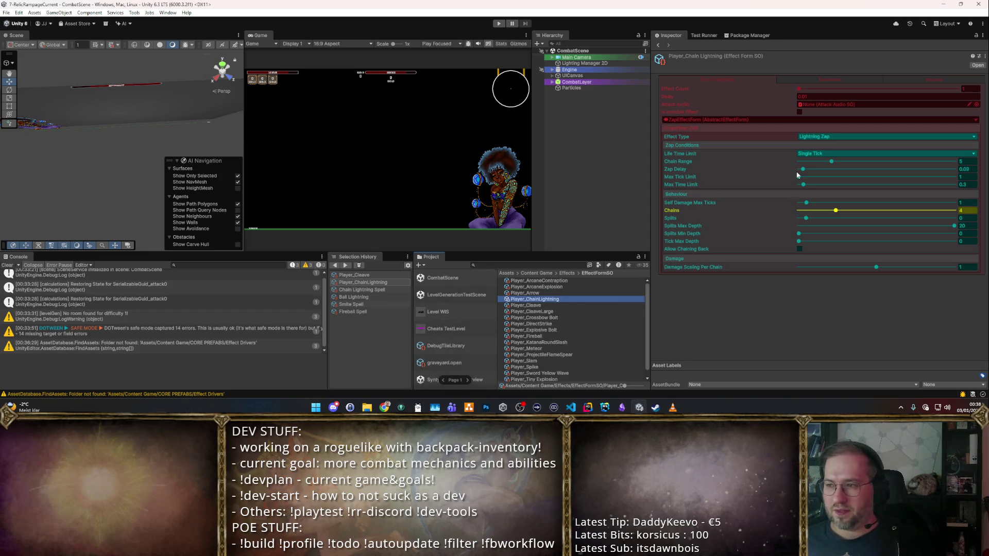
click(830, 80)
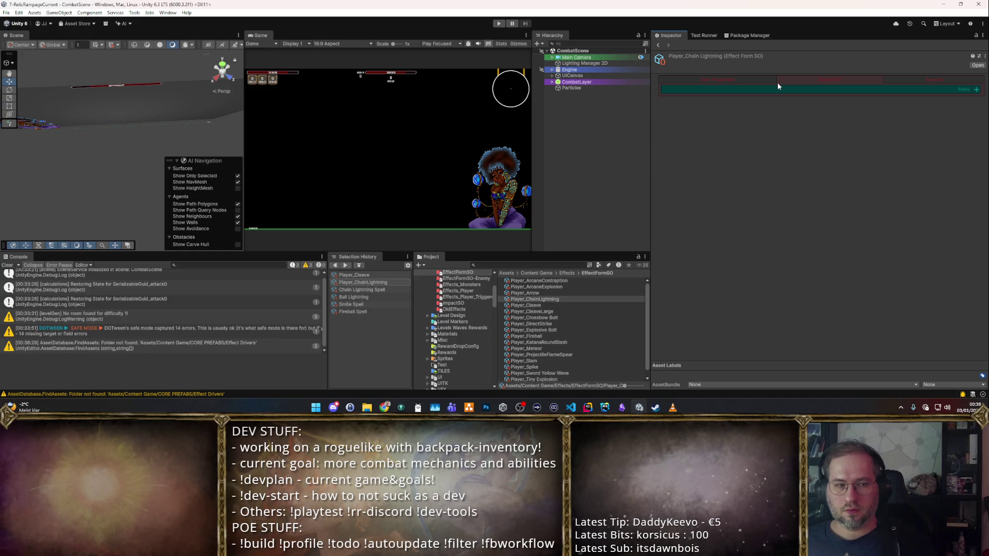
click(754, 80)
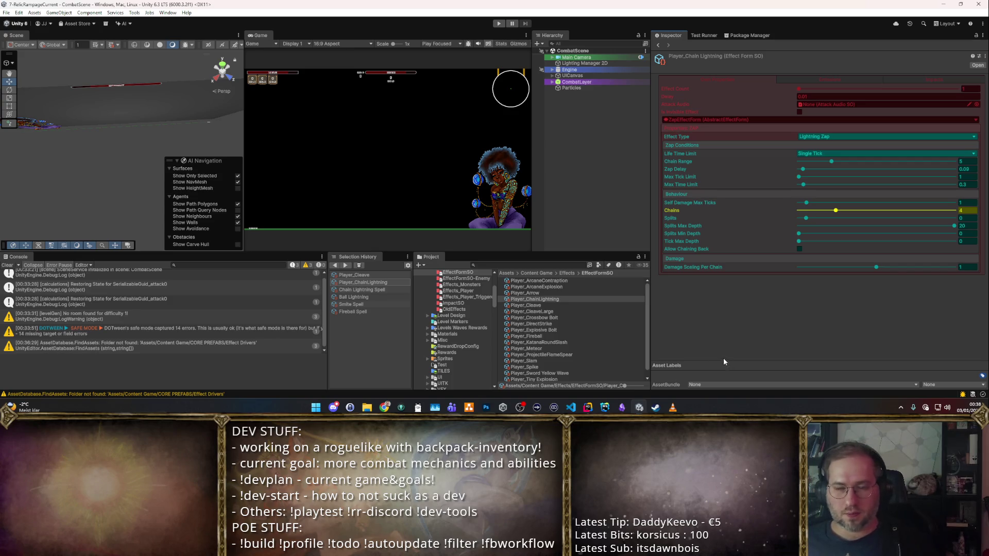
click(535, 299)
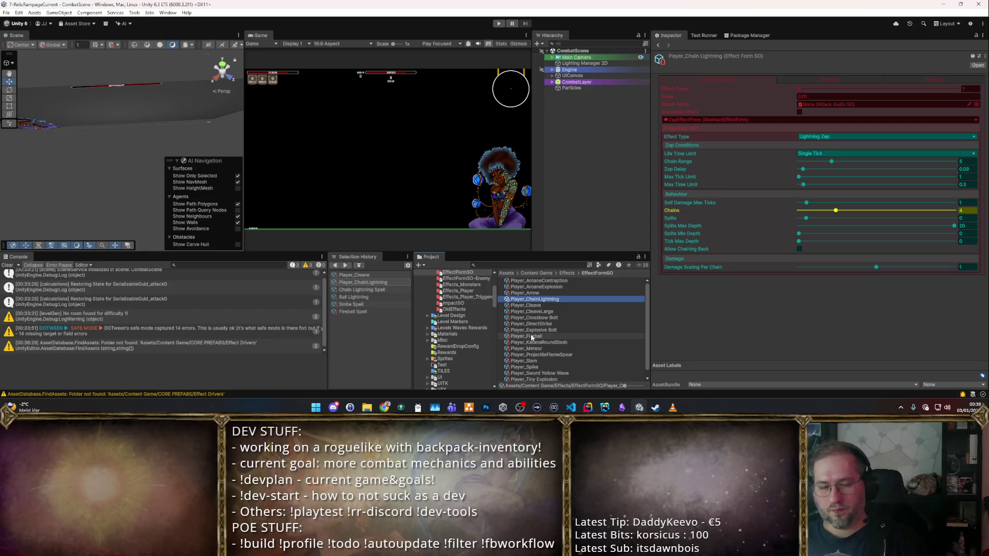
click(800, 358)
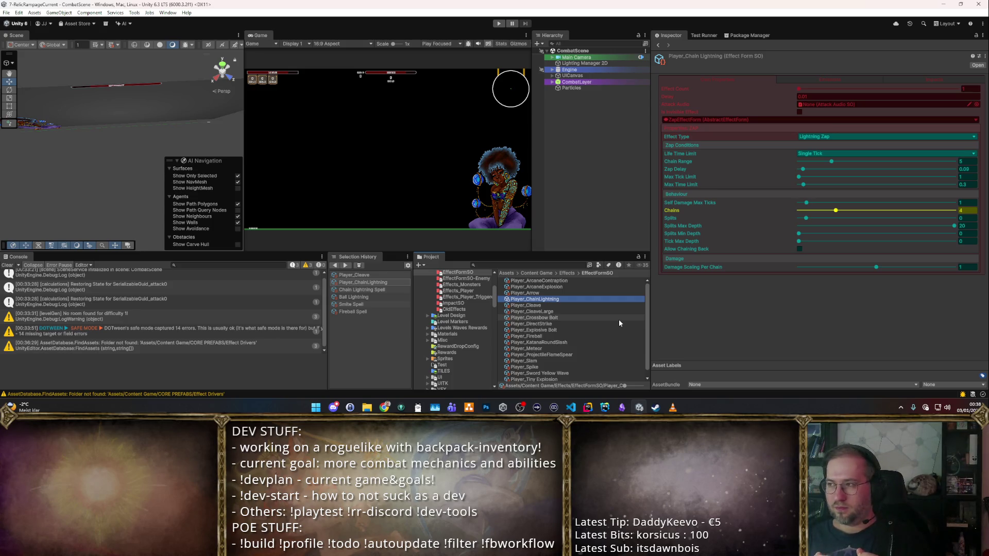
click(756, 323)
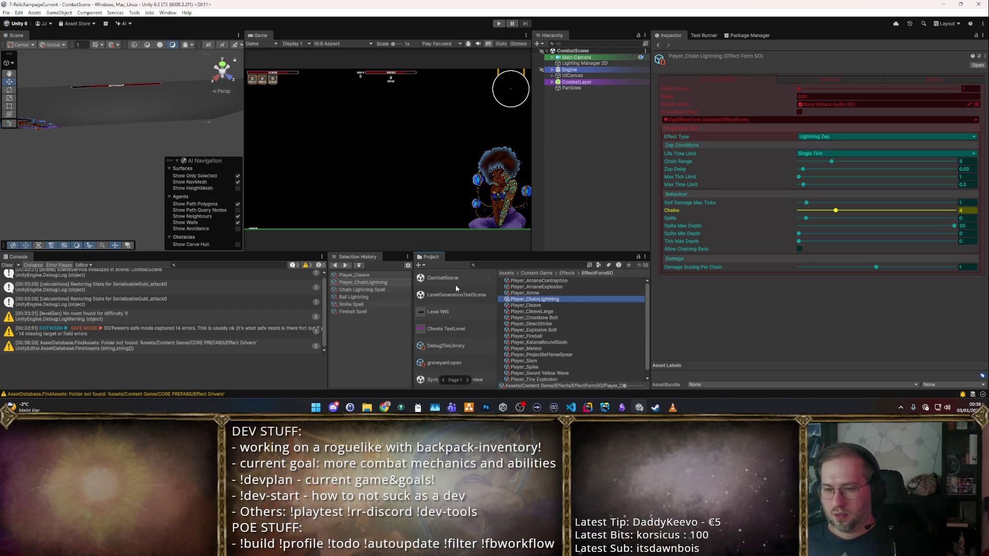
- Locate the CombatScene folder, reselect Chain Lightning Spell, and start play mode
click(453, 282)
click(565, 273)
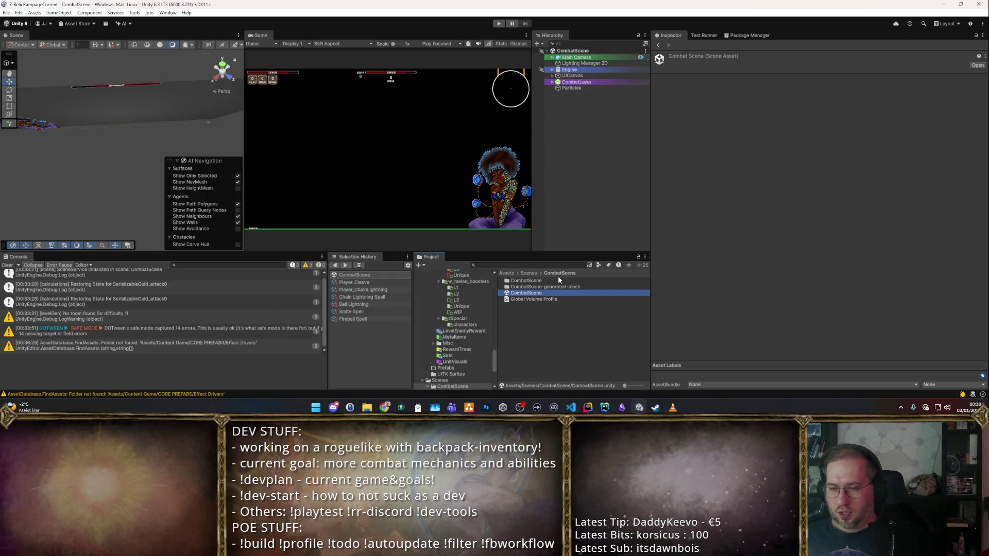
click(376, 297)
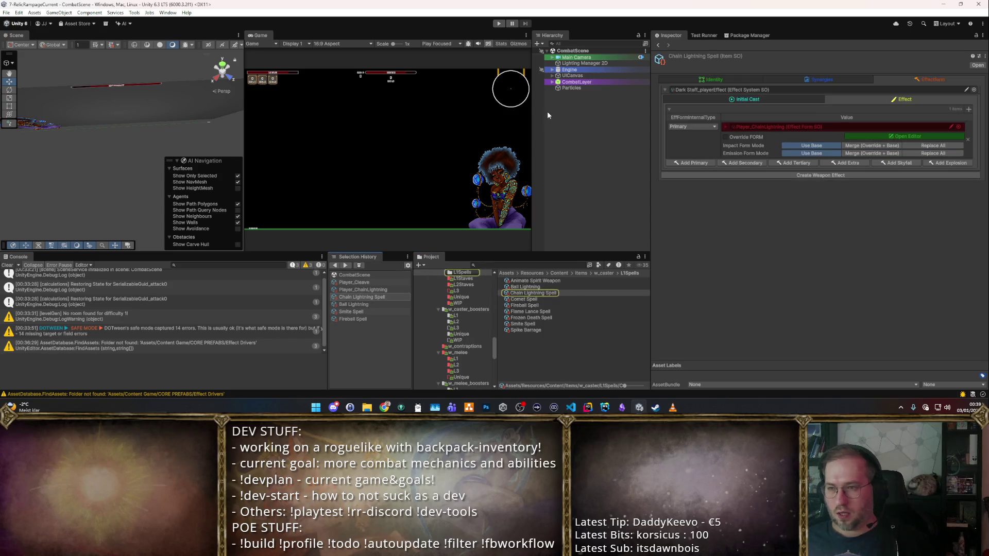
click(499, 23)
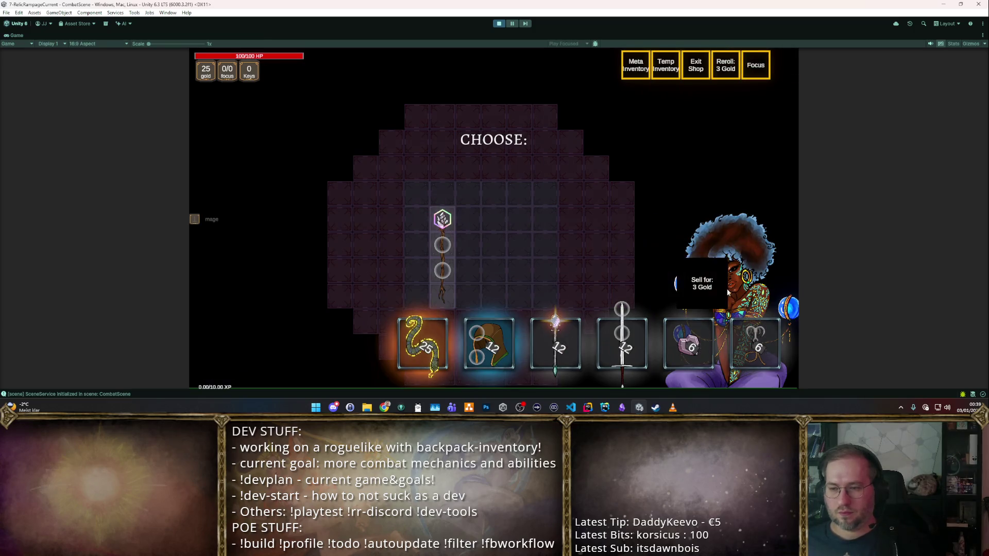
- Sell an item for 3 gold, spawn cheat items, and socket the Chain Lightning gem
click(703, 285)
key(F1)
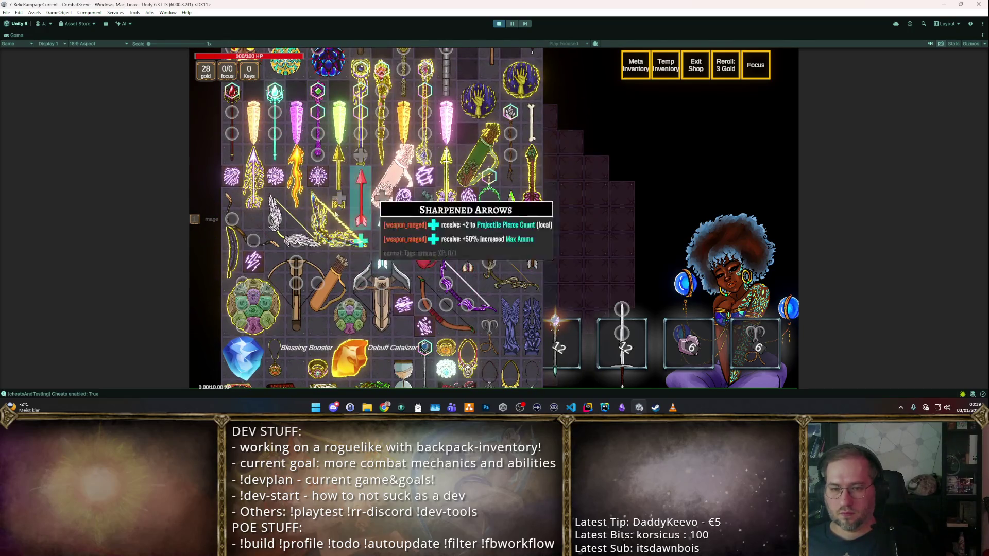
mouse_move(252, 261)
mouse_down()
mouse_move(487, 267)
mouse_move(428, 200)
mouse_move(442, 219)
mouse_up()
key(F1)
key(Tab)
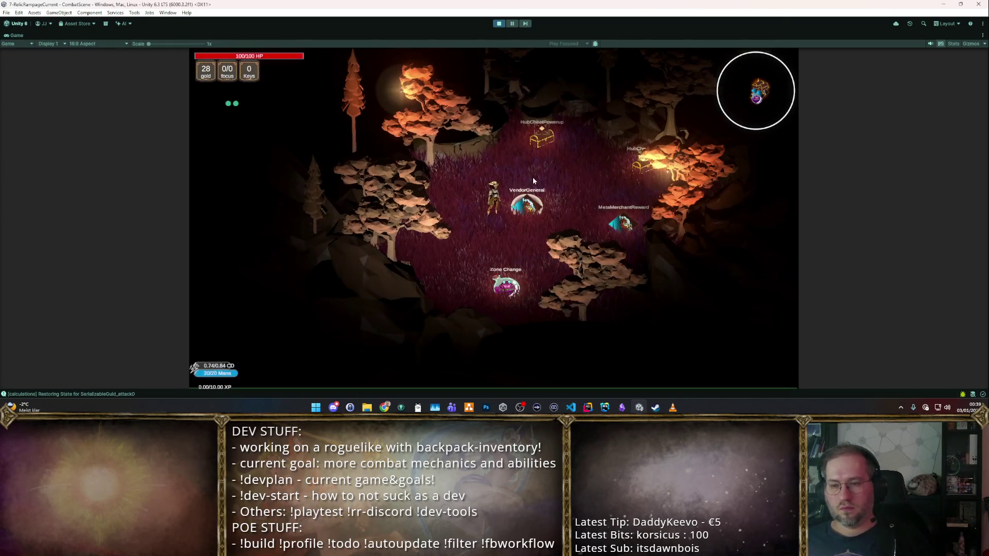
- Enter combat and walk the hero through the dummy field testing lightning, then stop play mode
key(s)
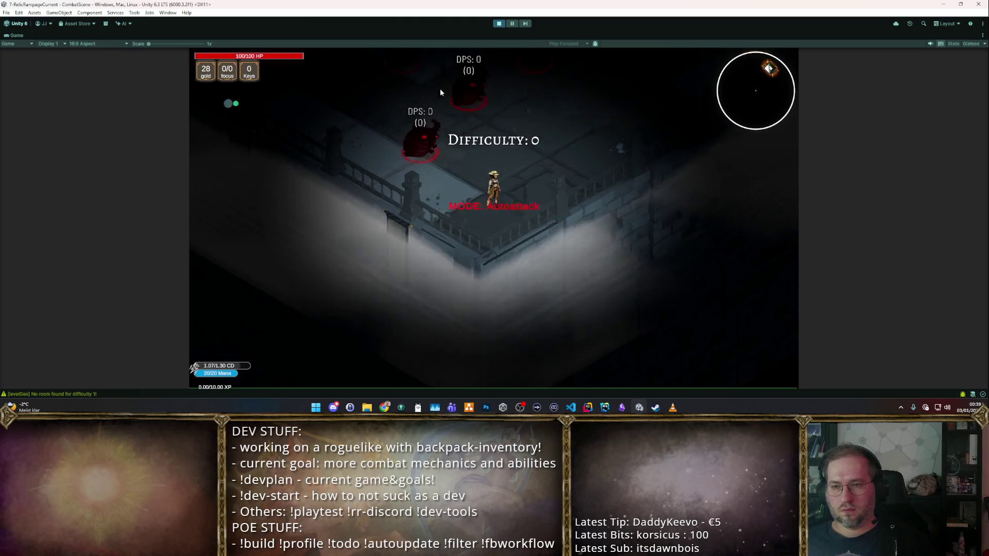
key(w)
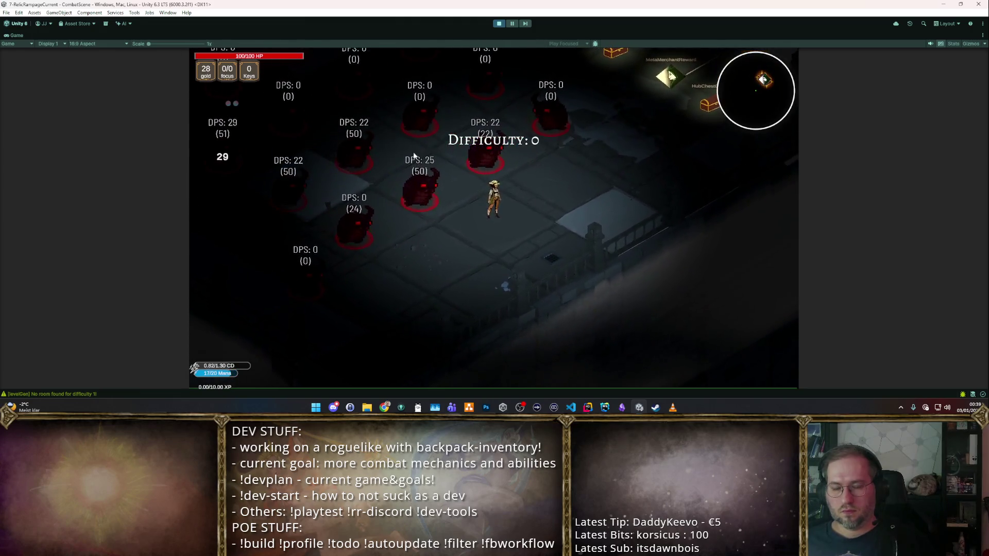
key(a)
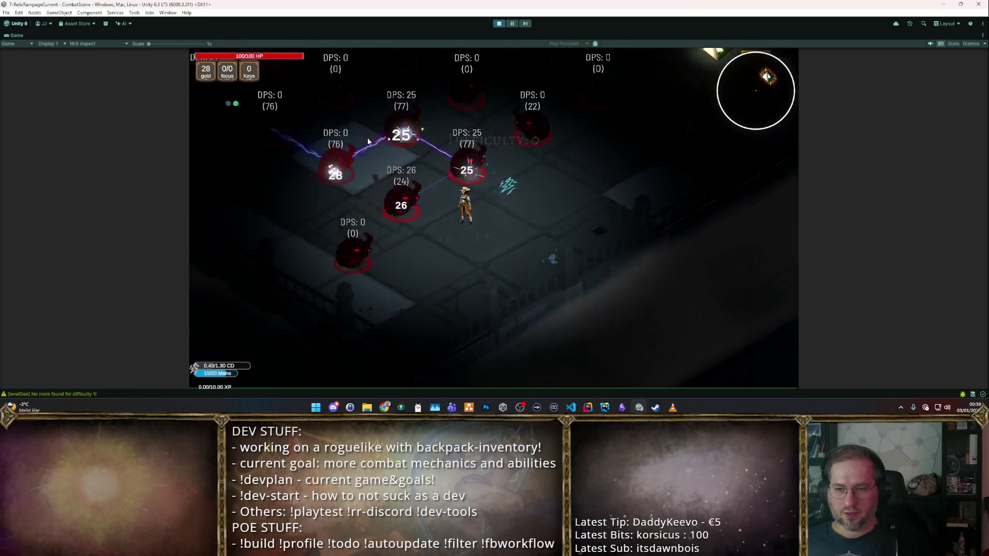
key(d)
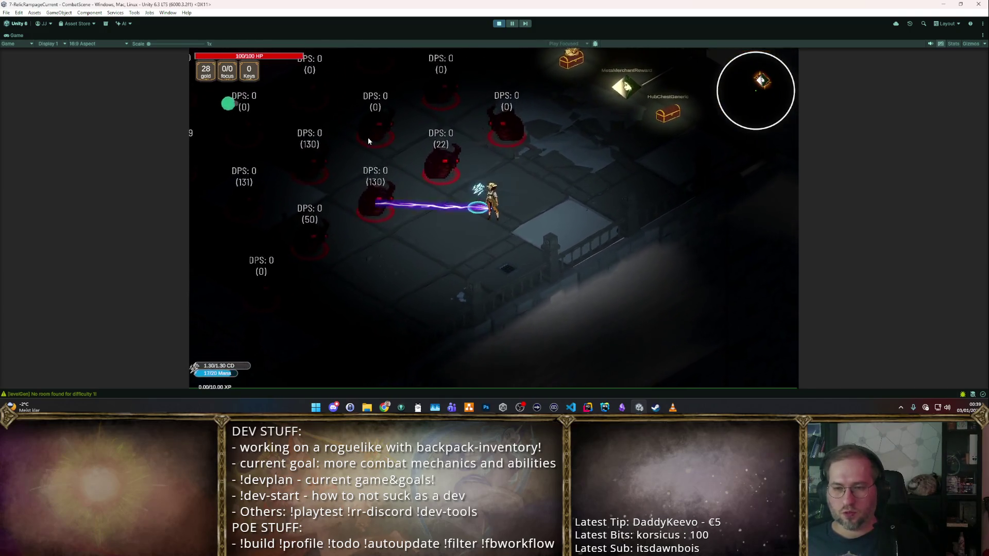
key(a)
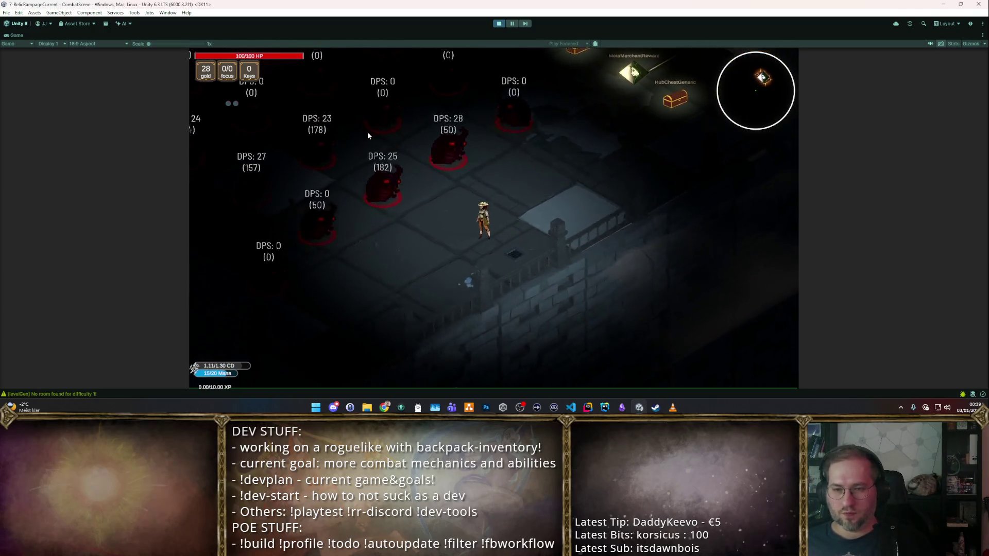
key(a)
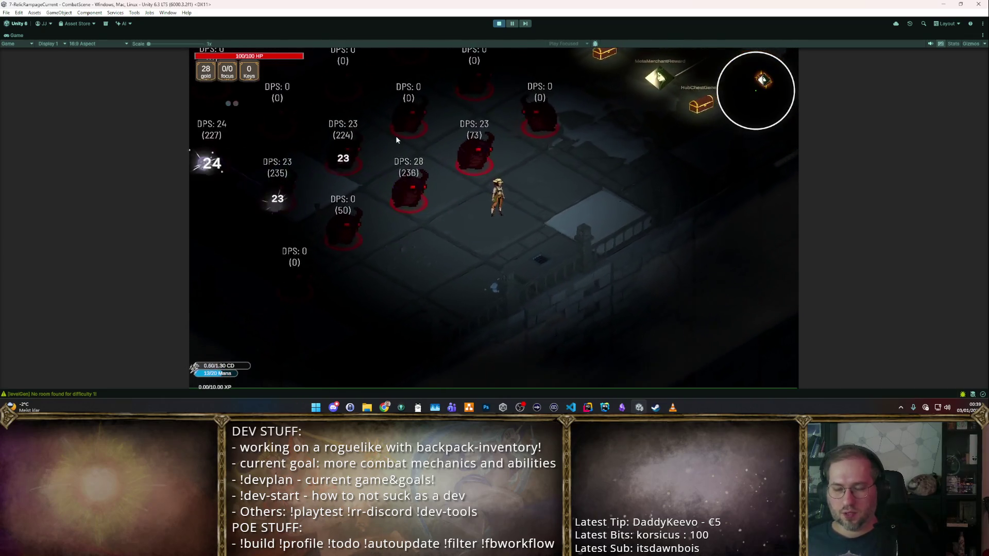
key(a)
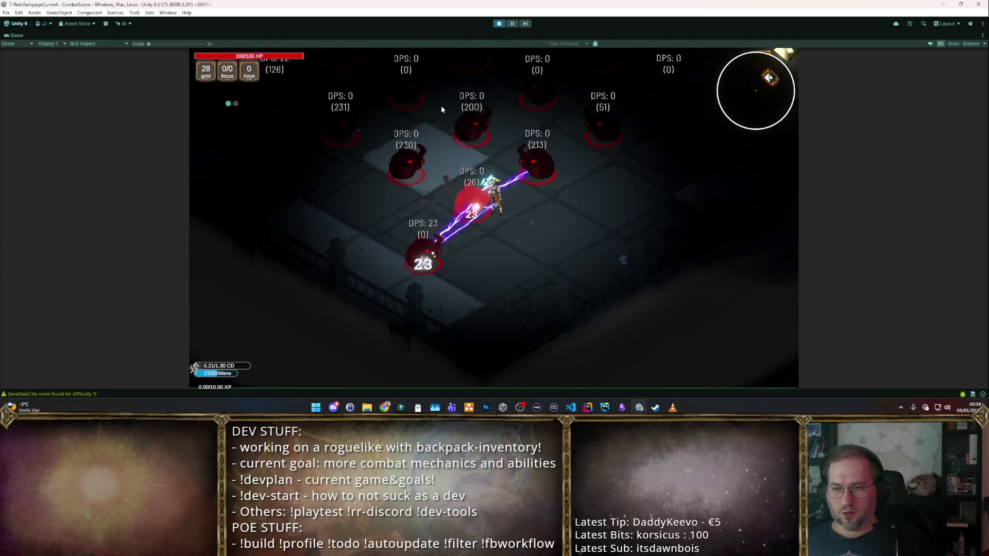
key(w)
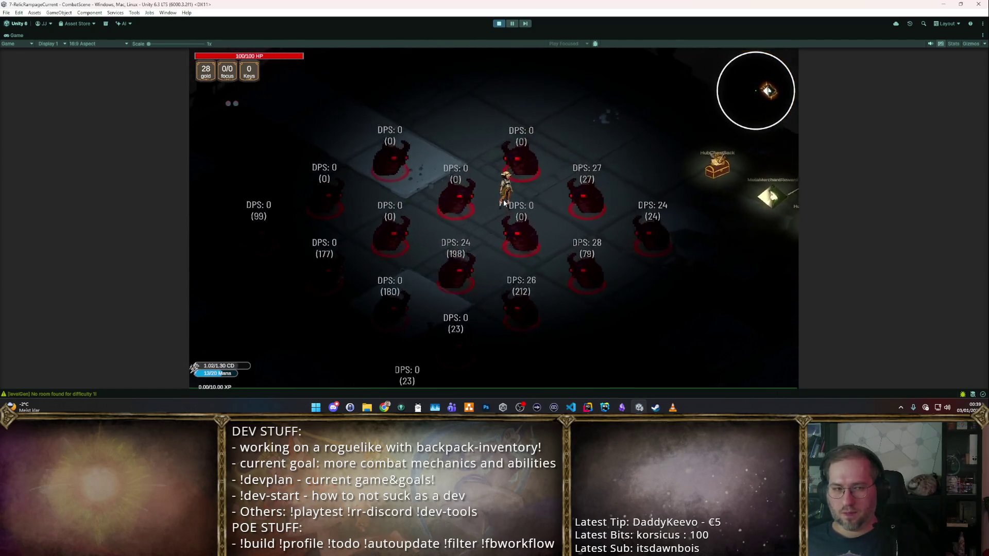
key(a)
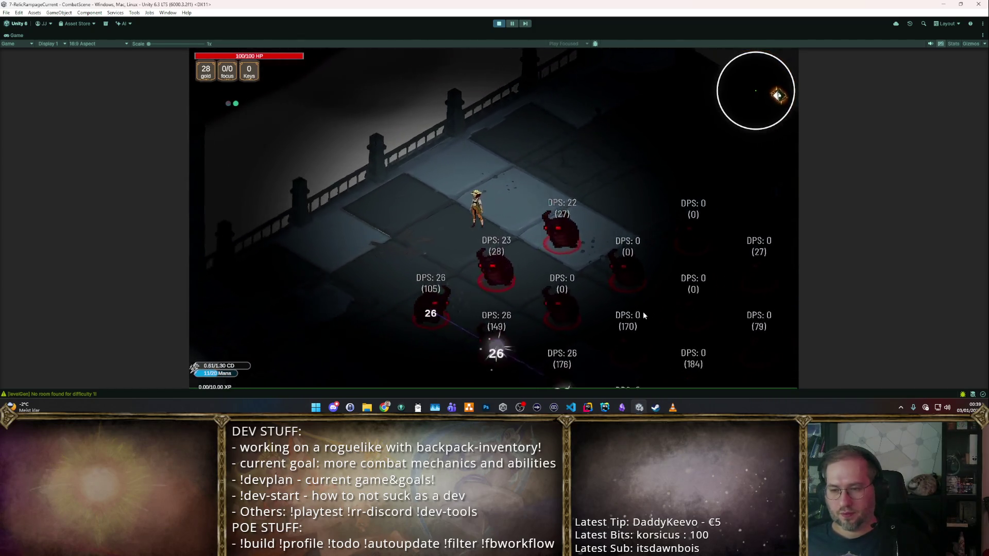
key(s)
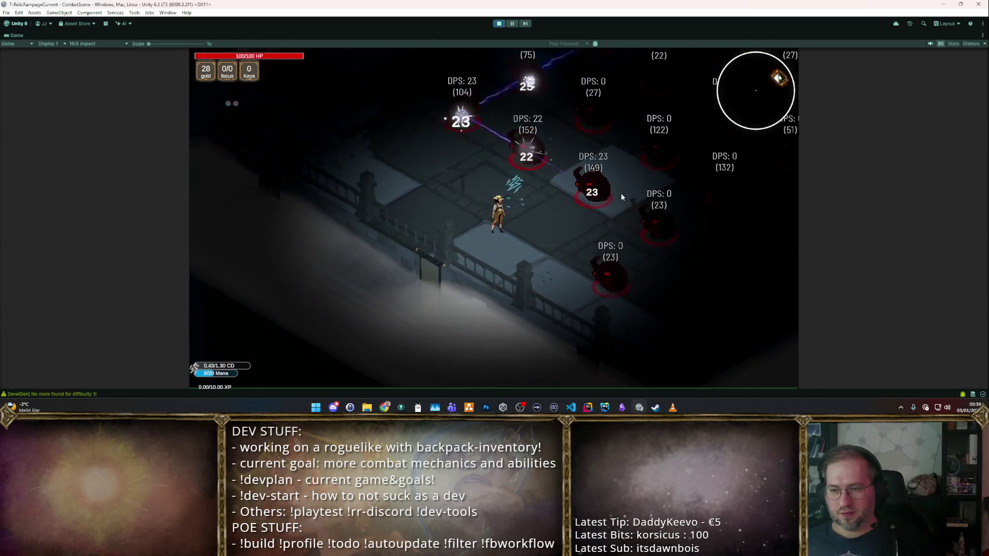
key(w)
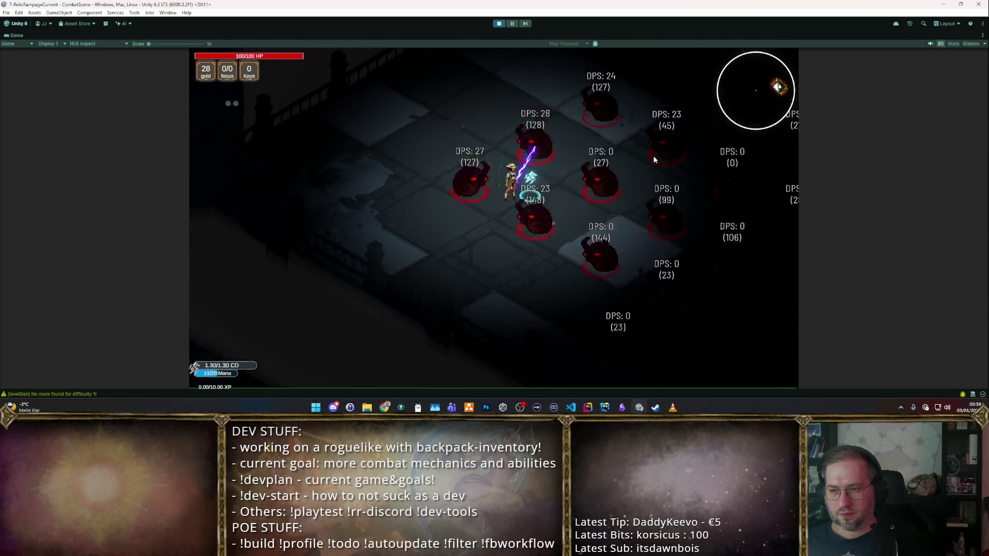
key(w)
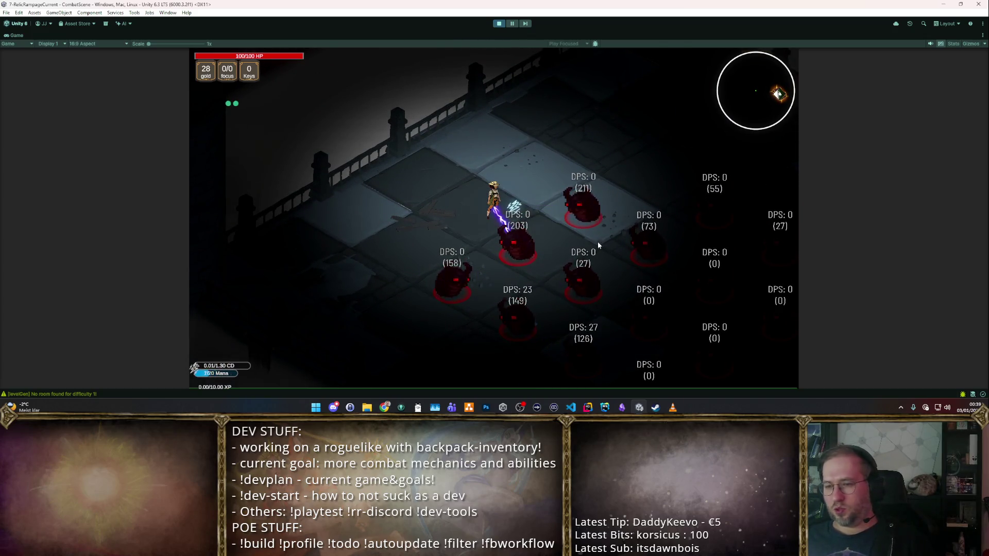
key(w)
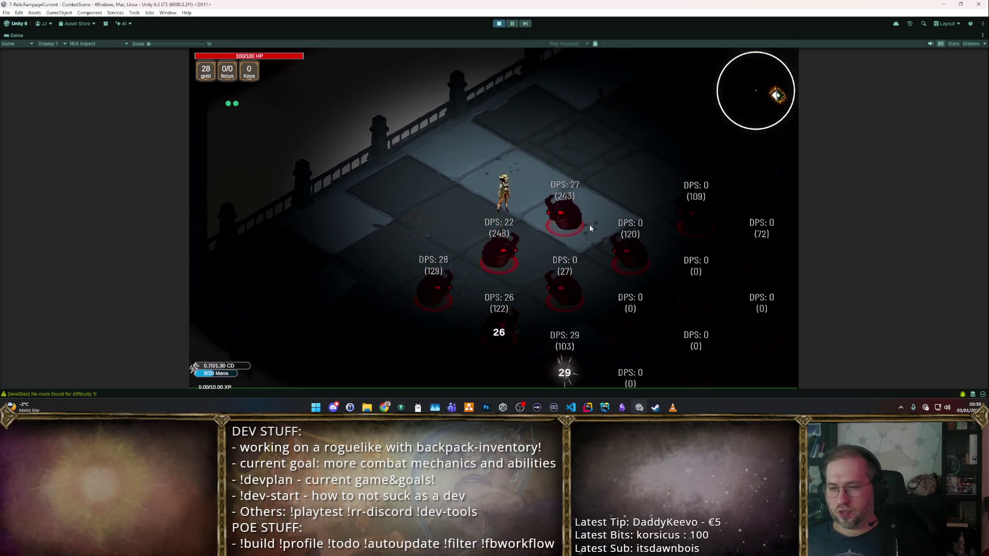
key(s)
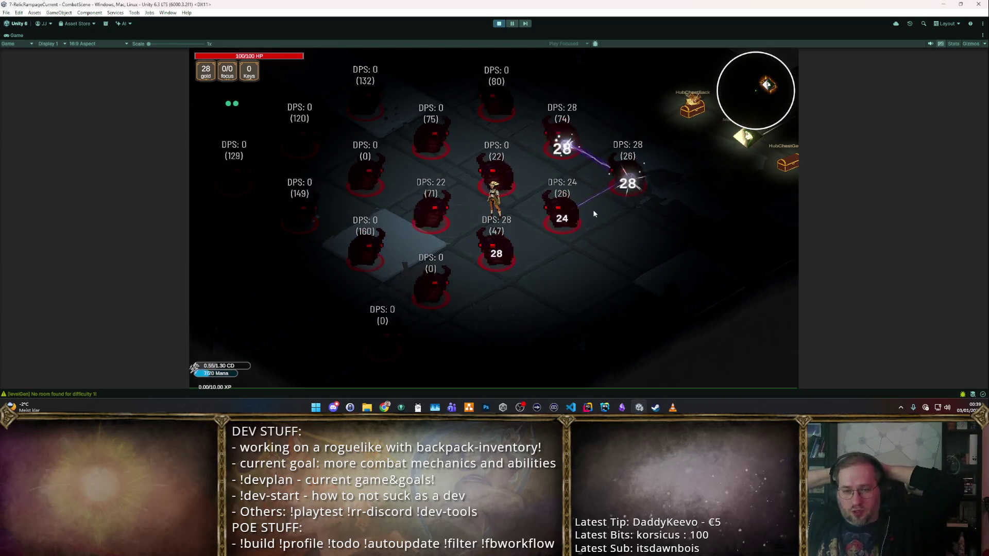
click(499, 25)
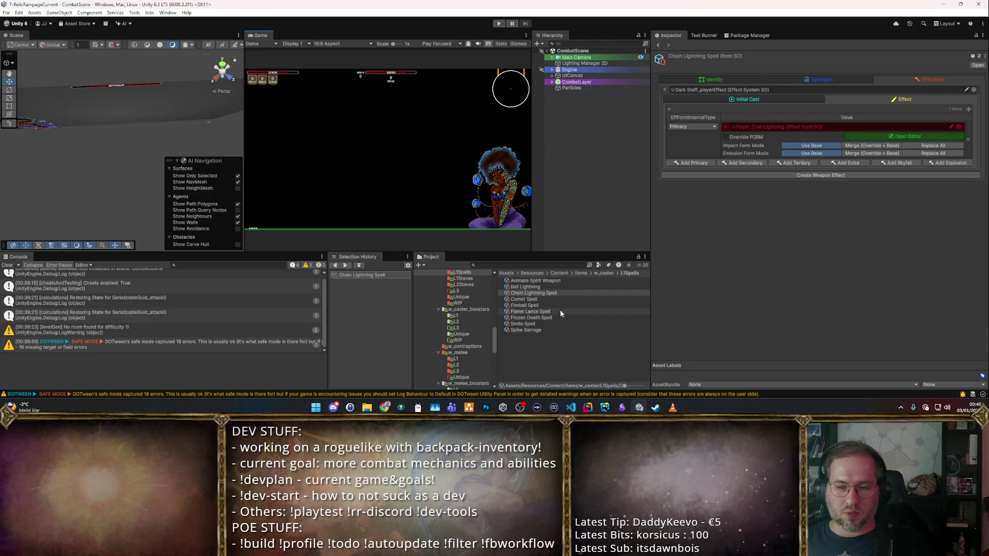
- Compare the Fireball, Comet and Flame Lance spells' effect setups, ending on Flame Lance Spell
click(552, 305)
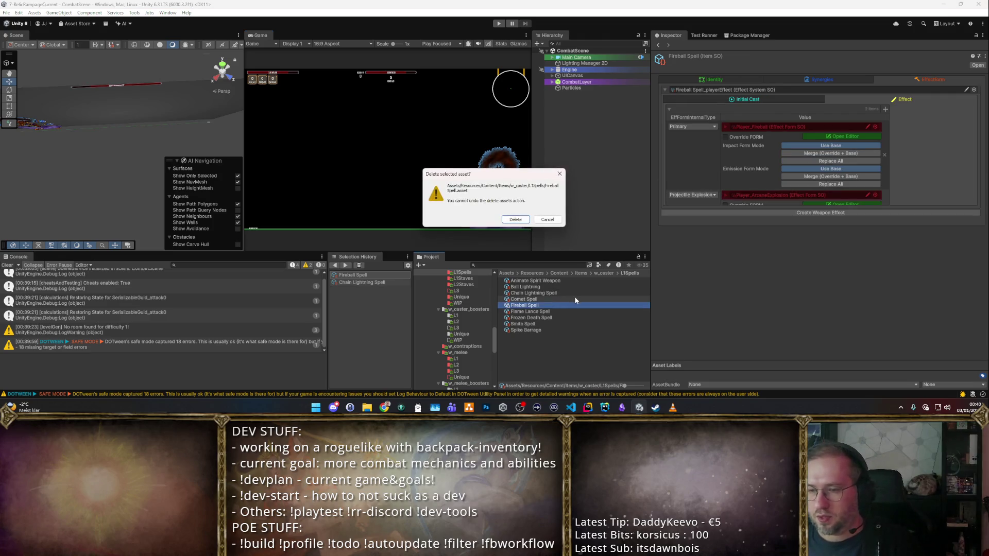
key(Return)
click(531, 311)
click(524, 299)
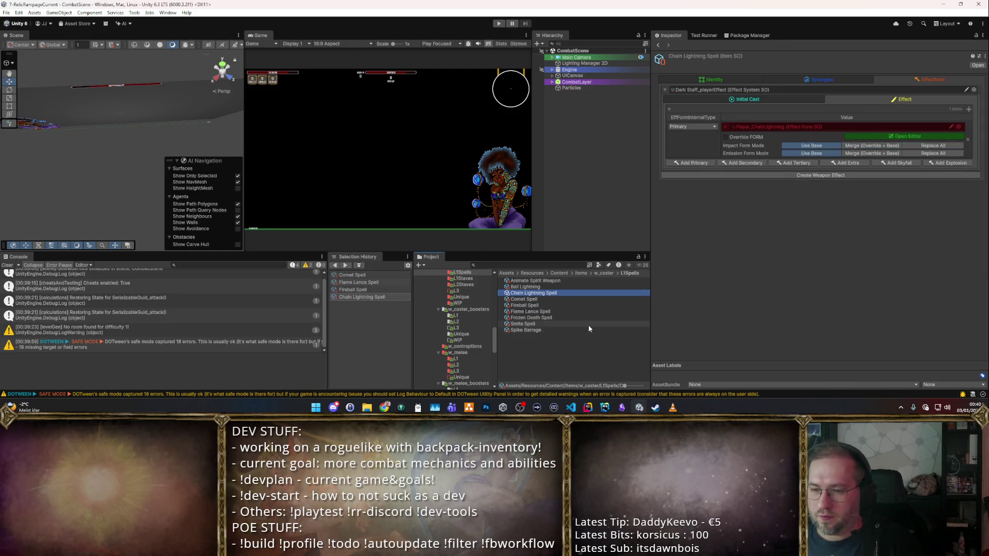
key(Down)
key(Down)
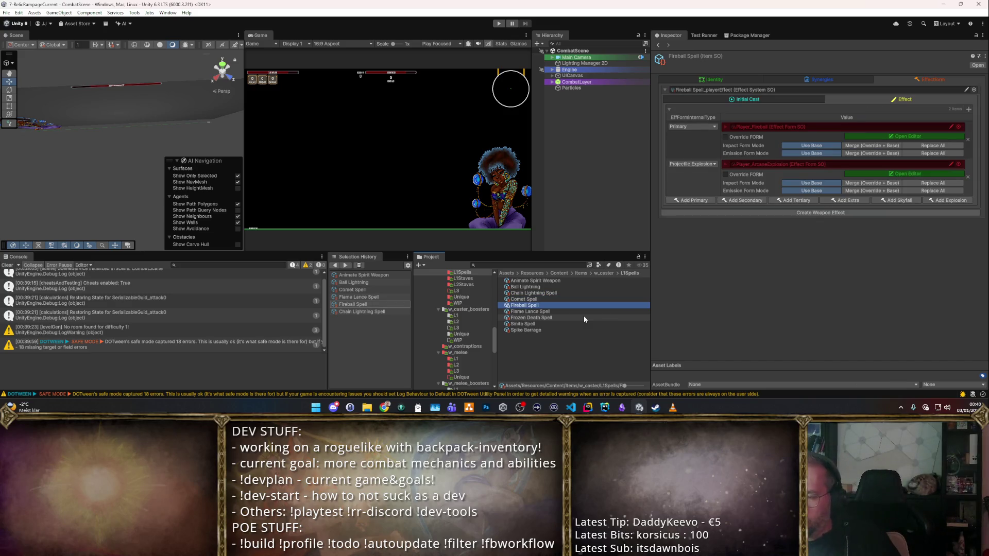
key(Down)
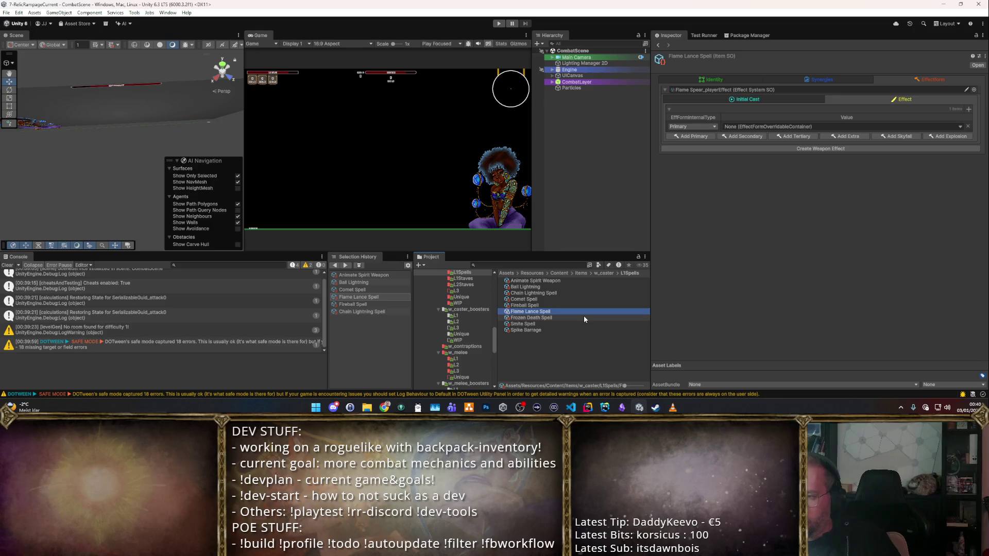
- Remove Flame Lance Spell's empty Primary effect entry and add a fresh Primary entry
click(968, 126)
click(968, 127)
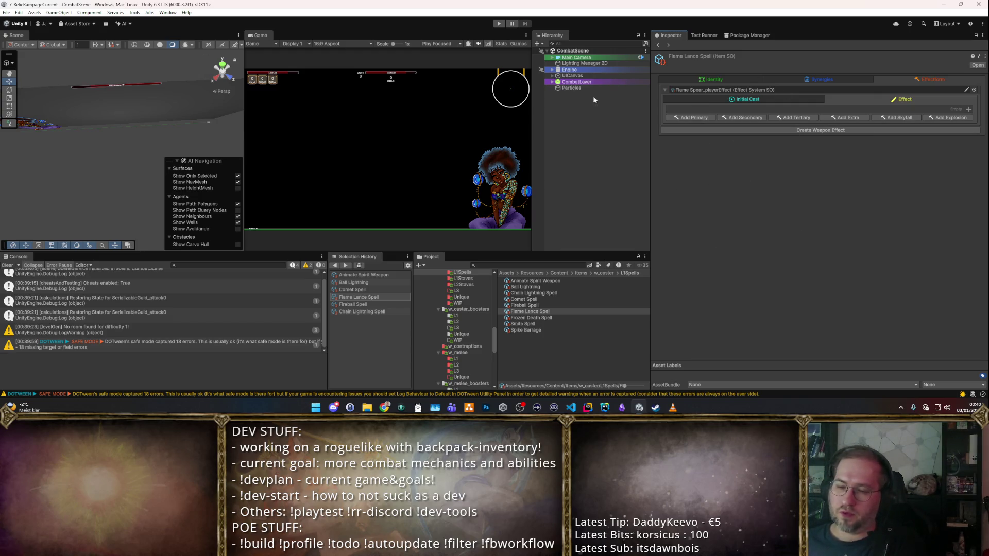
click(695, 117)
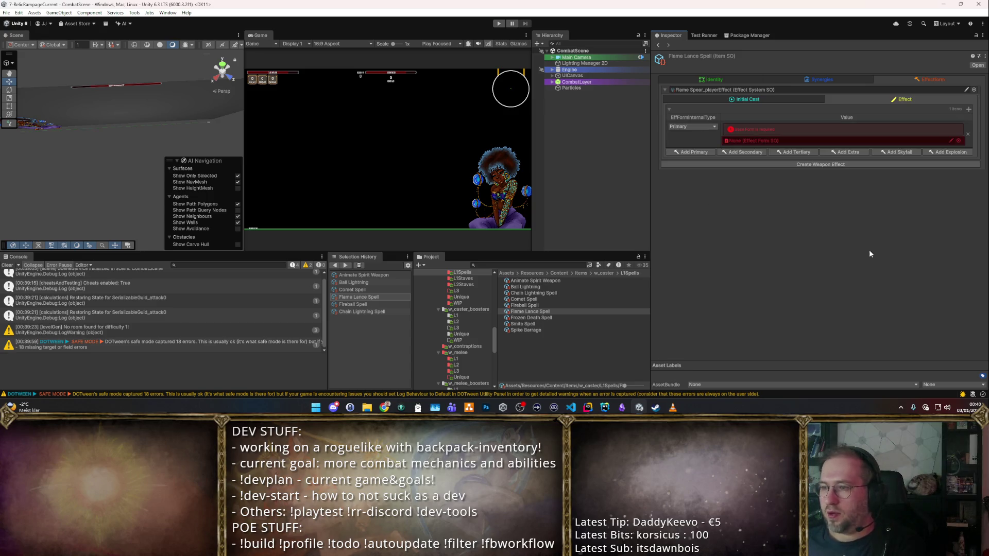
- Browse the effect form list (ArcaneExplosion, ChainLightning, VirtualEffect) without choosing one
click(952, 139)
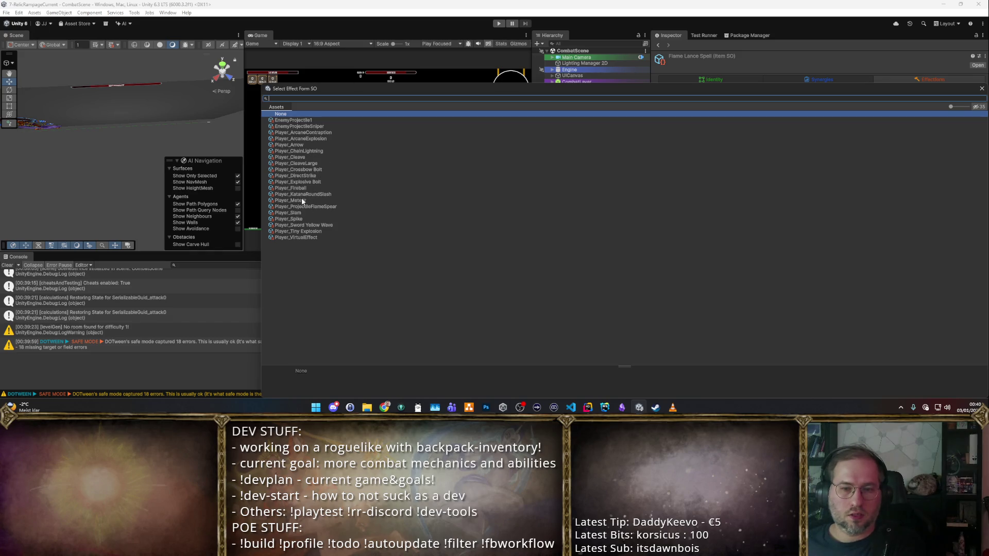
click(363, 139)
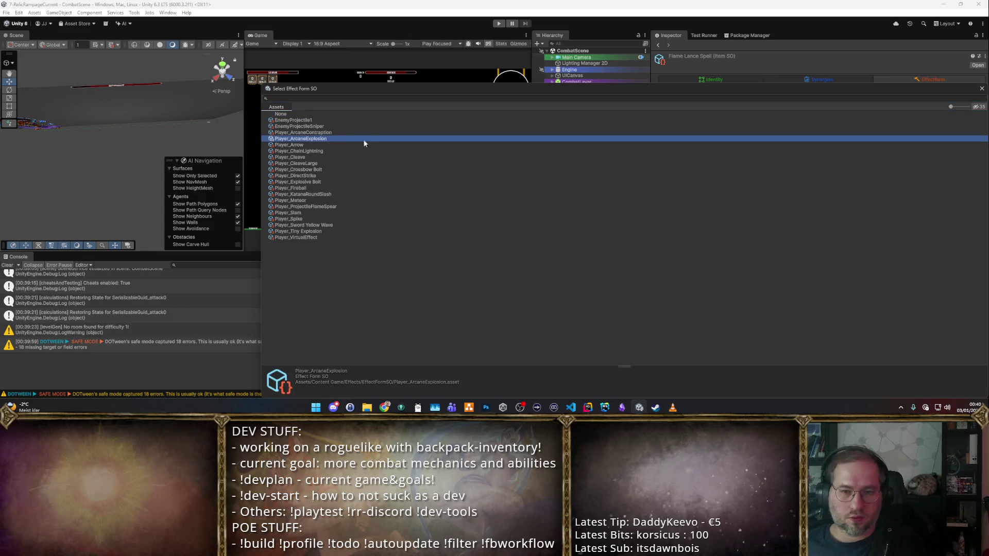
key(Down)
key(Down)
key(Down)
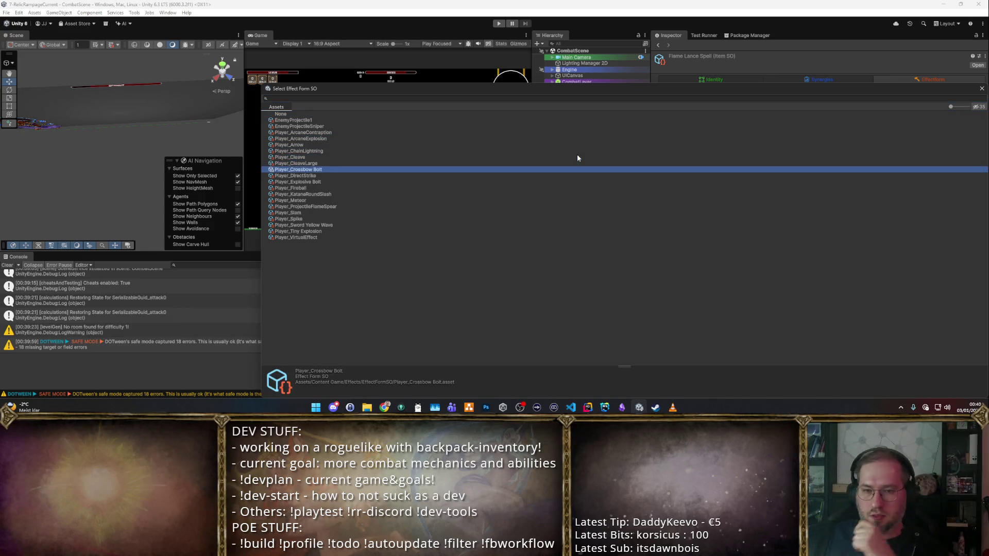
key(Up)
key(Up)
key(Up)
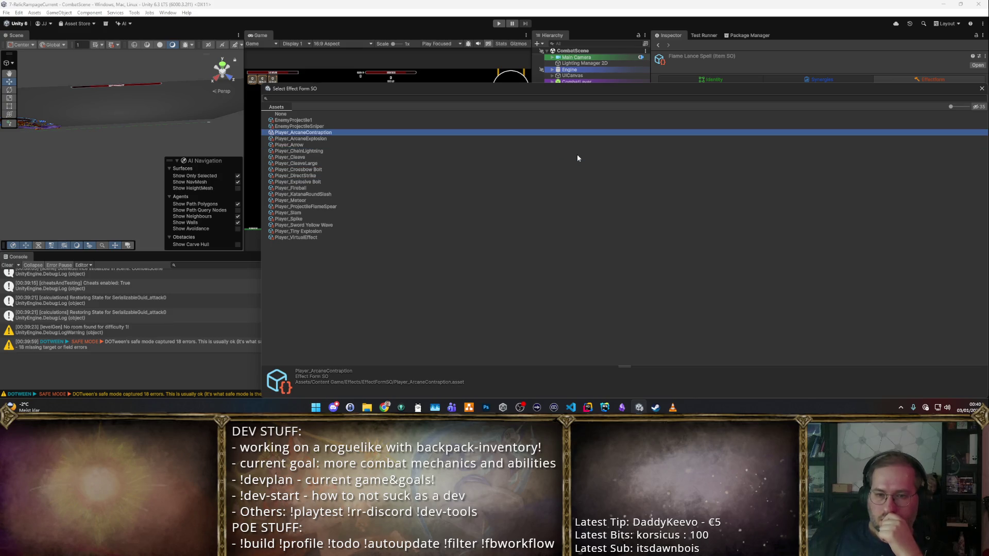
key(Down)
key(Down)
key(Down)
key(Down)
key(Down)
key(Down)
key(Down)
key(Down)
key(Down)
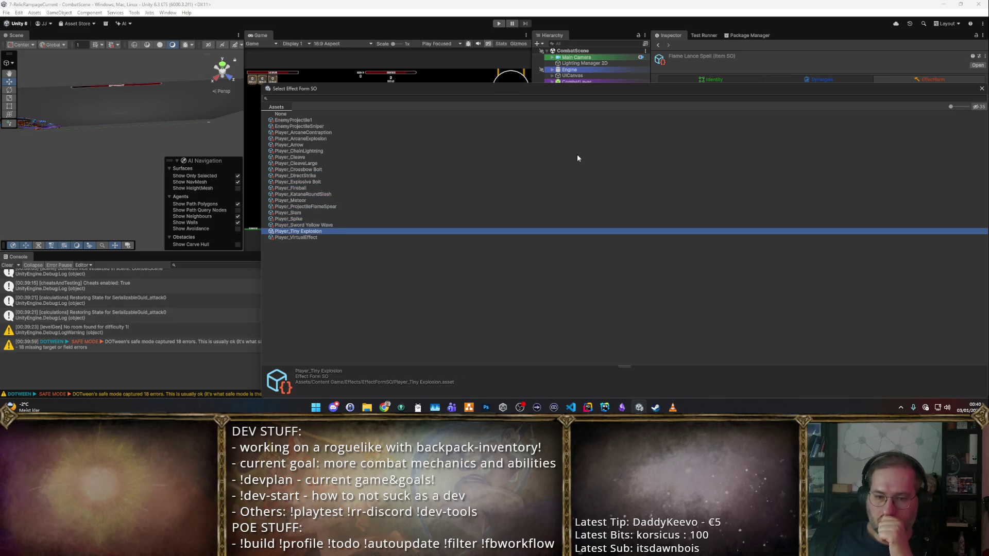
key(Down)
key(Escape)
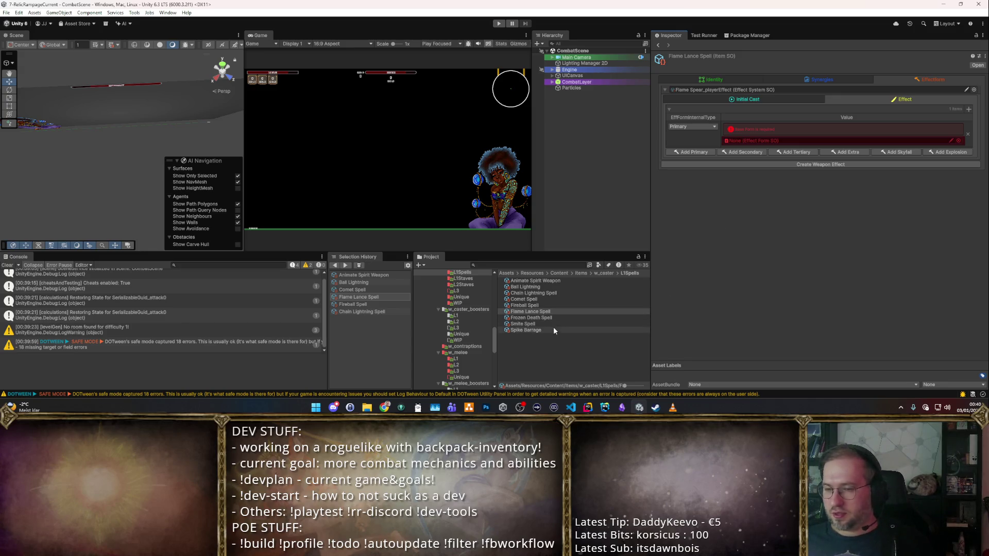
- Assign Player_ProjectileFlameSpear as Flame Lance's primary effect form and open that asset
click(535, 312)
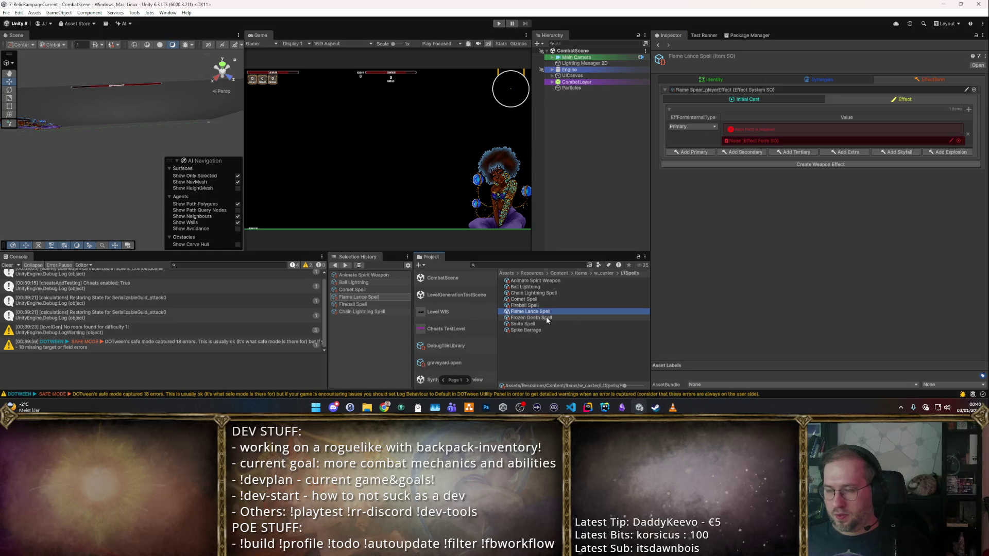
click(959, 142)
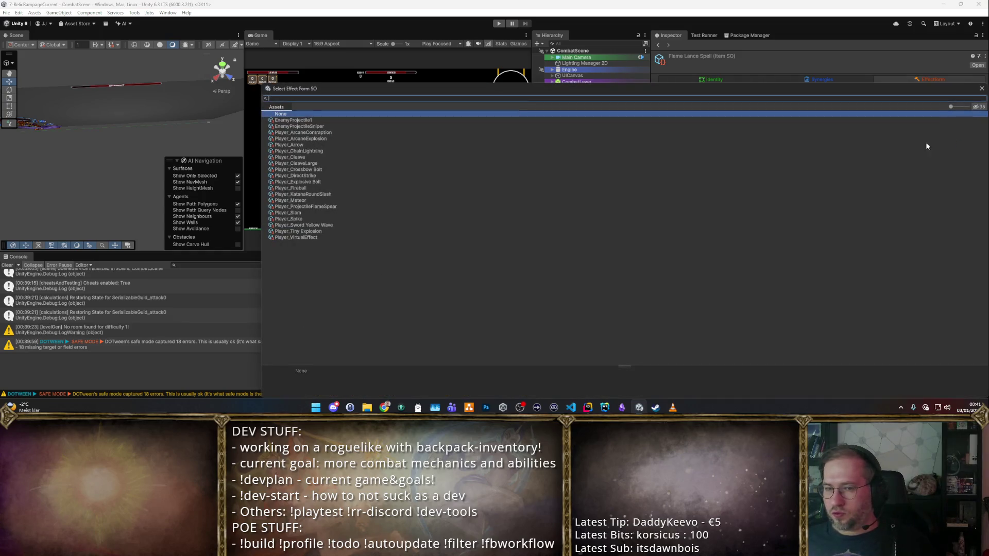
key(Escape)
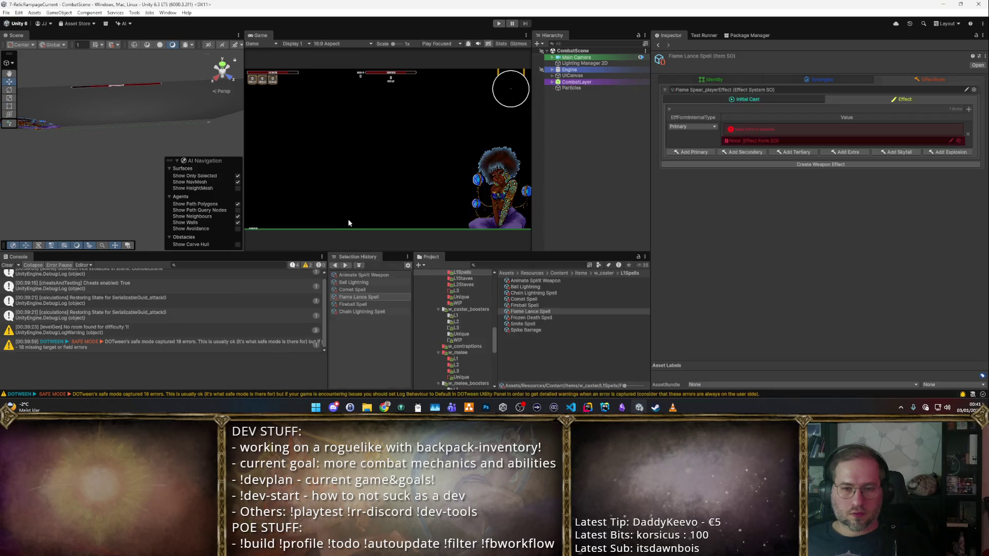
click(958, 141)
click(336, 206)
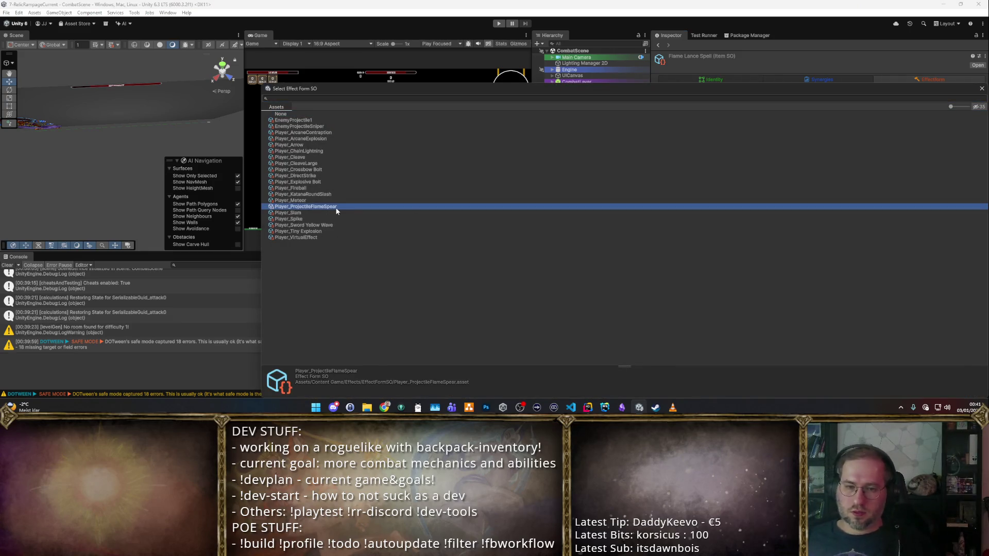
double_click(336, 207)
double_click(828, 130)
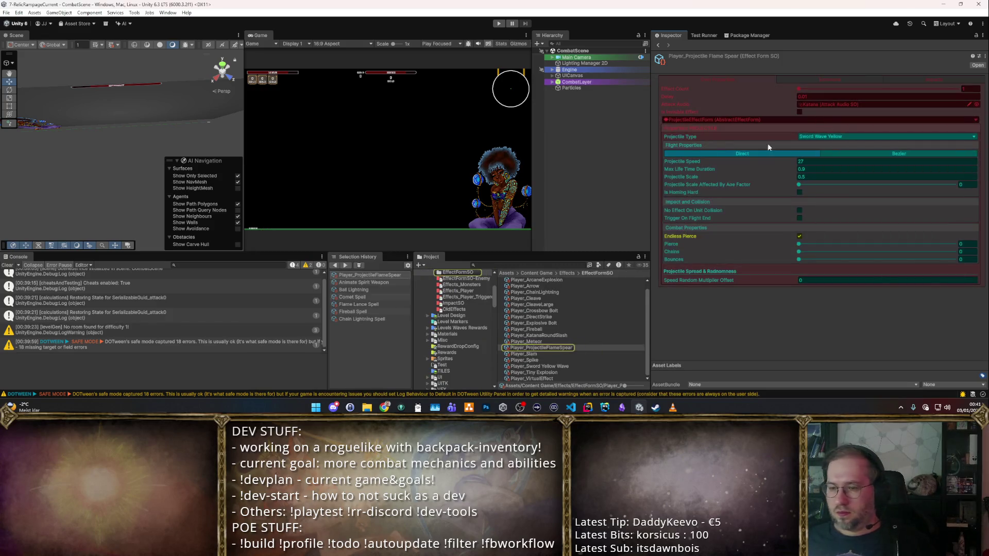
- Rename the flame spear effect to Player_ProjFlameLance and ArcaneContraption to Player_ZapArcaneContraption
key(F2)
text(Player_FlameLance)
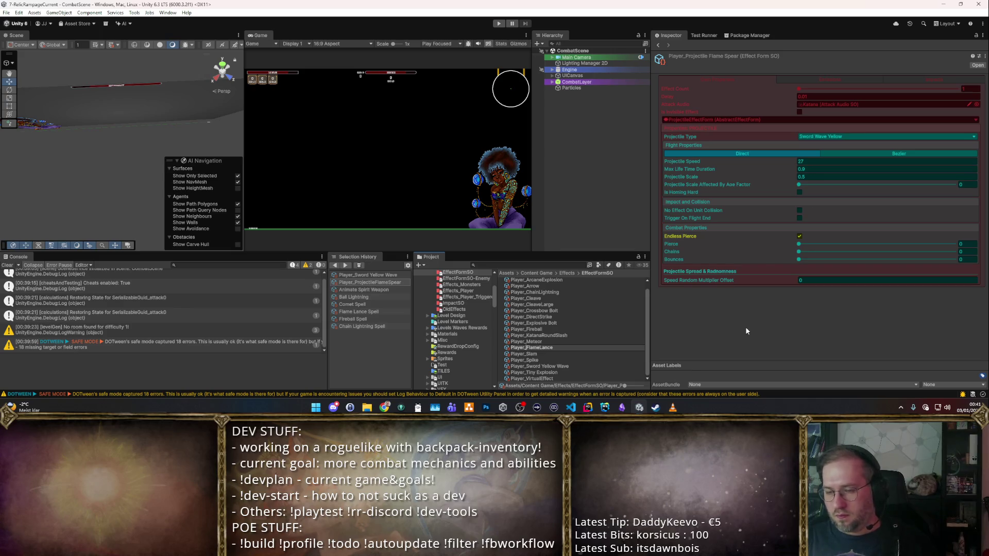
text(Proj)
key(Return)
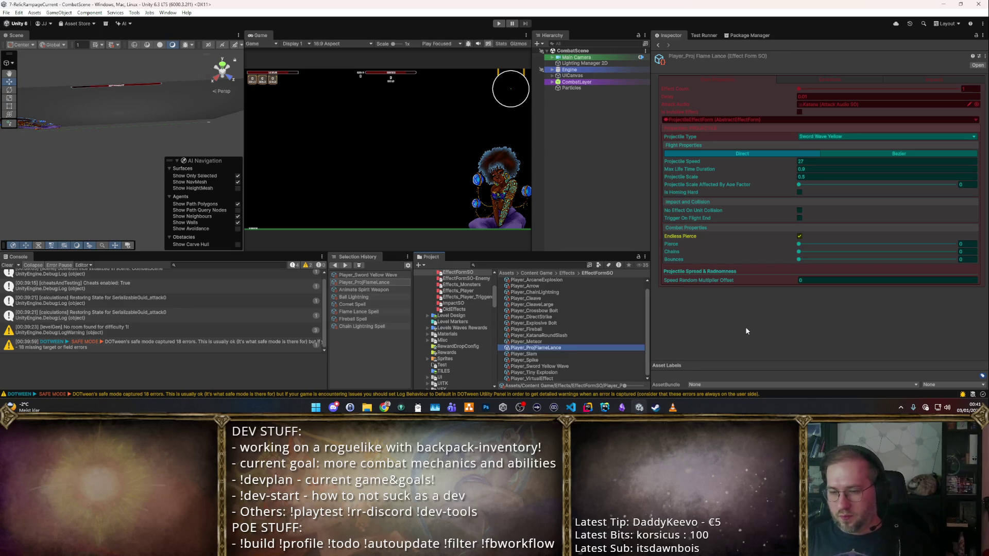
key(Up)
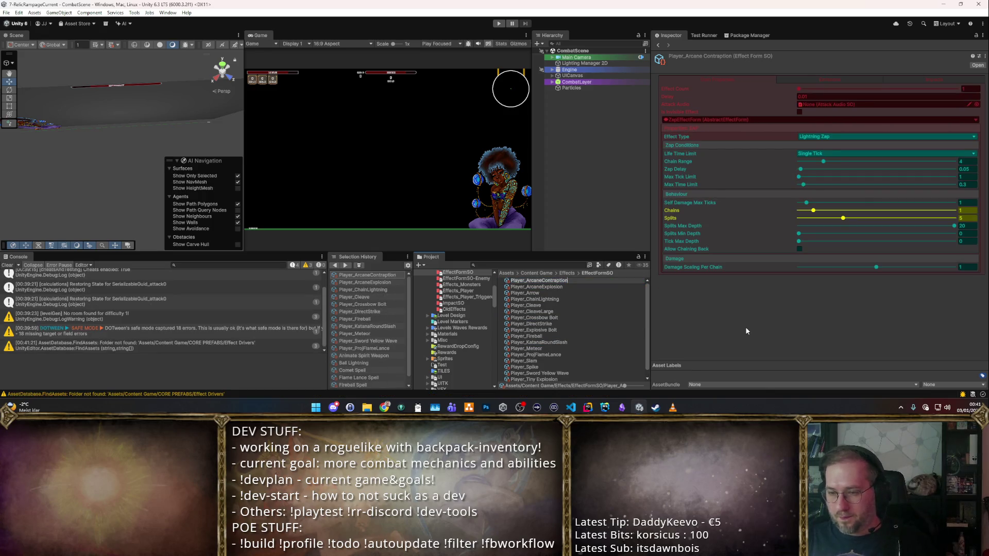
key(Left)
key(Left)
key(Left)
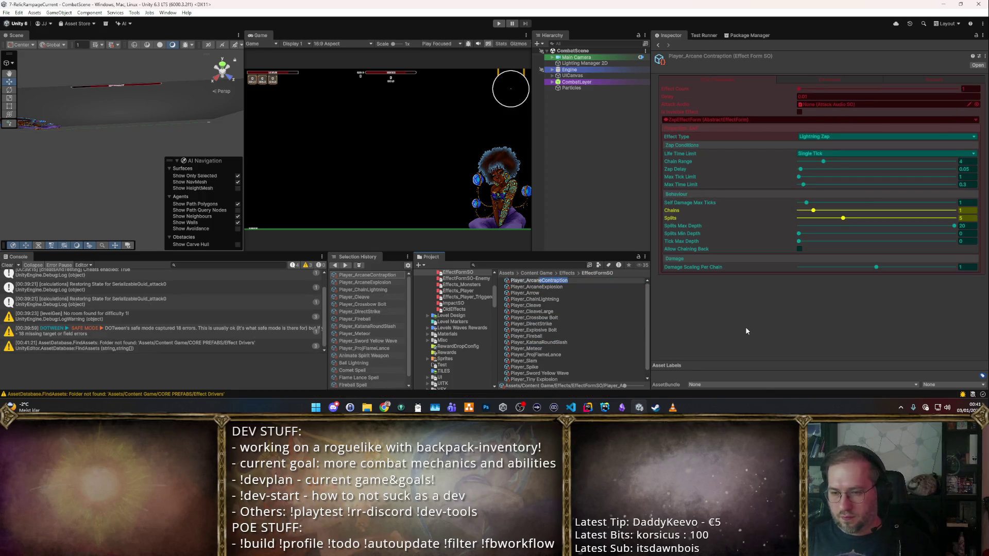
text(Ap)
key(BackSpace)
text(oE)
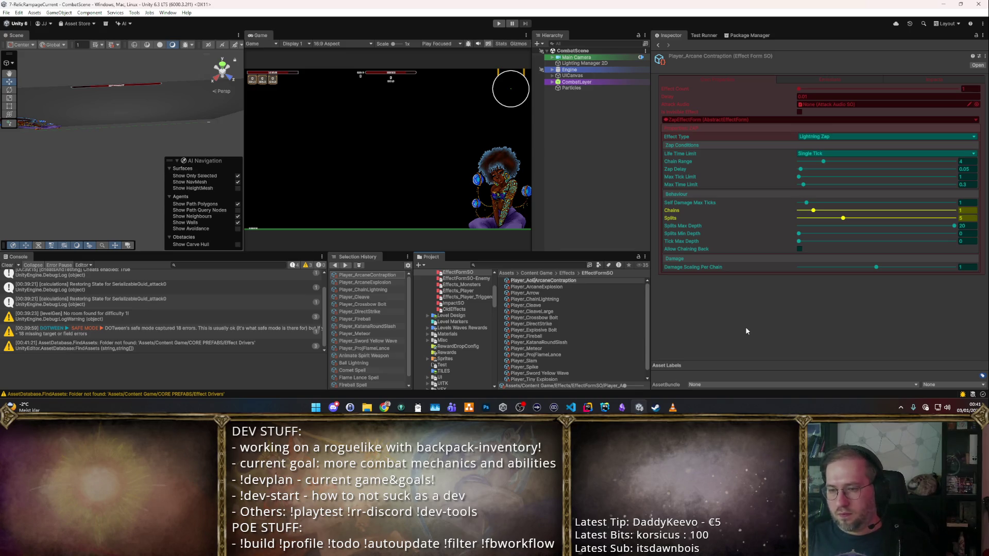
key(BackSpace)
key(BackSpace)
key(BackSpace)
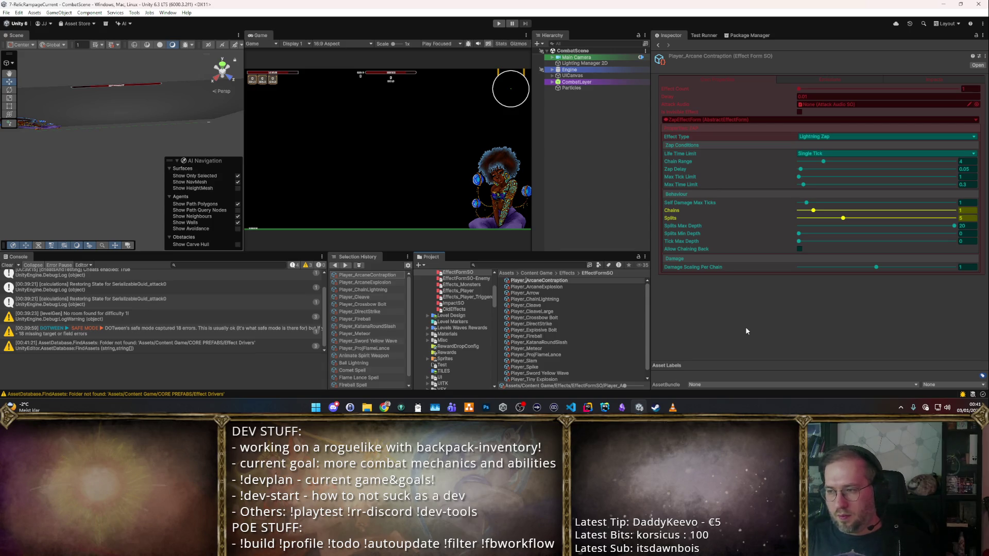
text(Zap)
key(Return)
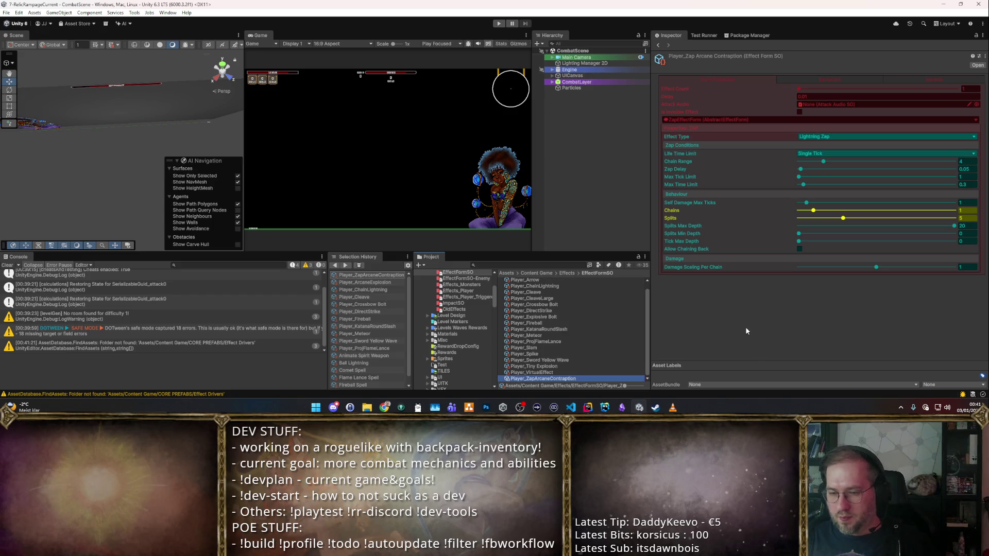
- Rename effects to Player_AoETiny Explosion, Player_ProjSword Yellow Wave and Player_SkyMeteor
key(Up)
key(Up)
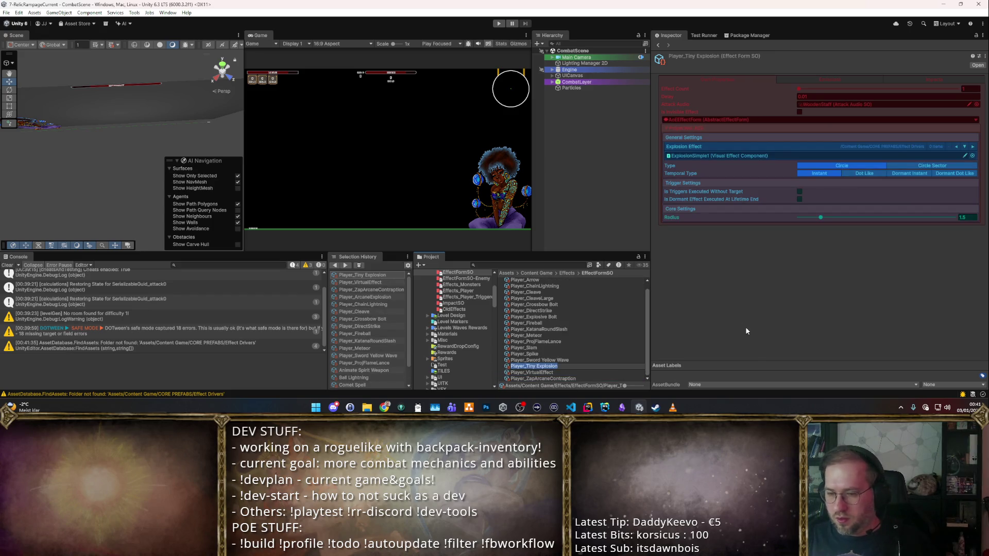
key(F2)
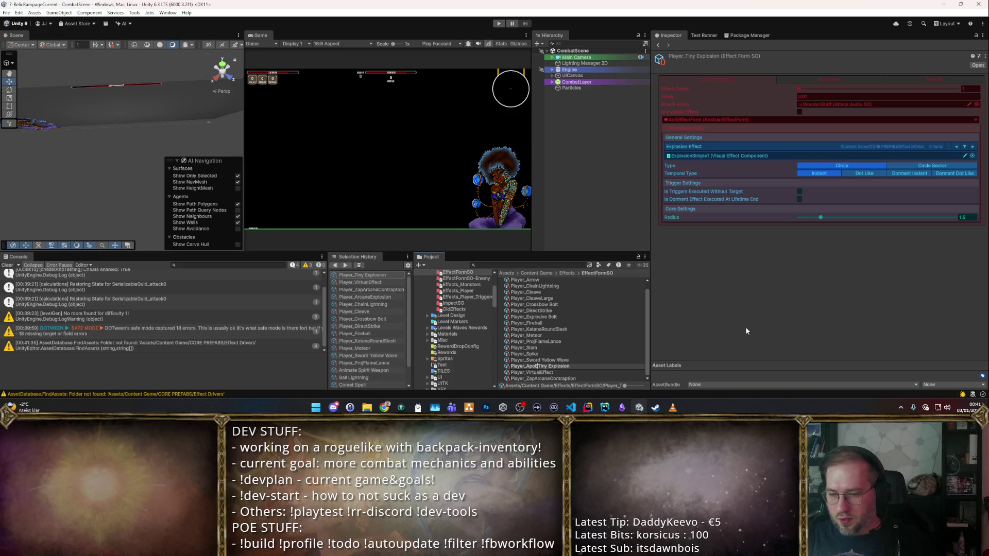
text(AoE)
key(Return)
key(Down)
click(536, 373)
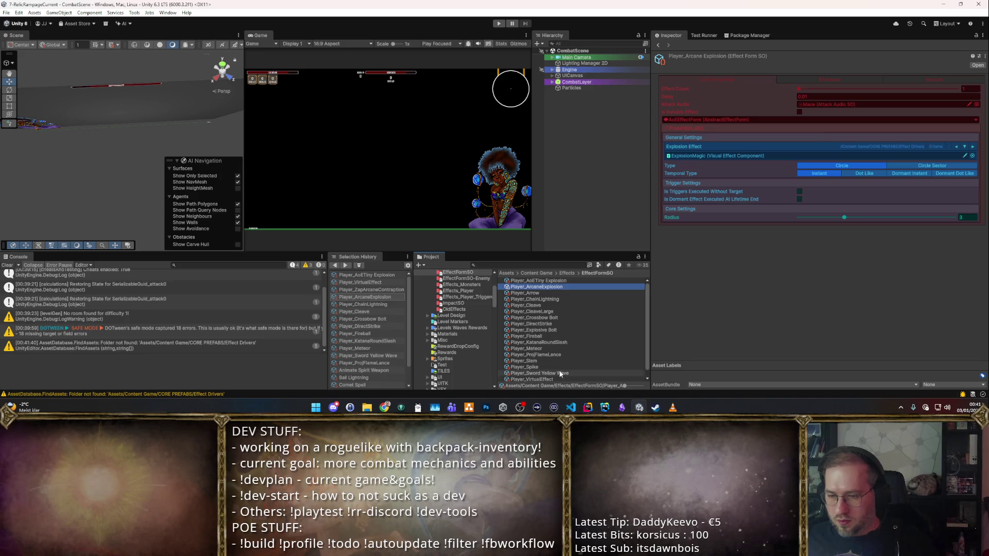
click(526, 374)
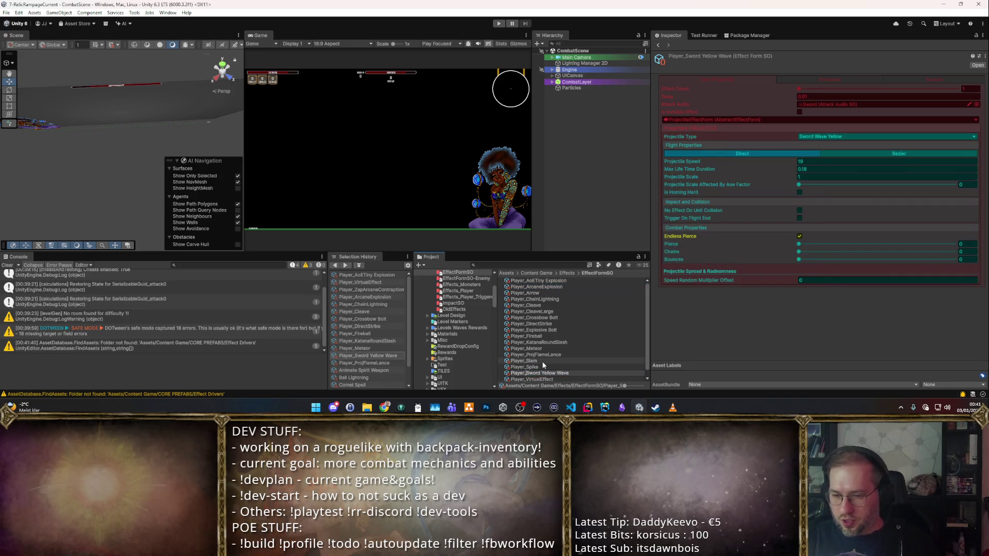
text(Poj)
key(Return)
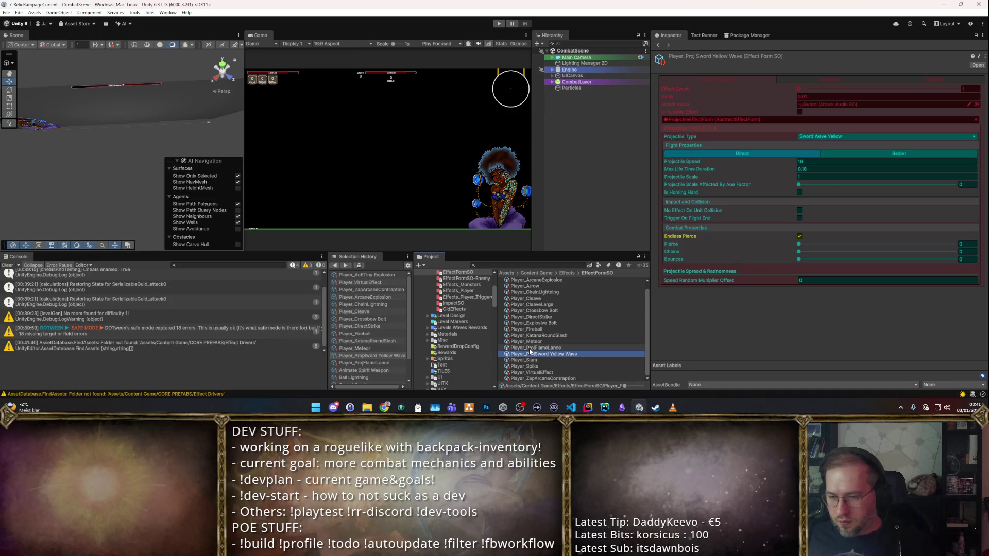
click(526, 341)
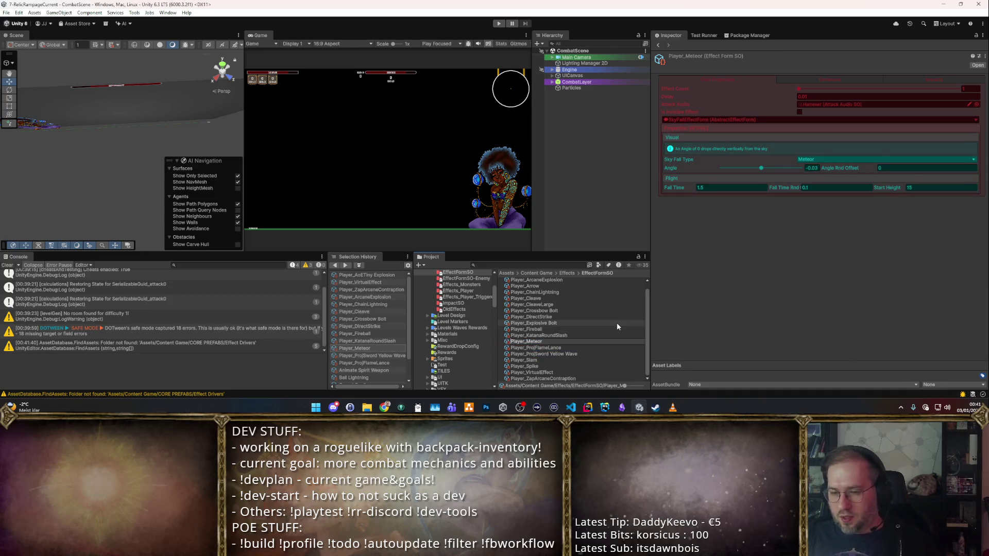
text(Sky)
key(Return)
- Rename effects to Player_AoEKatanaRoundSlash, Player_ProjFireball and Player_ProjExplosive Bolt
key(Up)
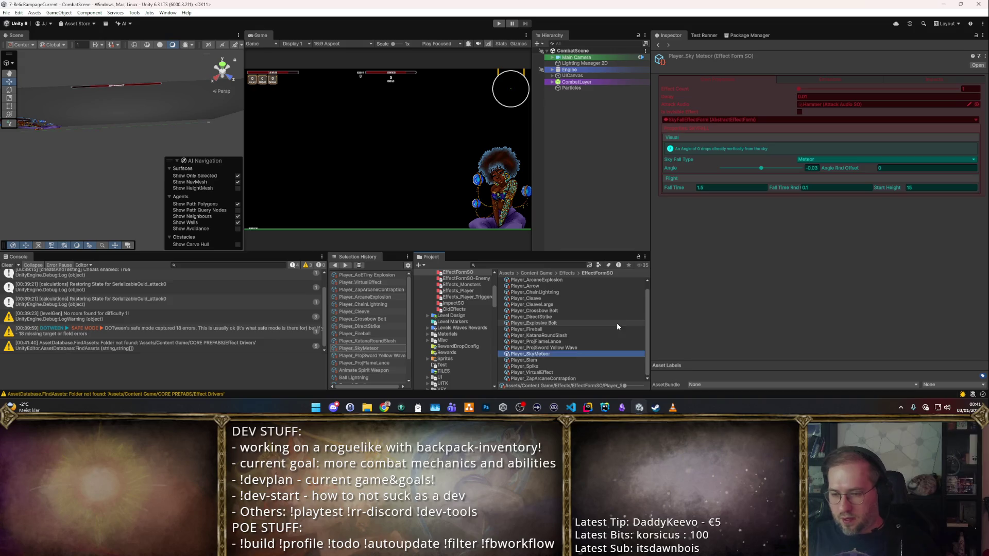
key(F2)
key(Home)
key(Right)
key(Right)
key(Right)
text(AoE)
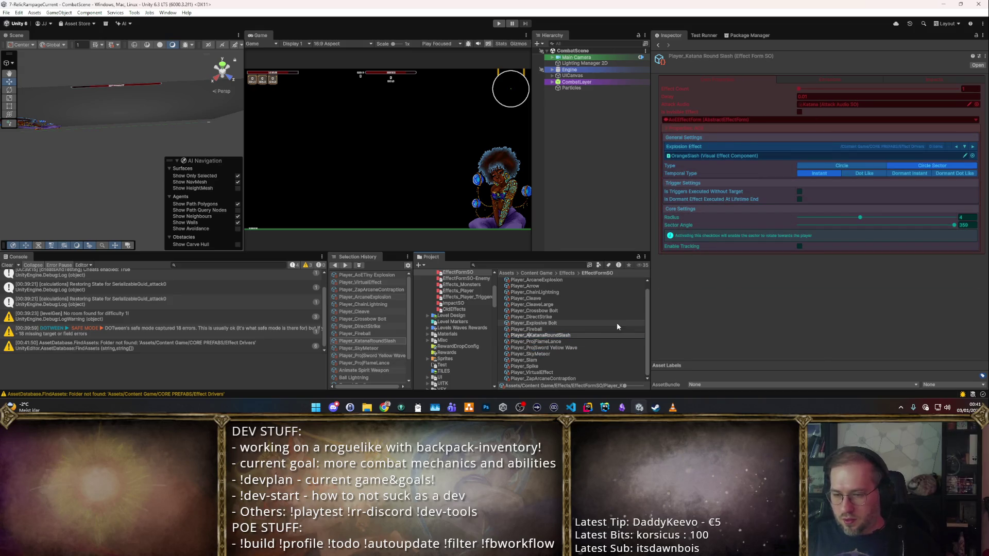
key(Return)
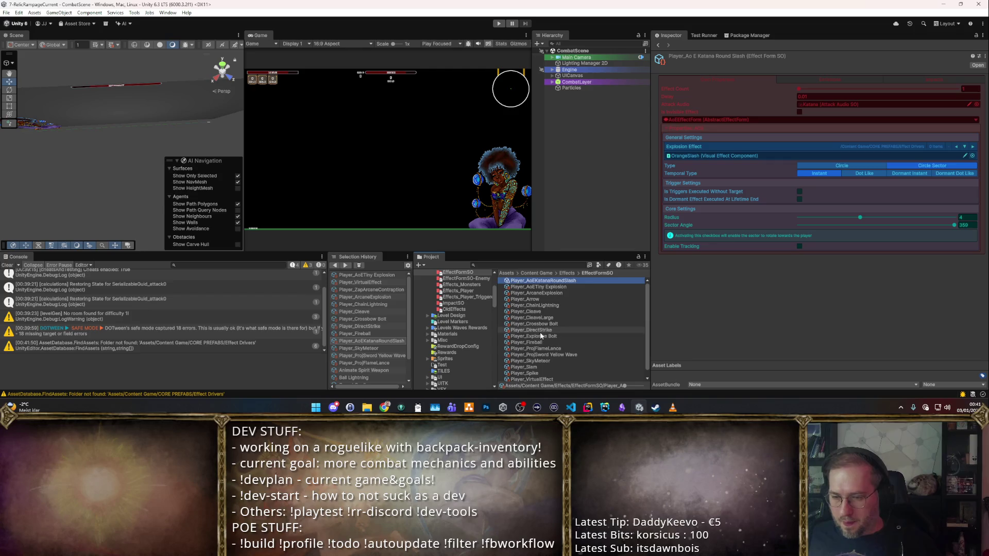
click(525, 342)
key(F2)
click(550, 340)
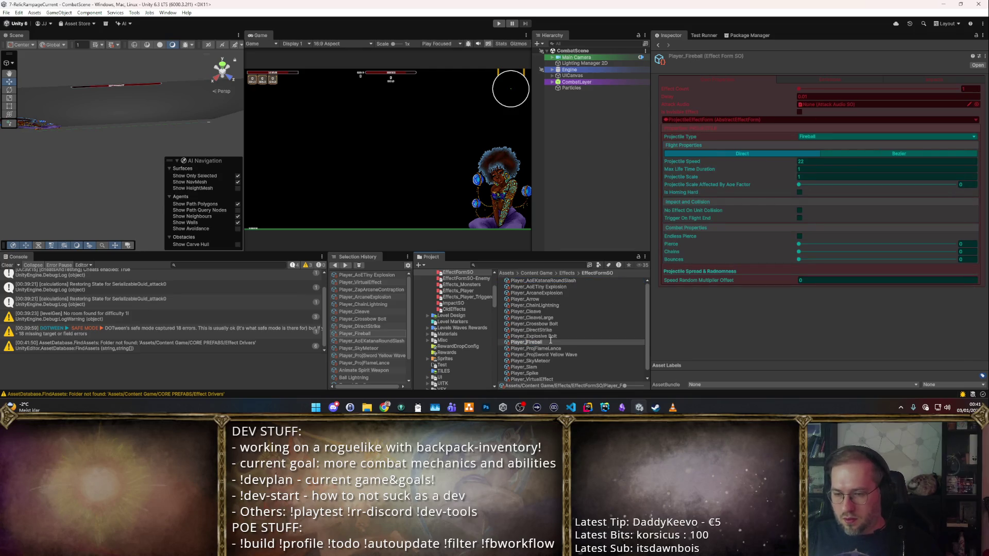
text(Proj)
key(Return)
key(Up)
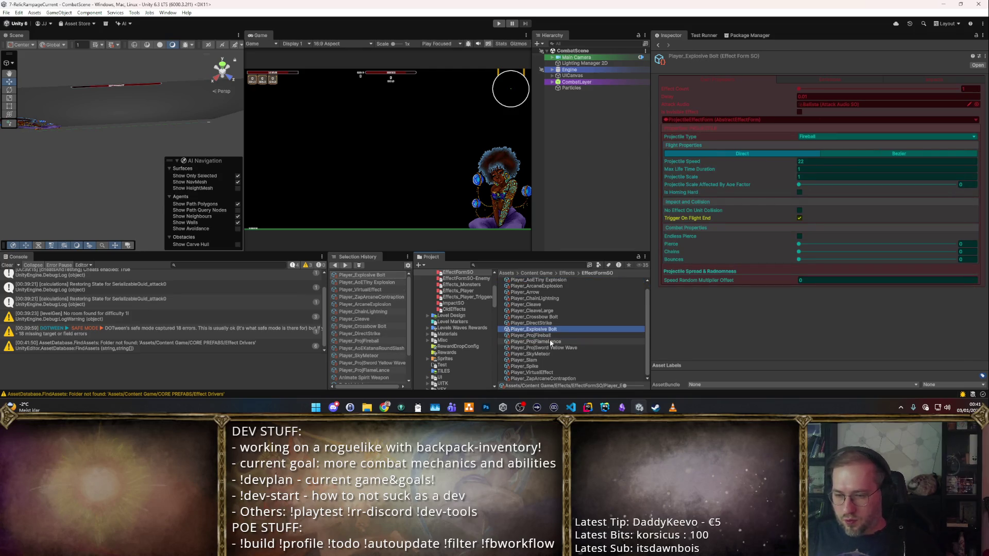
text(Proj)
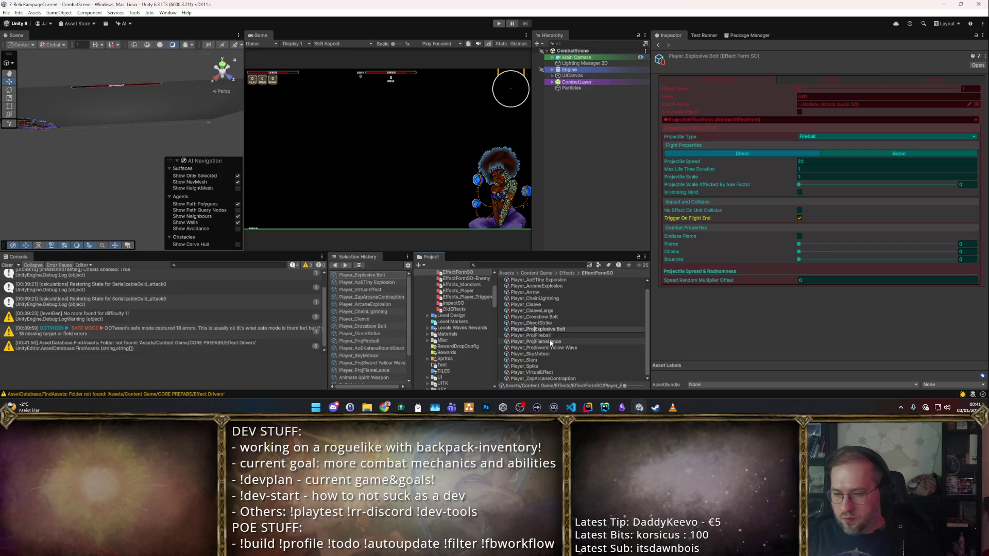
key(Return)
- Rename Crossbow Bolt to Player_ProjCrossbow Bolt and CleaveLarge to Player_SectorCleaveLarge
key(Up)
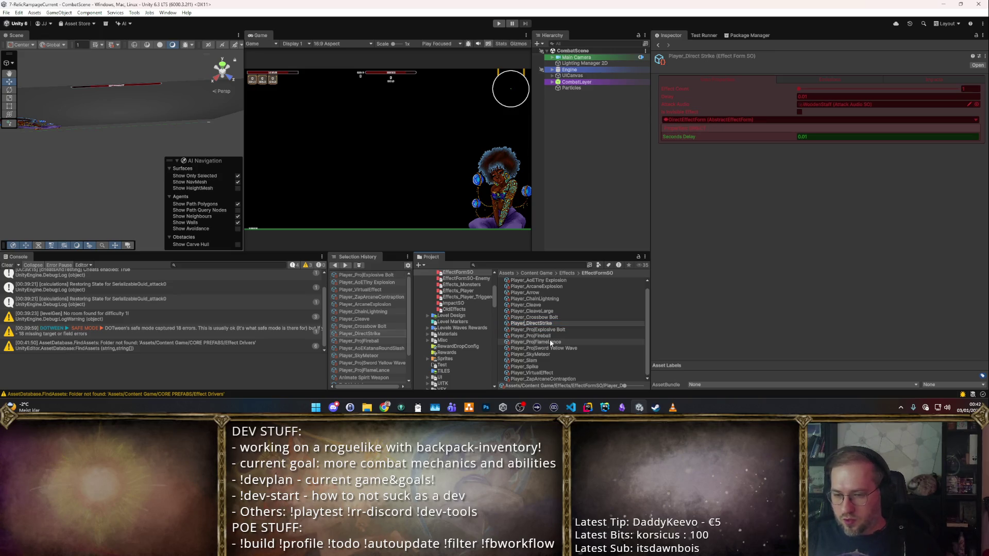
key(Up)
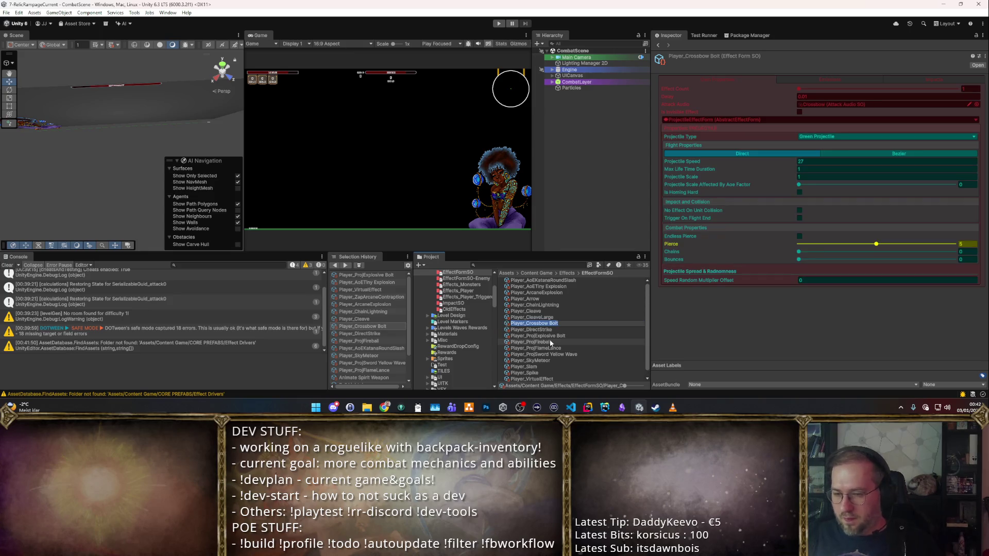
text(Proj)
key(Return)
key(Up)
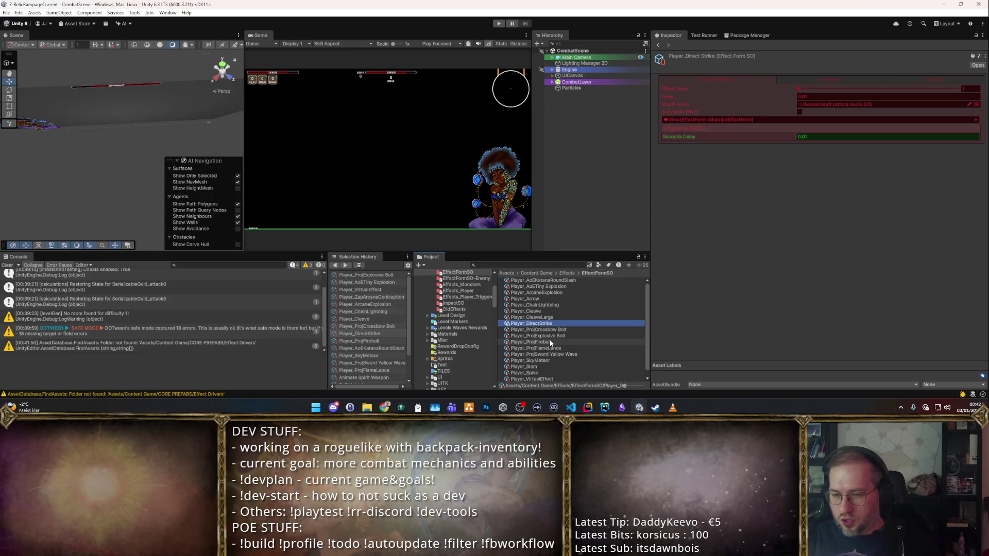
key(F2)
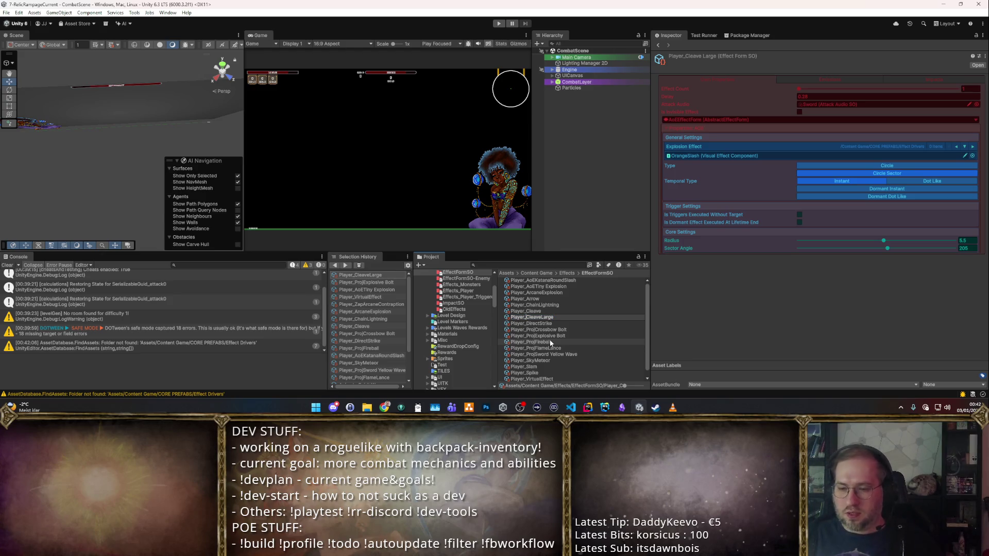
key(Return)
key(Up)
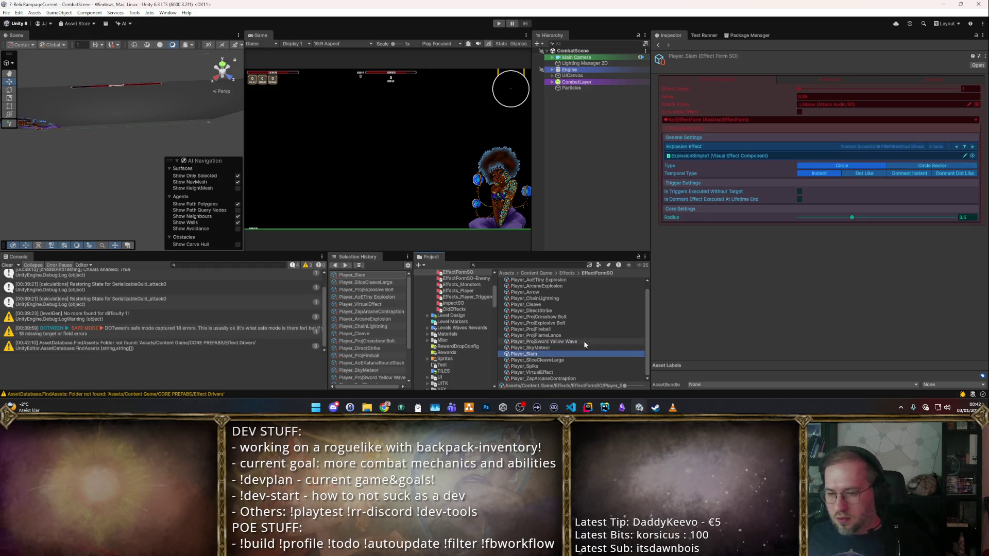
click(535, 360)
click(535, 360)
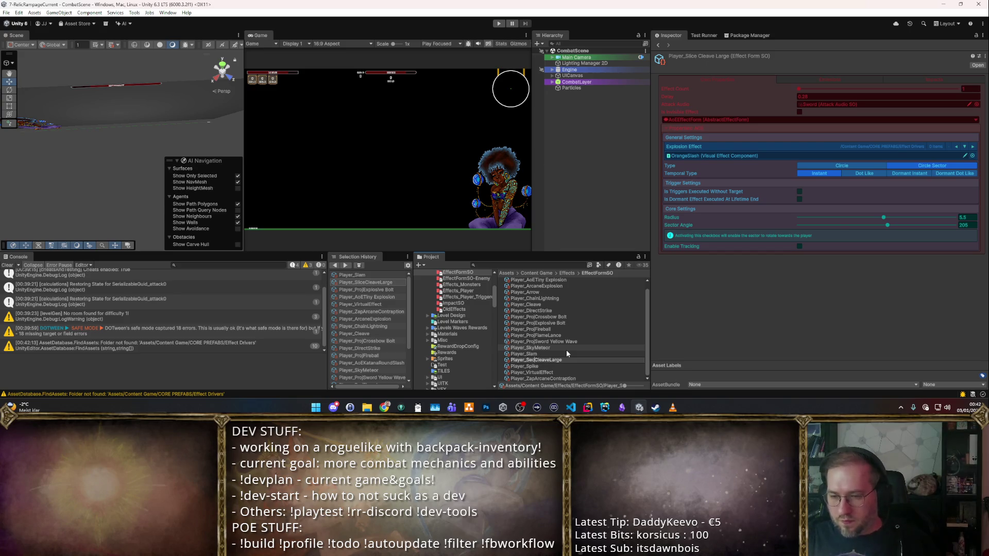
text(tor)
key(Return)
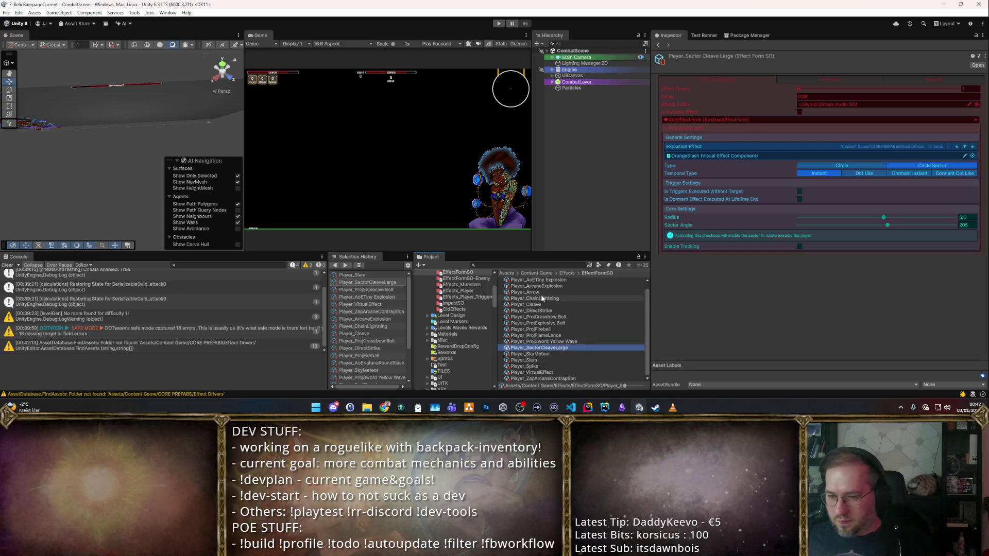
- Rename Cleave to Player_SectorCleave and ChainLightning to Player_ZapChainLightning
click(536, 292)
click(542, 299)
click(541, 304)
click(531, 305)
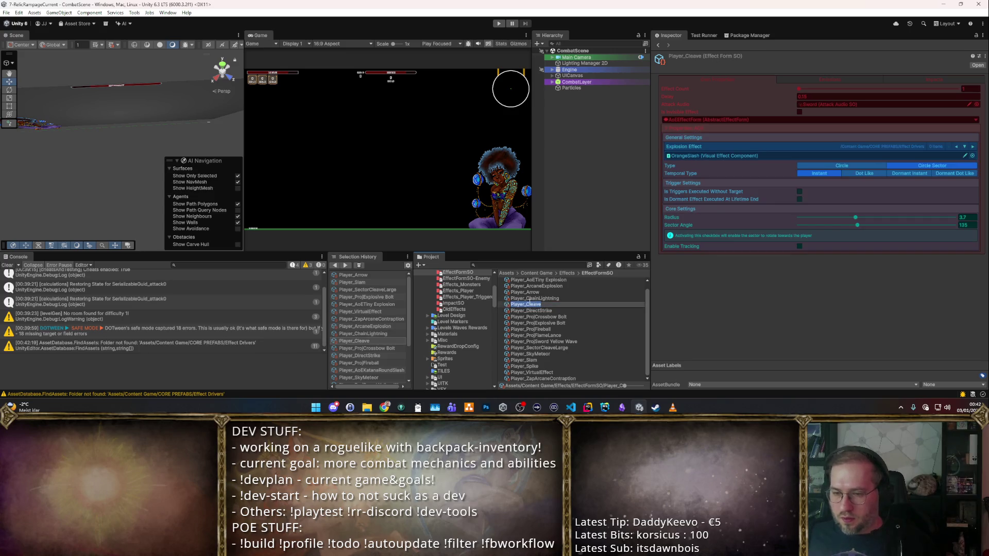
text(Sector)
key(Return)
key(Up)
key(Up)
key(Up)
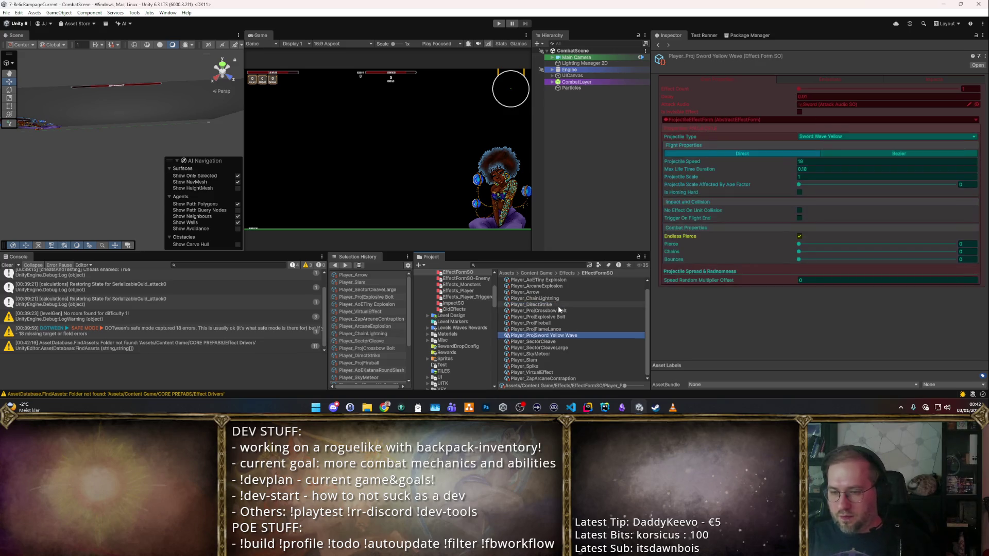
key(Up)
key(Up)
key(Up)
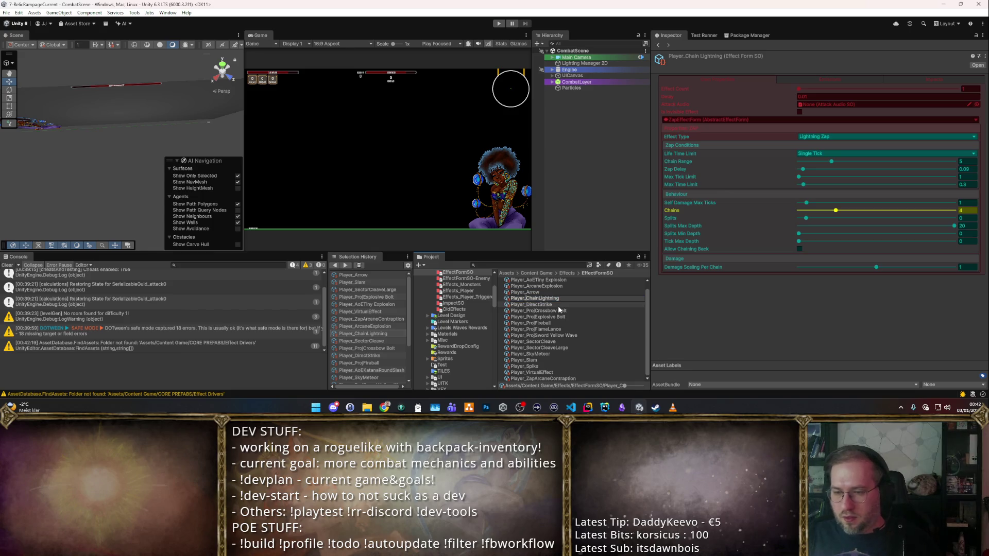
text(Zap)
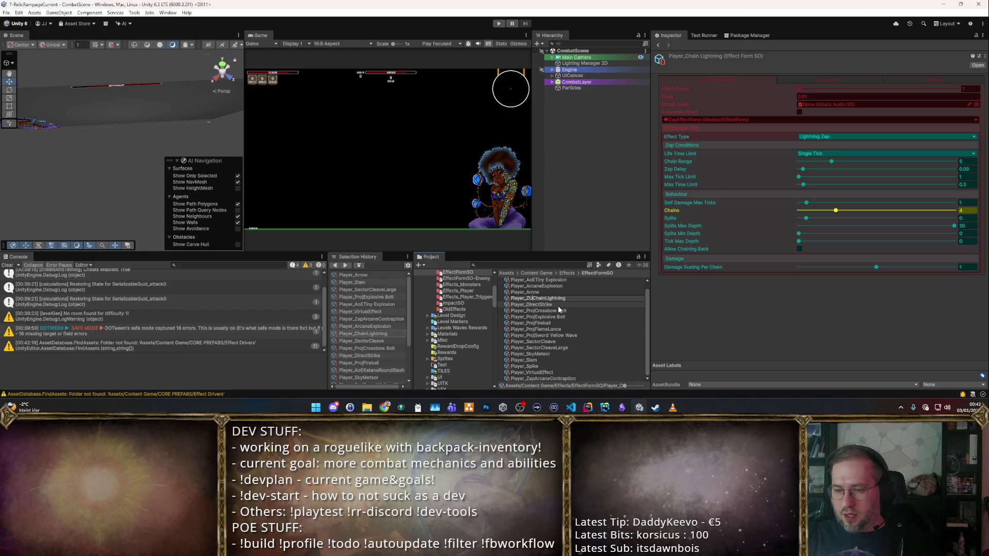
key(Return)
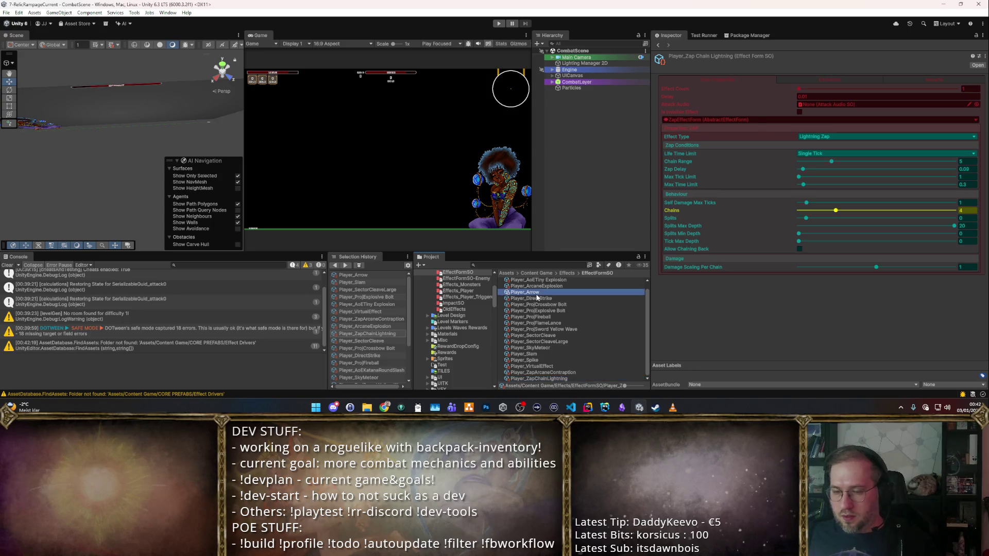
- Rename Arrow to Player_ProjArrow and ArcaneExplosion to Player_AoEArcaneExplosion
click(555, 290)
key(F2)
key(ctrl+Left)
key(ctrl+Left)
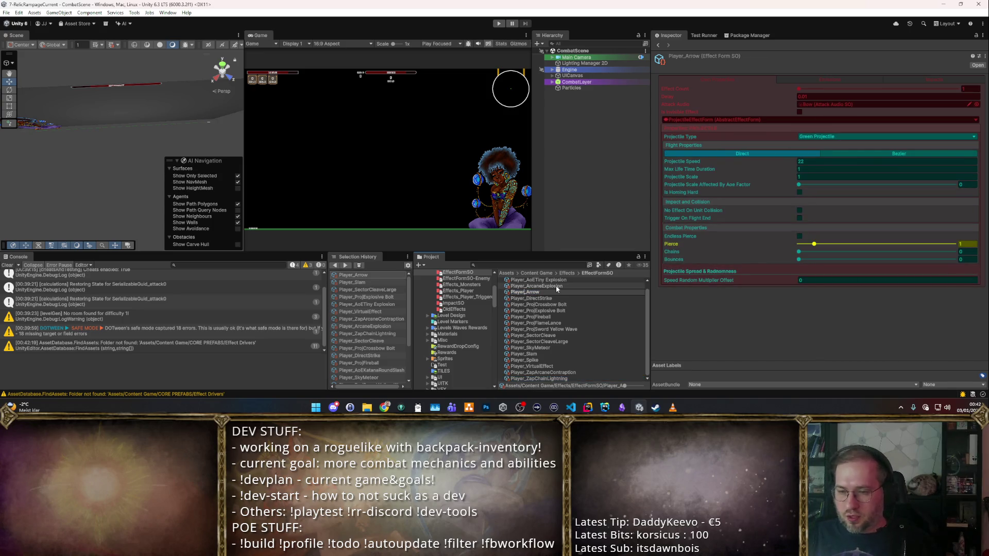
text(Proj)
key(Return)
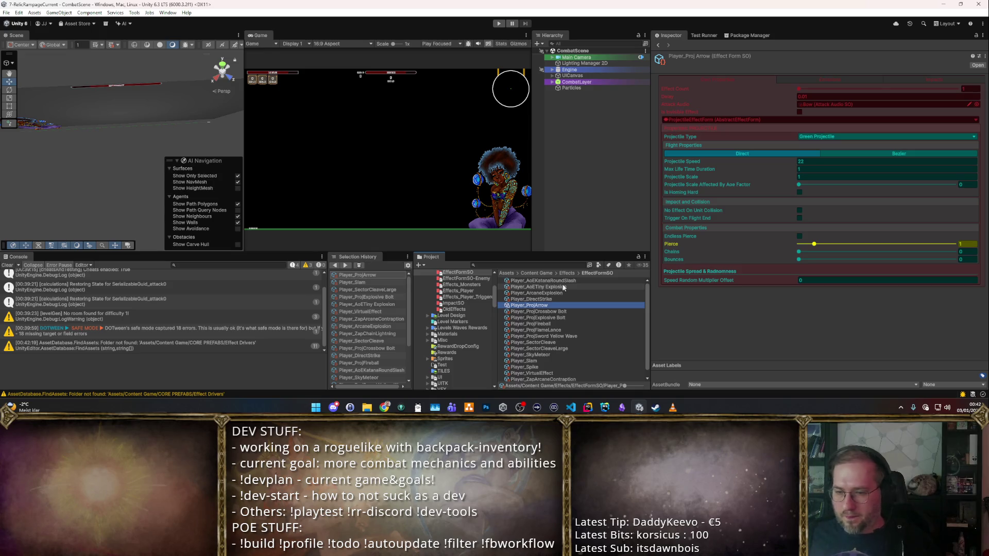
click(552, 295)
key(F2)
key(ctrl+Left)
text(AoE)
key(Return)
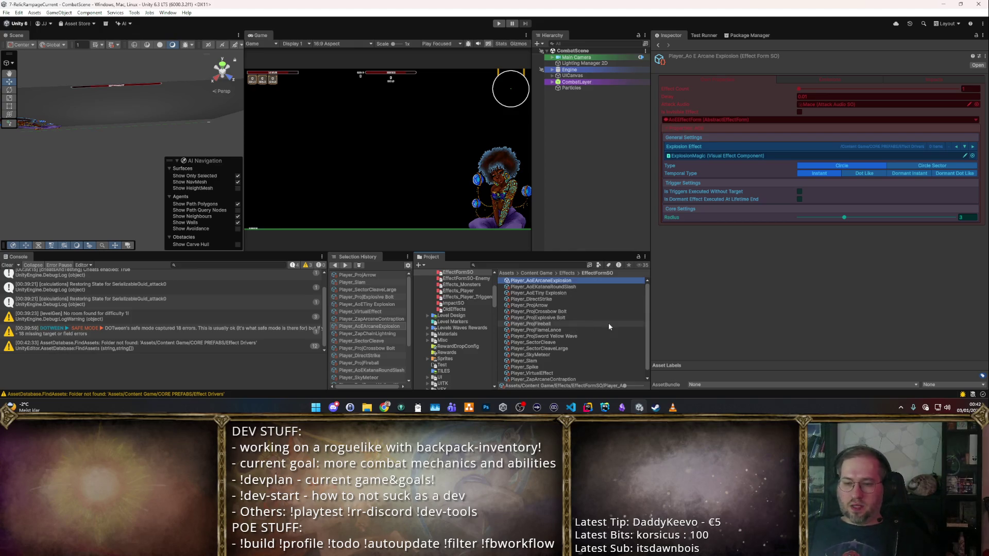
- Rename Slam to Player_AoESlam and Spike to Player_ProjSpike
key(Down)
key(Down)
key(Down)
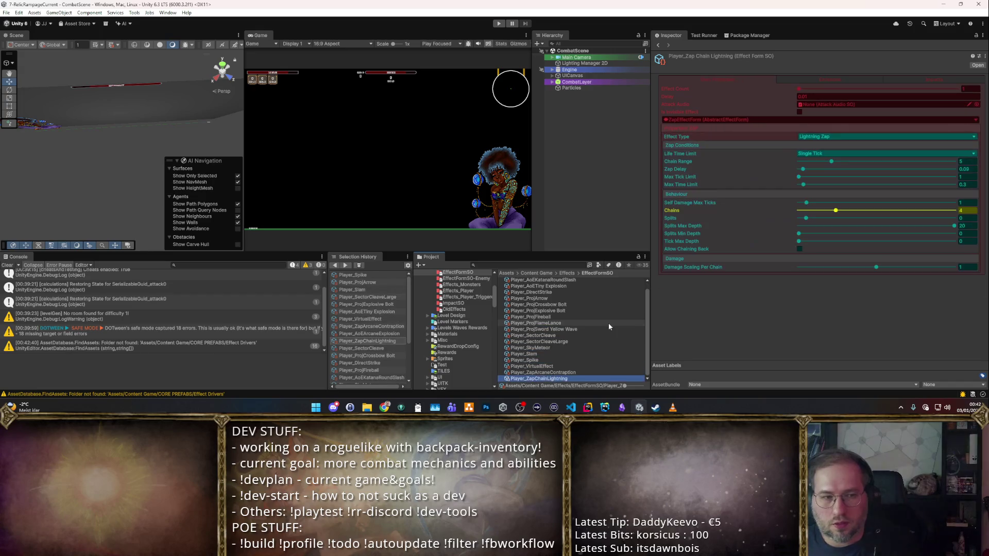
key(Up)
key(Up)
key(Up)
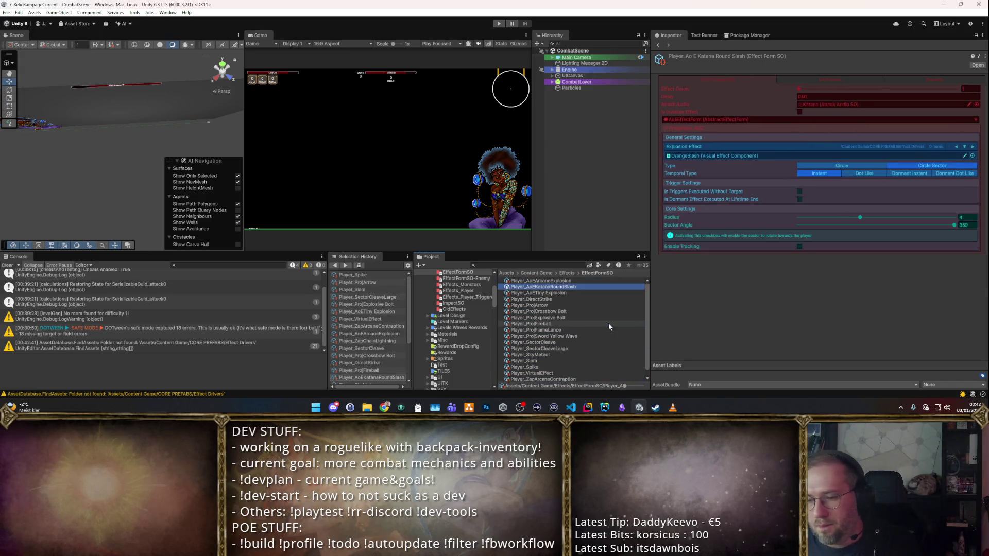
key(Down)
key(Down)
key(Down)
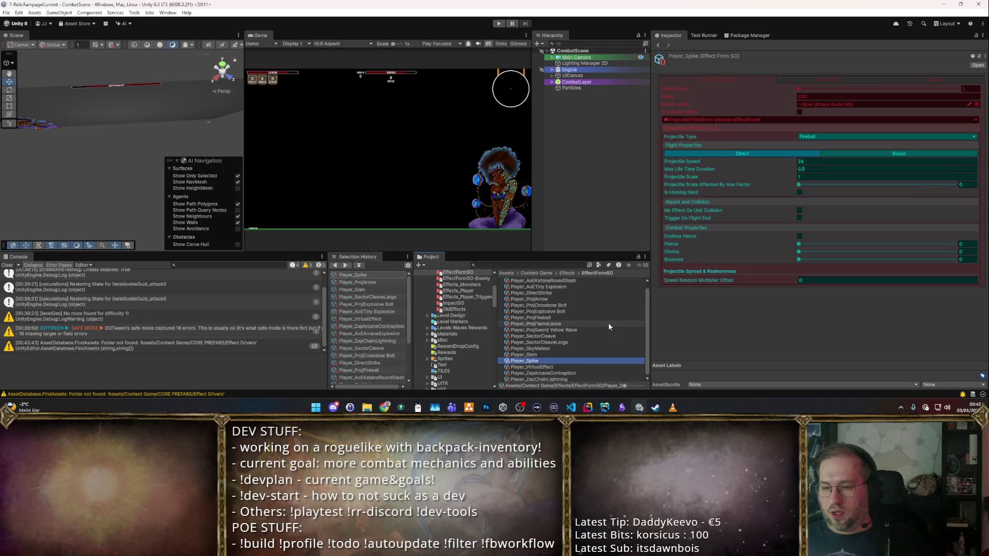
key(Home)
text(AoE)
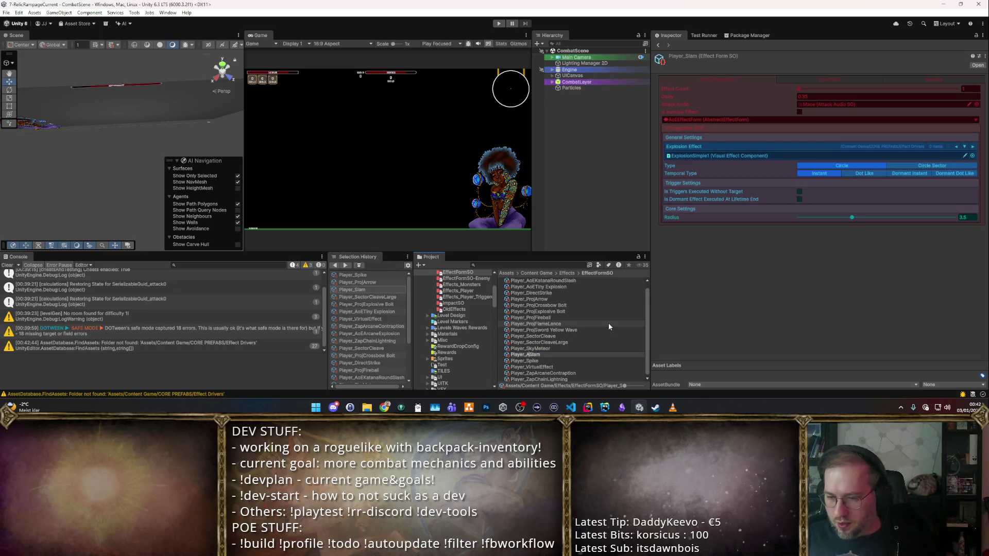
key(Return)
key(Down)
key(Down)
key(Down)
key(Down)
key(Down)
key(Down)
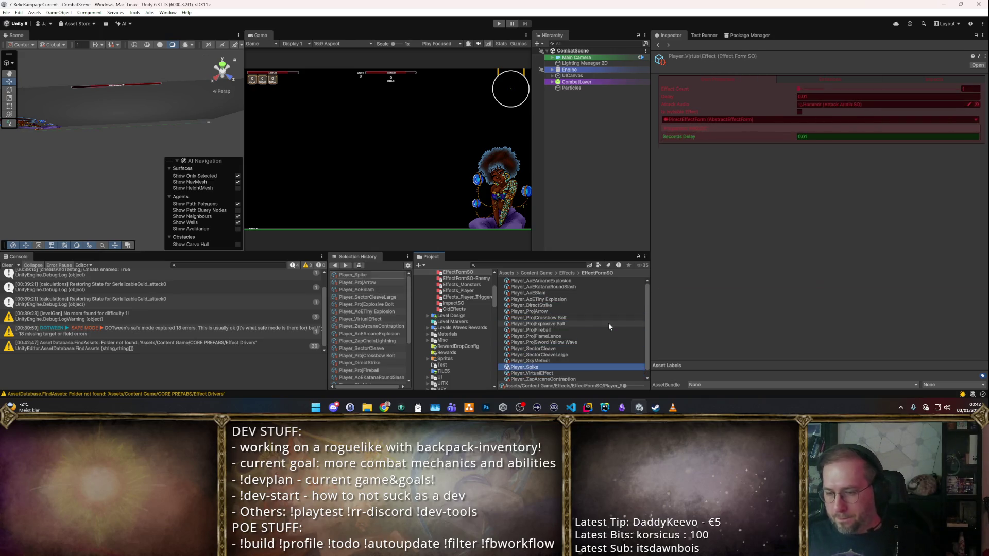
key(F2)
key(Home)
text(AoE)
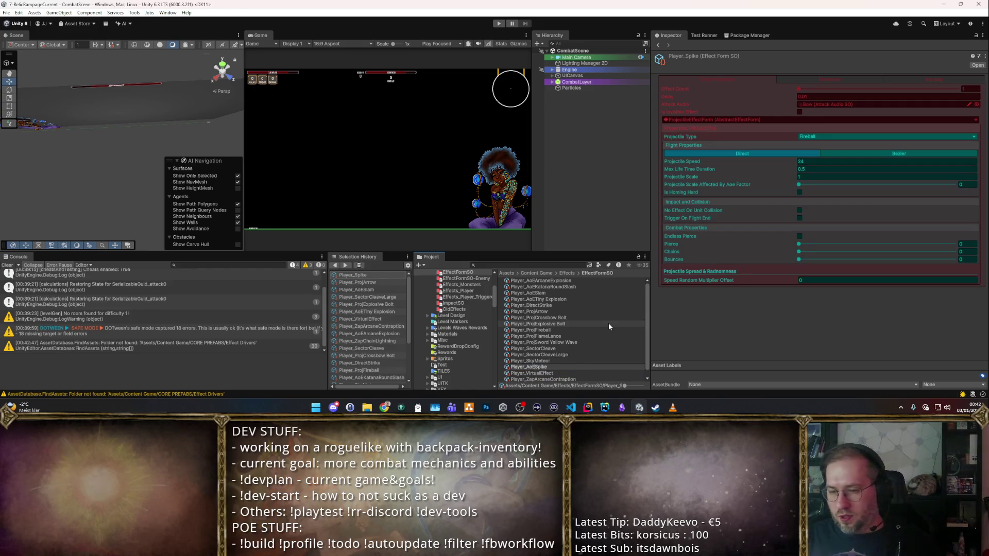
key(BackSpace)
key(BackSpace)
key(BackSpace)
text(Proj)
key(Return)
- Rename Player_VirtualEffect to Player_DirectVirtualEffect
key(Down)
key(Down)
key(Down)
key(Down)
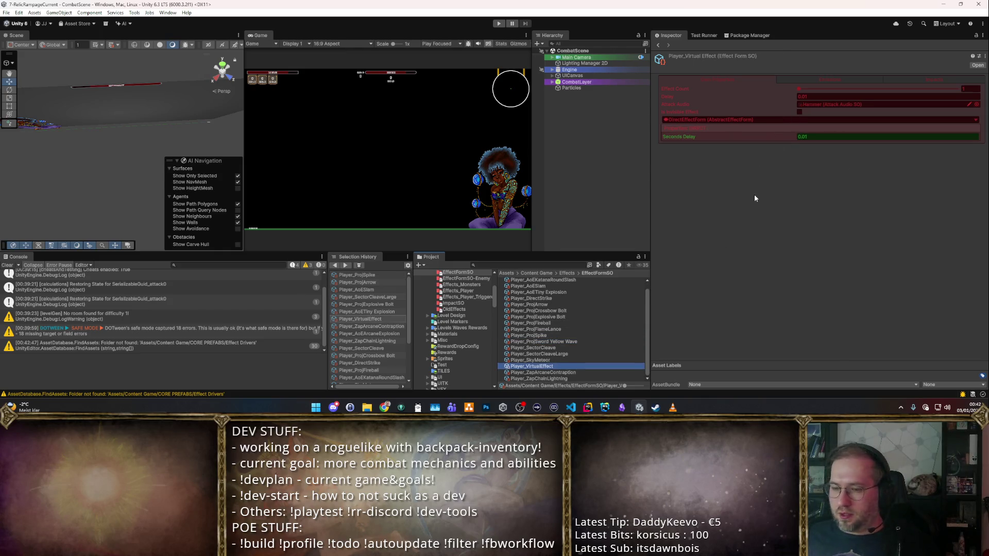
click(754, 195)
text(Direct)
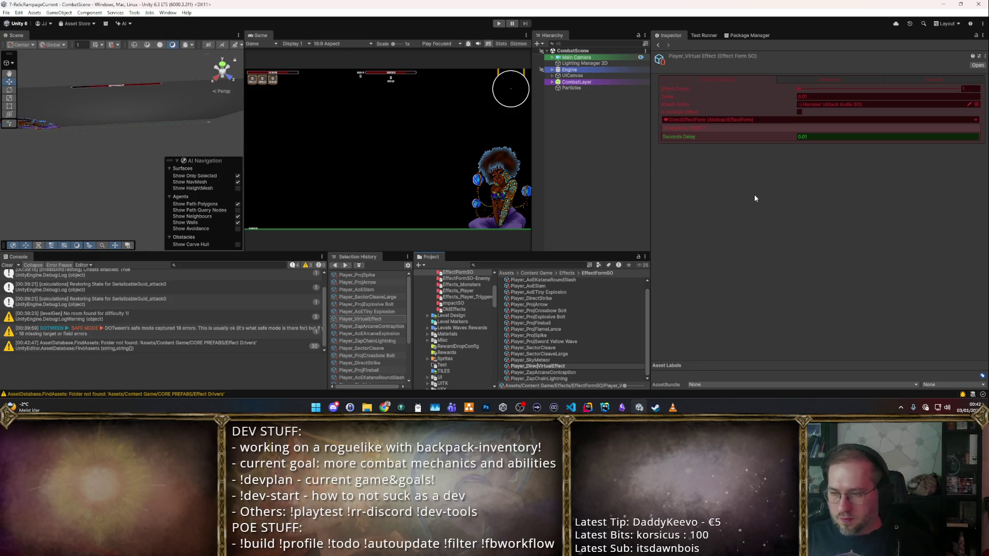
key(Return)
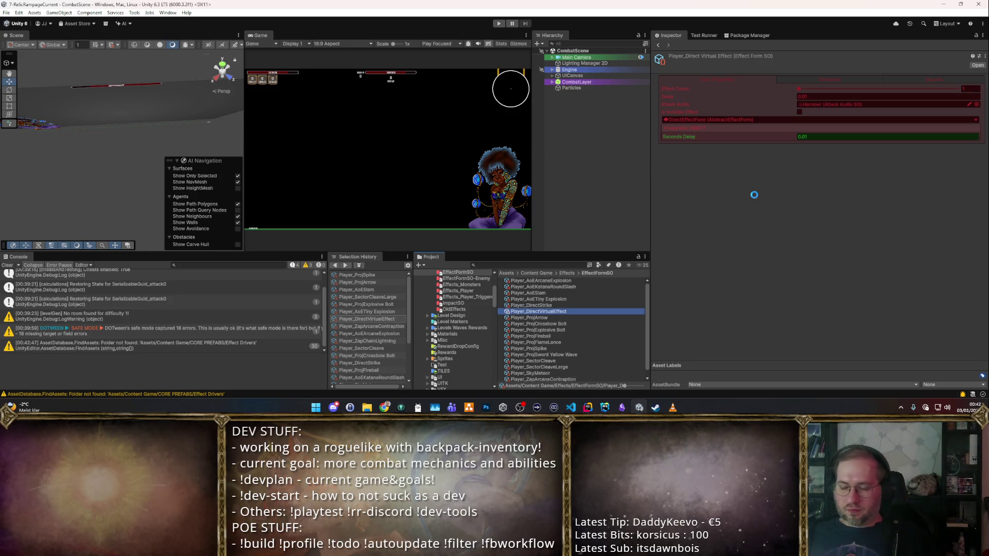
click(582, 323)
- Review the Player_ProjCrossbow Bolt Green Projectile settings: speed 27, lifetime 1, pierce 5
scroll(579, 333, down, 1)
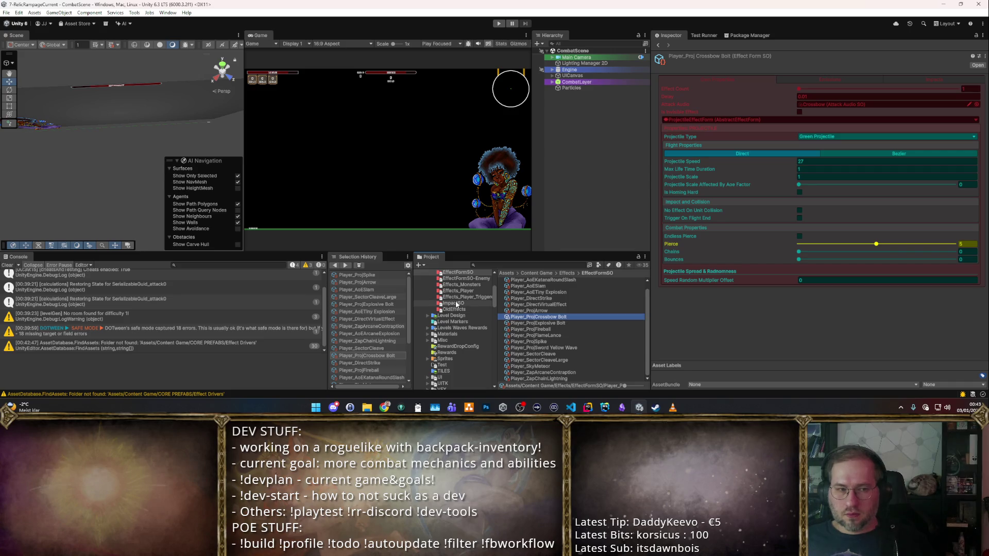
key(alt+Tab)
key(alt+Tab)
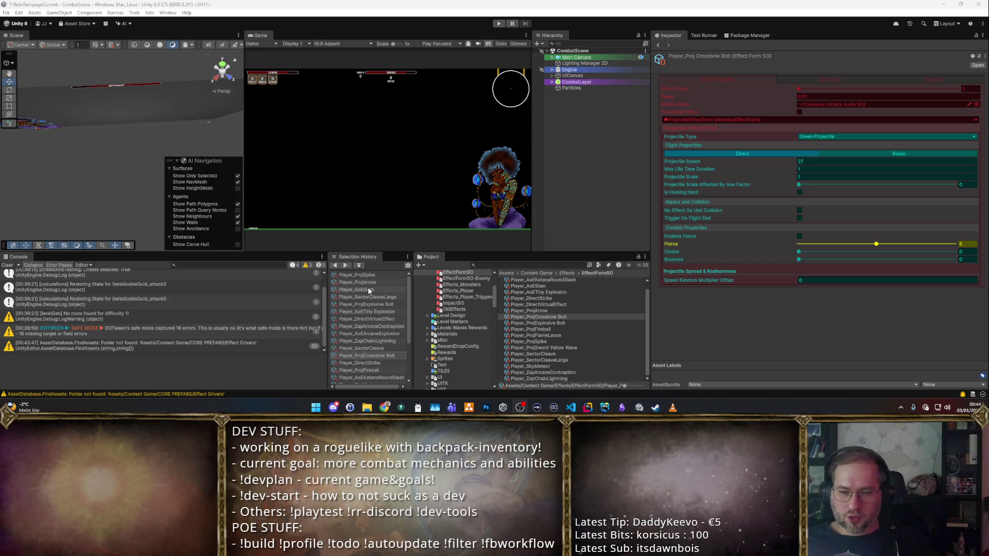
scroll(356, 348, down, 3)
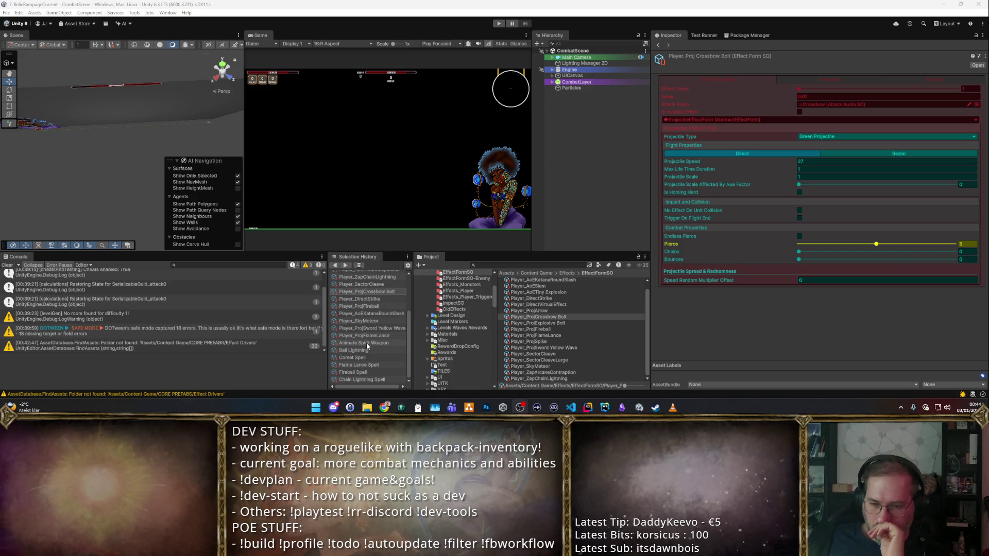
scroll(367, 342, up, 3)
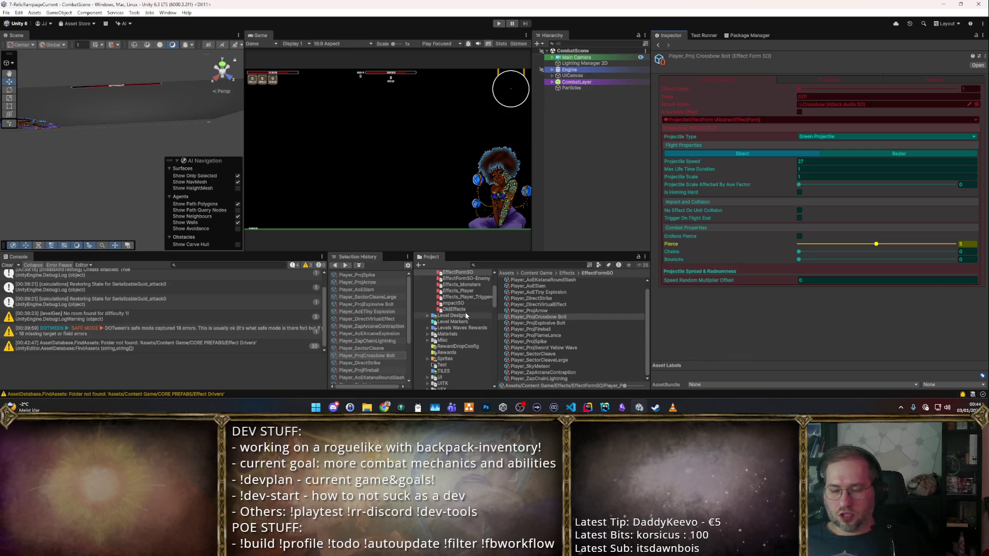
- Jump to the Items favorite at Assets/Resources/Content/Items in the Project window
key(alt)
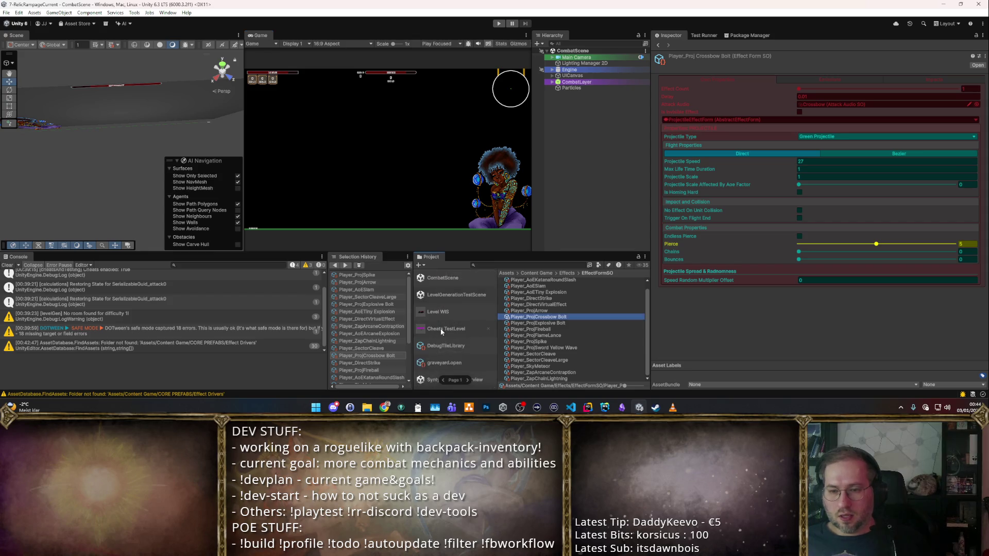
scroll(441, 332, down, 3)
click(451, 304)
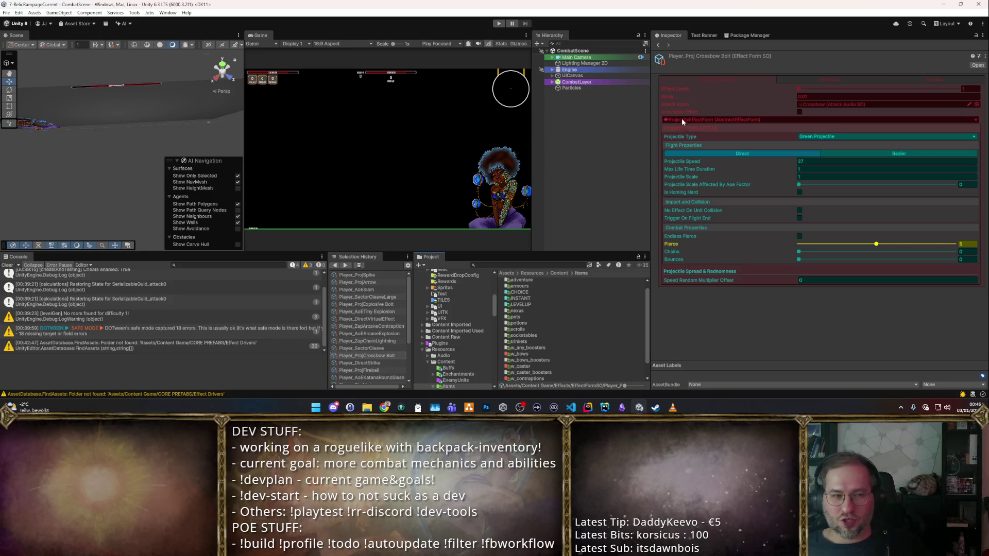
key(super+d)
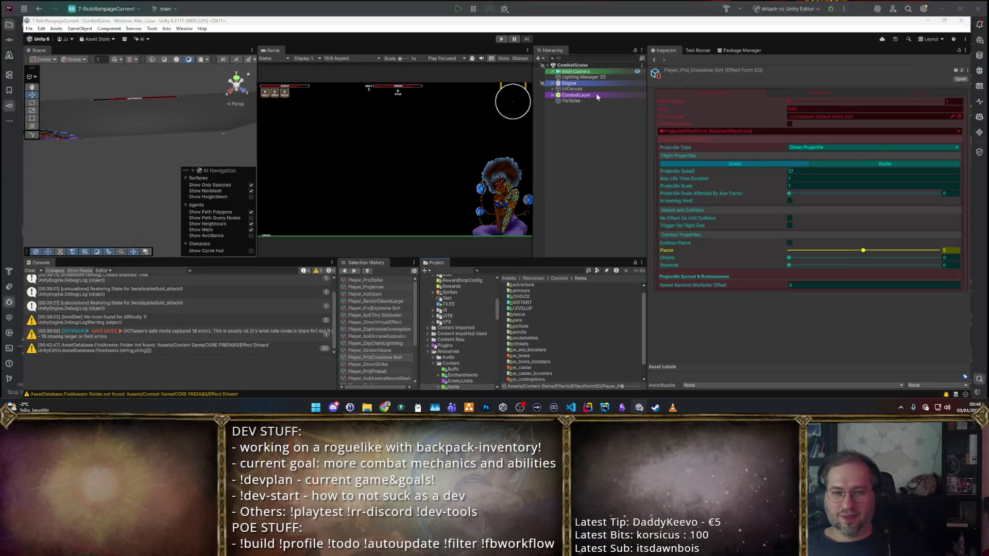
- View a rimworld map screenshot in Photos, zoom into the colony, then close it
double_click(138, 202)
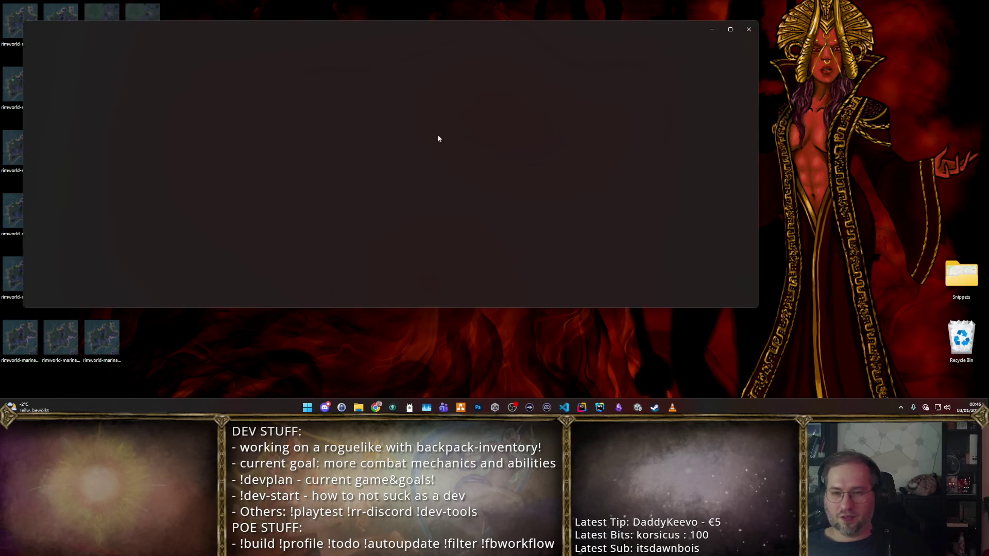
scroll(437, 159, up, 5)
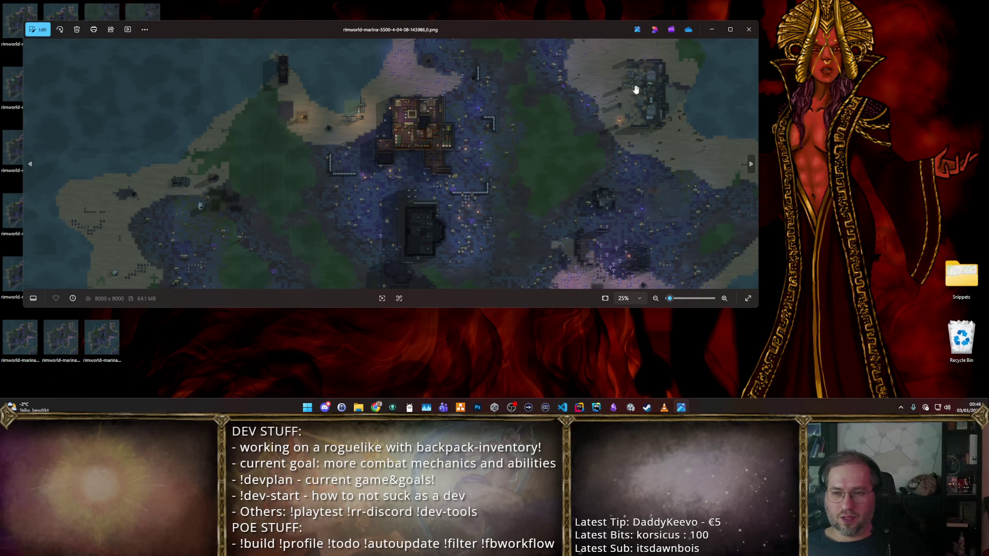
scroll(494, 105, up, 2)
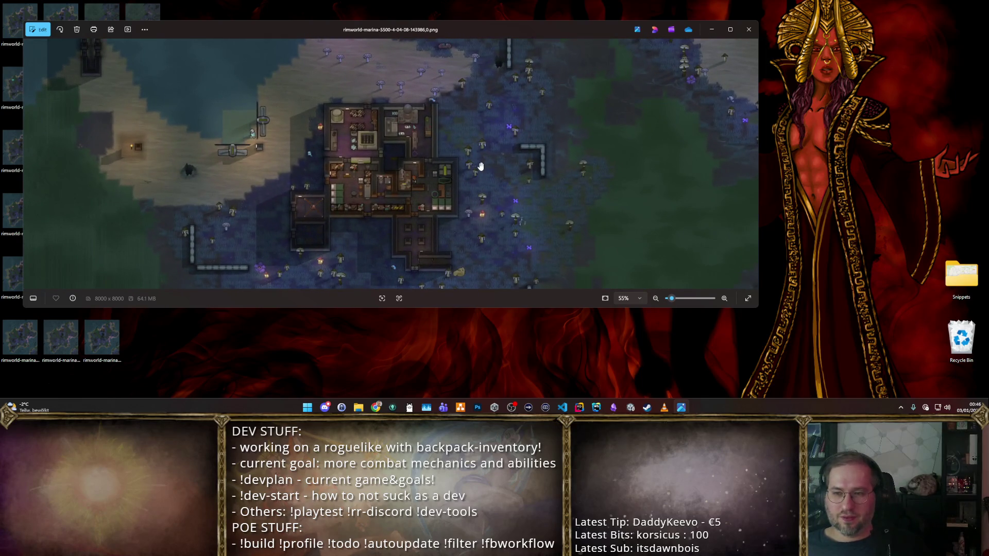
scroll(412, 174, up, 6)
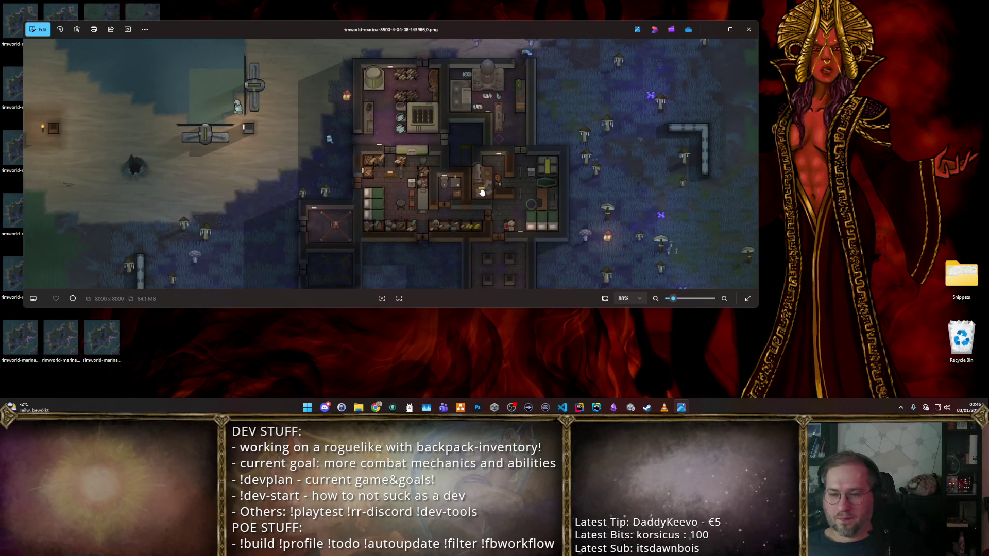
click(749, 30)
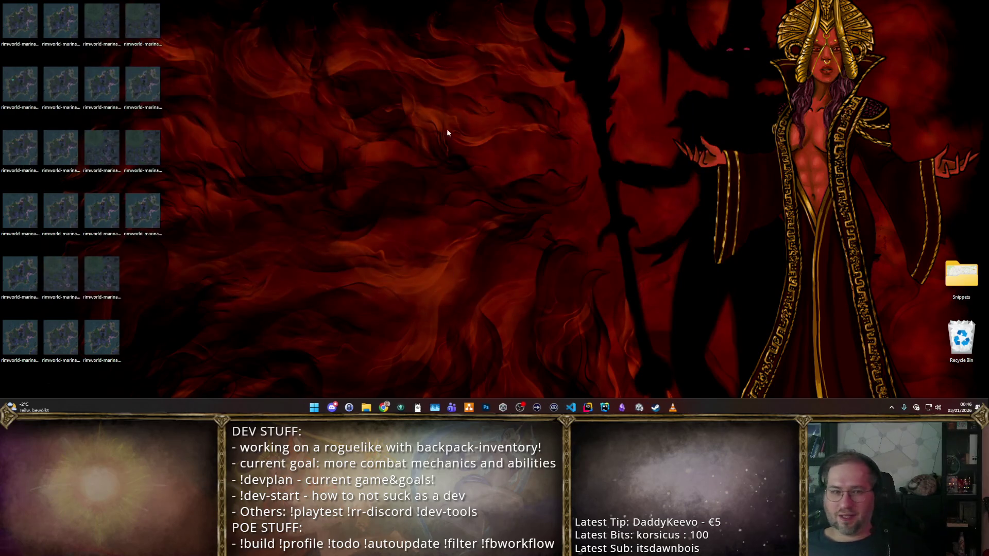
- Zoom into a second rimworld map screenshot, close Photos, and return to Unity
double_click(152, 151)
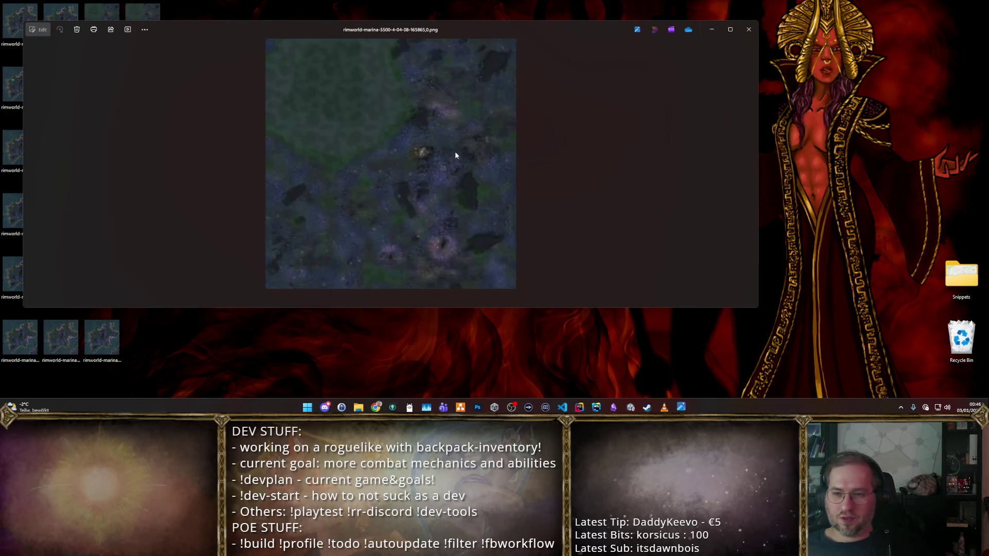
scroll(455, 151, up, 5)
scroll(506, 221, up, 7)
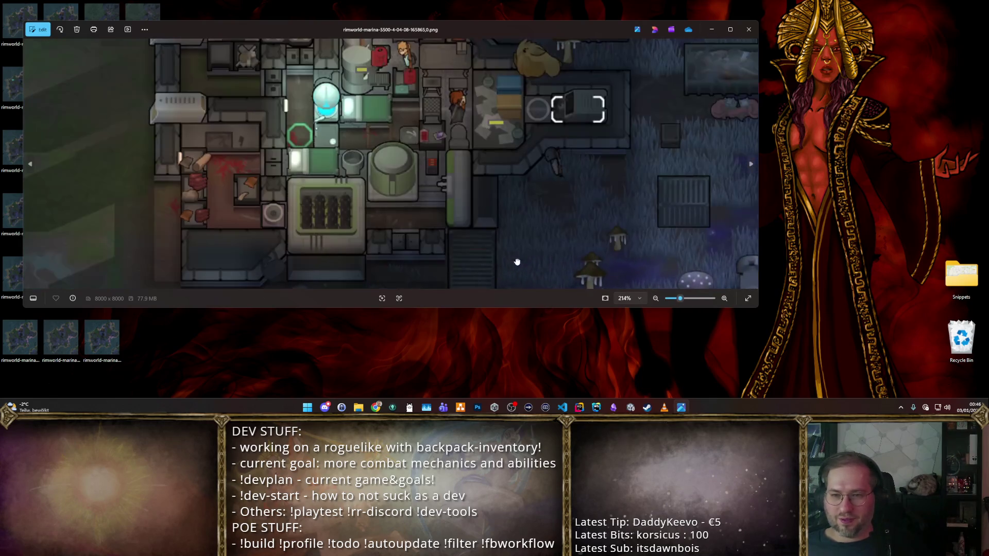
scroll(504, 184, down, 3)
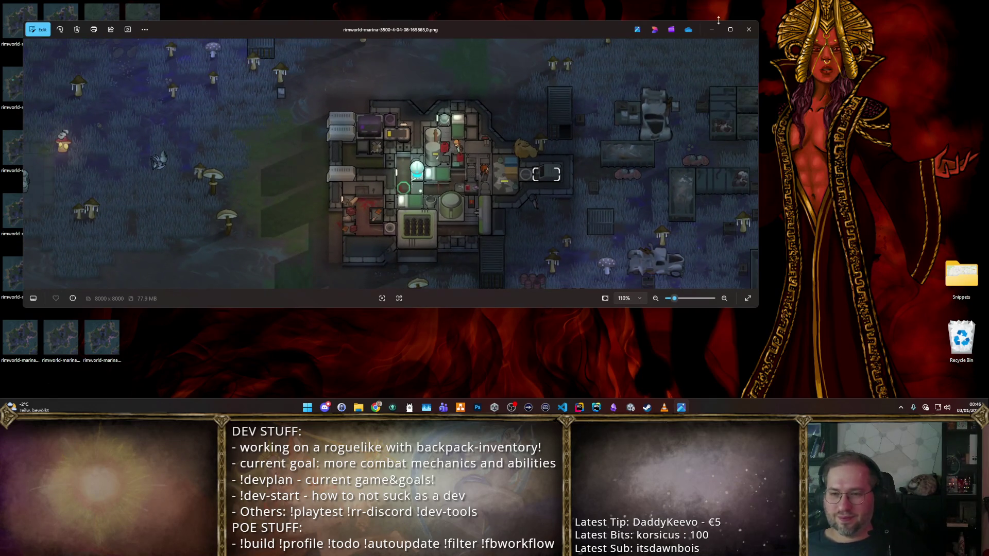
click(748, 30)
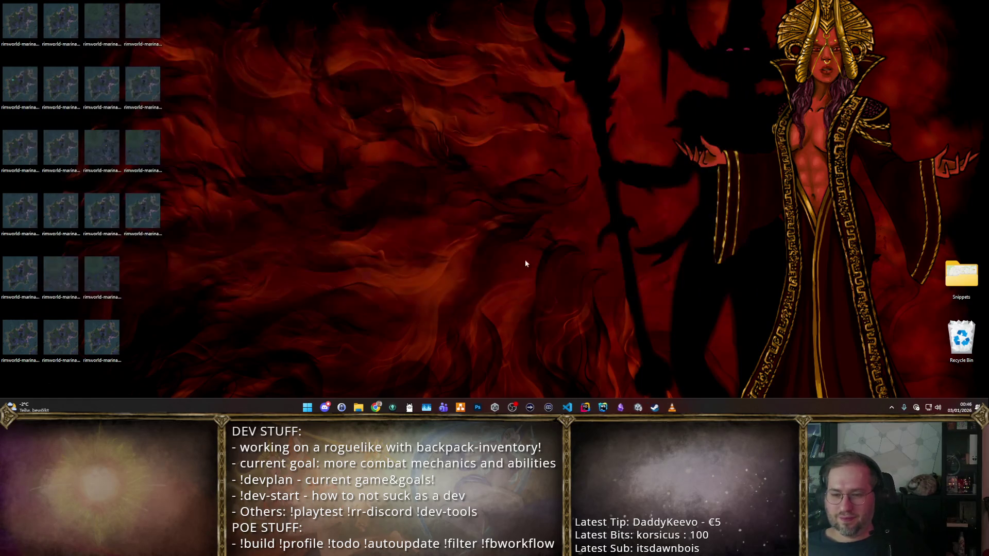
click(644, 407)
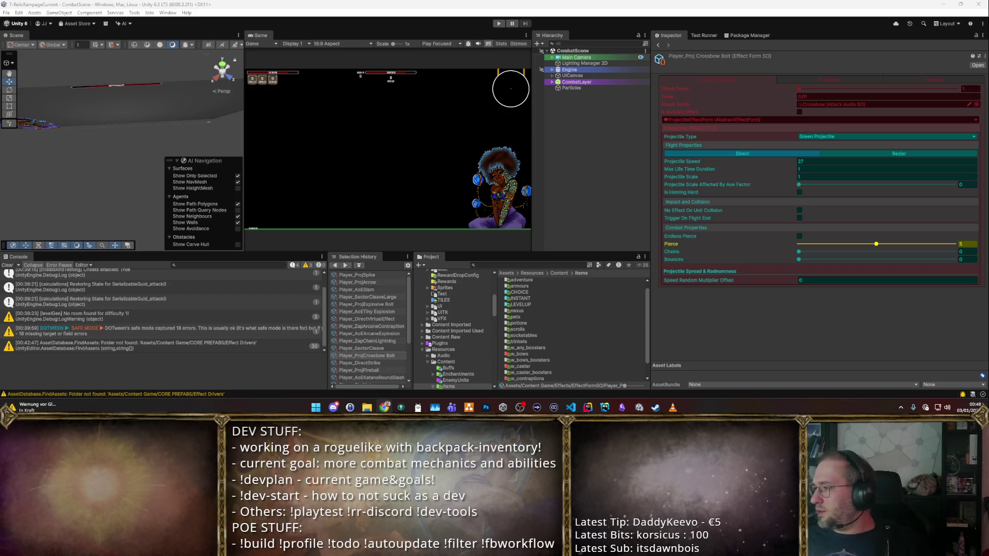
click(384, 407)
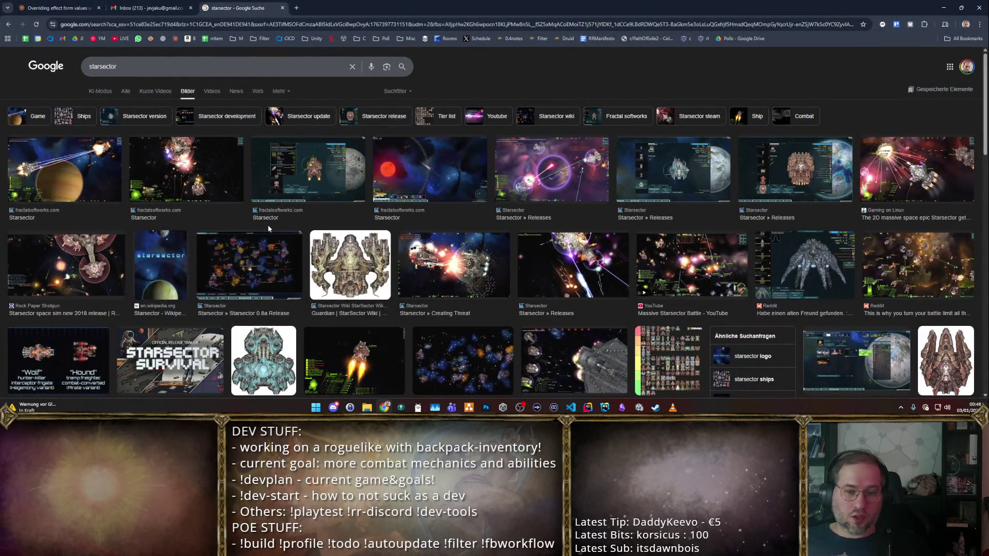
- Preview several Starsector image results, including the 0.8a map and a Reddit ship image
click(776, 172)
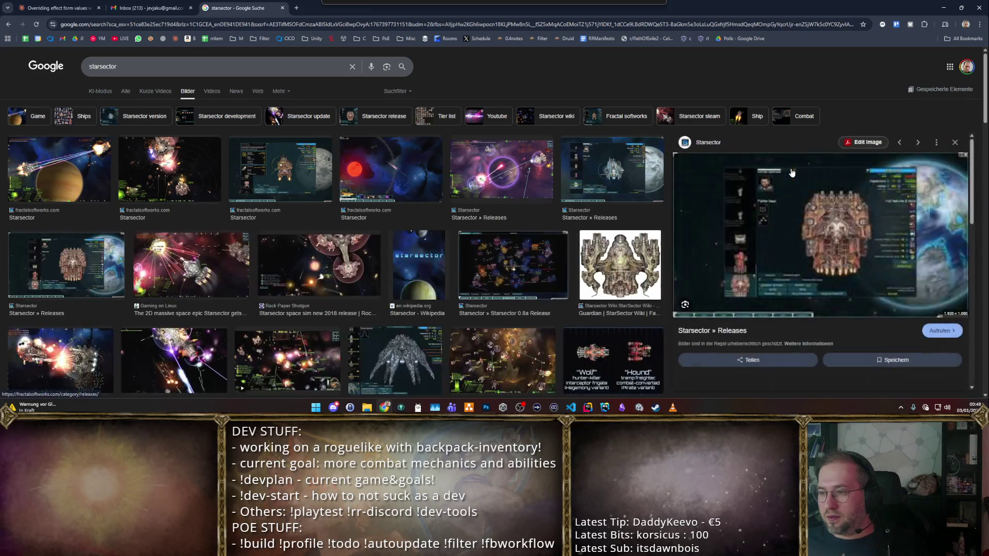
click(511, 269)
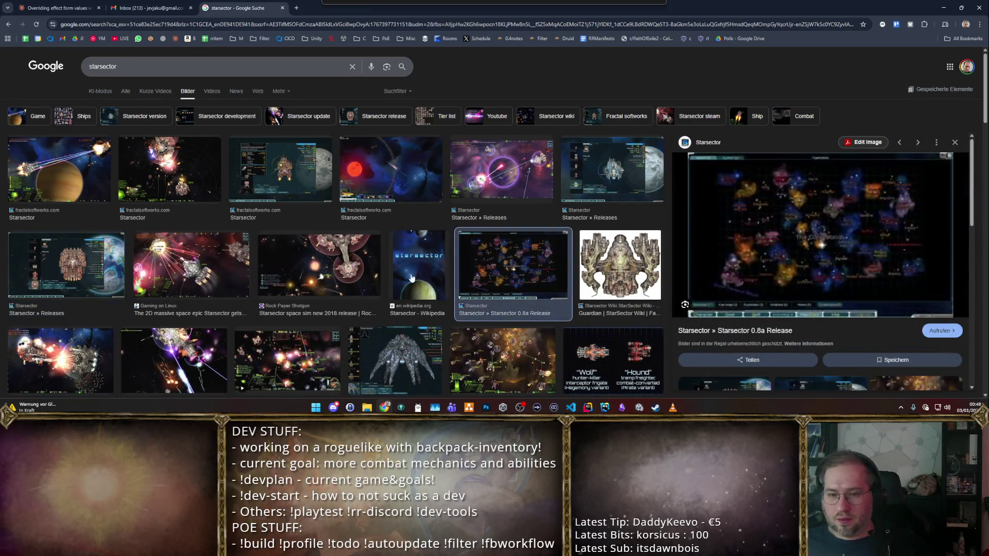
click(419, 359)
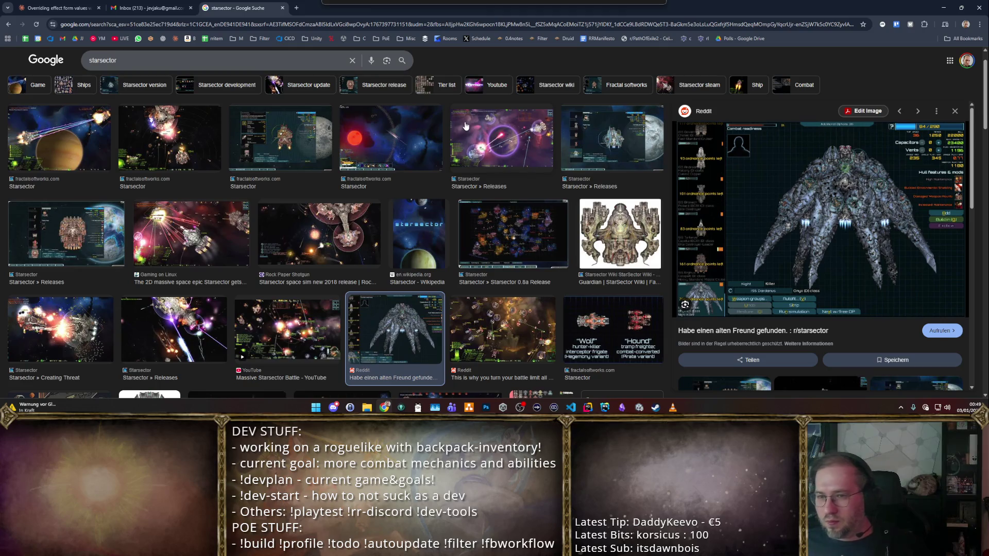
click(465, 129)
click(391, 135)
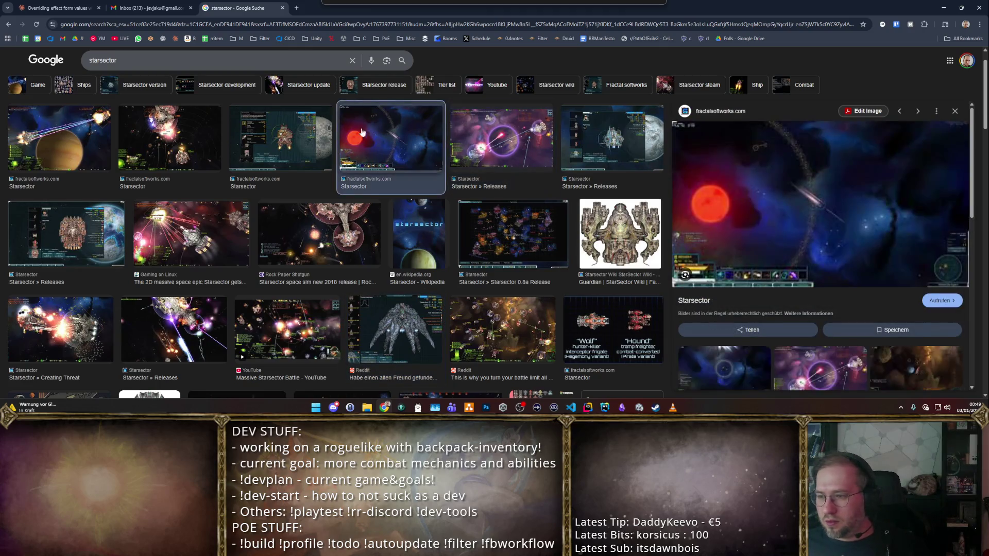
click(297, 131)
- Open the Starsector Releases screenshot's fractalsoftworks.com source page, then return to Unity
click(71, 226)
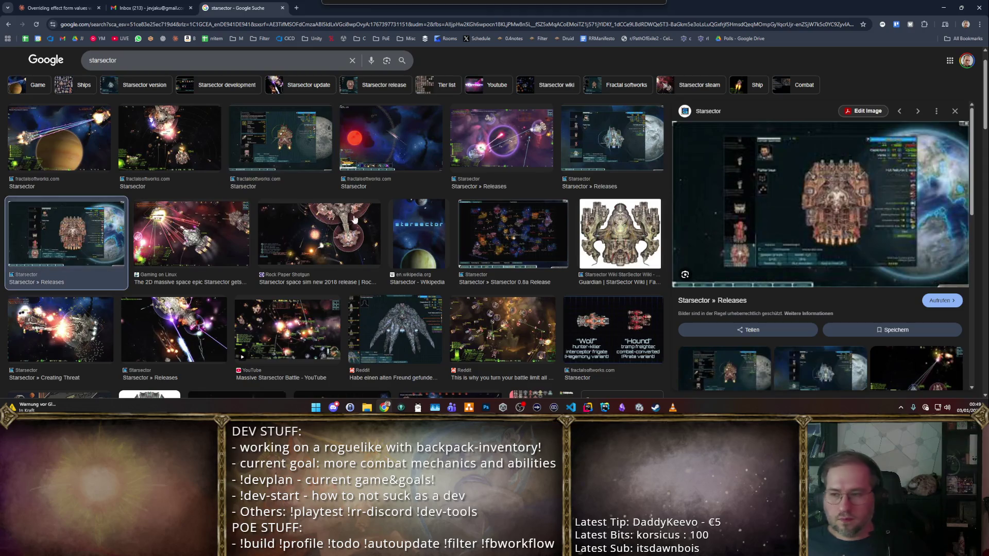
click(786, 194)
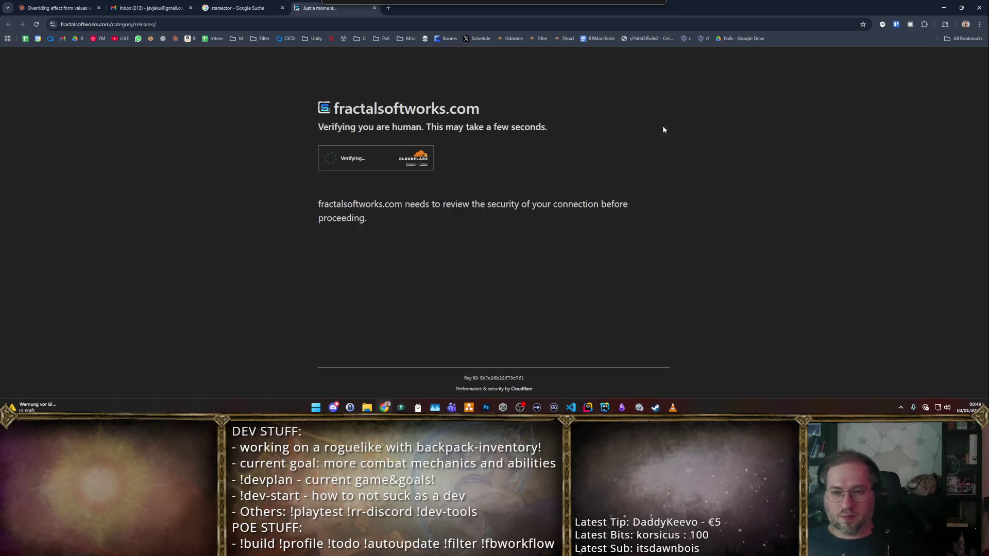
key(super+Down)
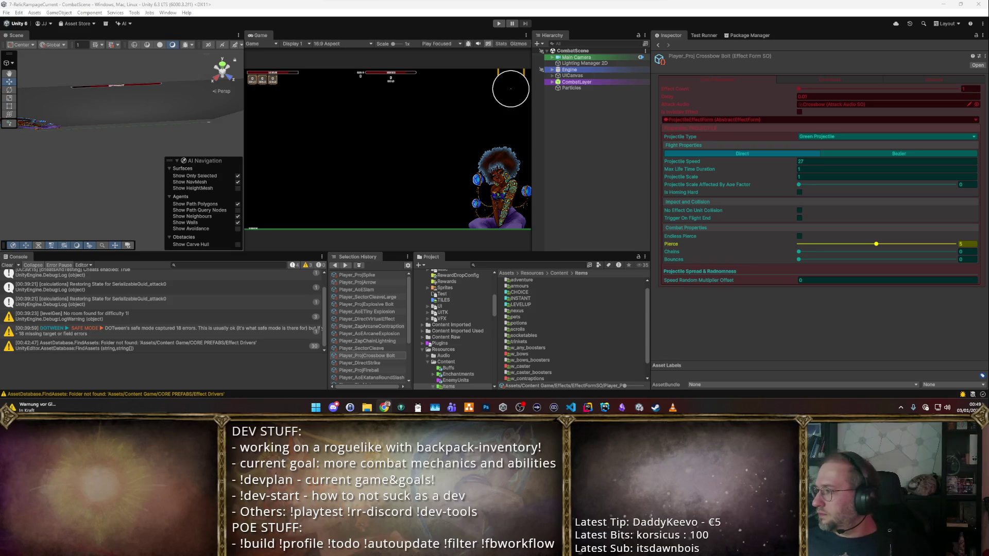
click(901, 408)
click(901, 352)
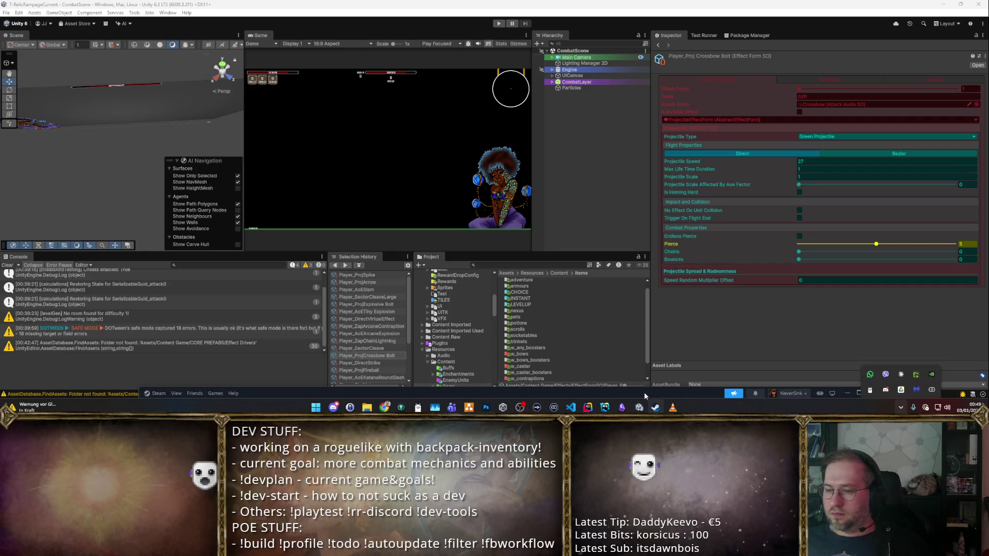
click(74, 18)
click(31, 70)
text(stars)
key(BackSpace)
text(de)
key(ctrl+a)
text(Star)
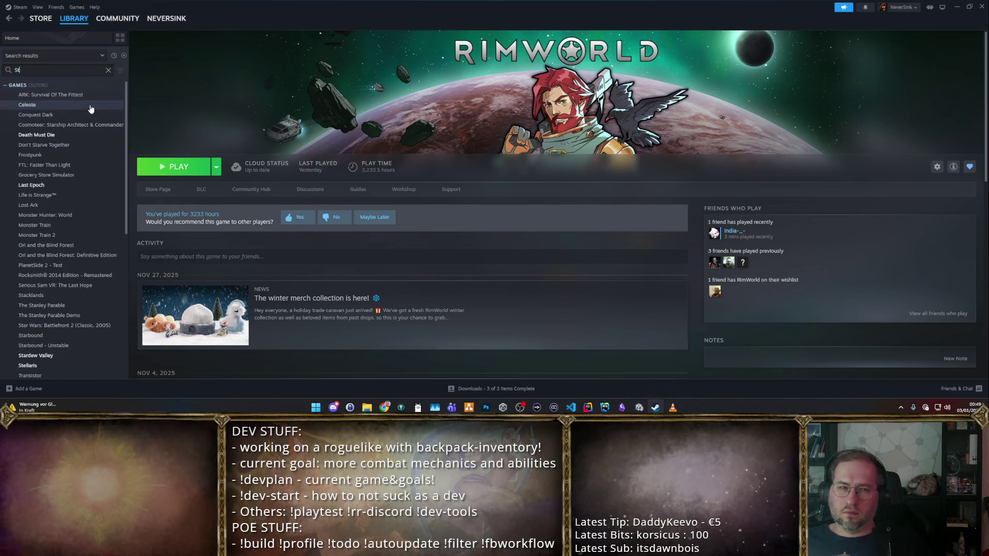
click(86, 95)
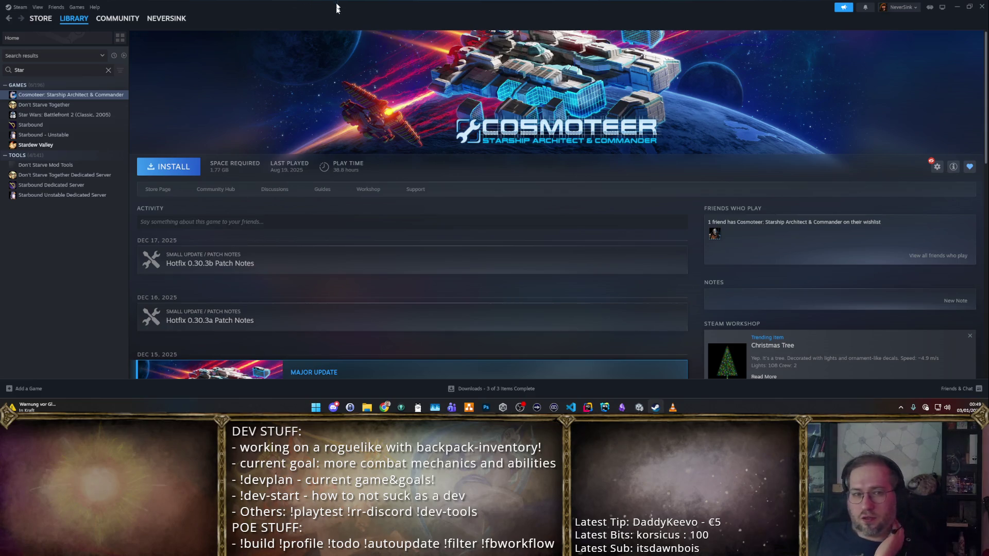
key(super+Down)
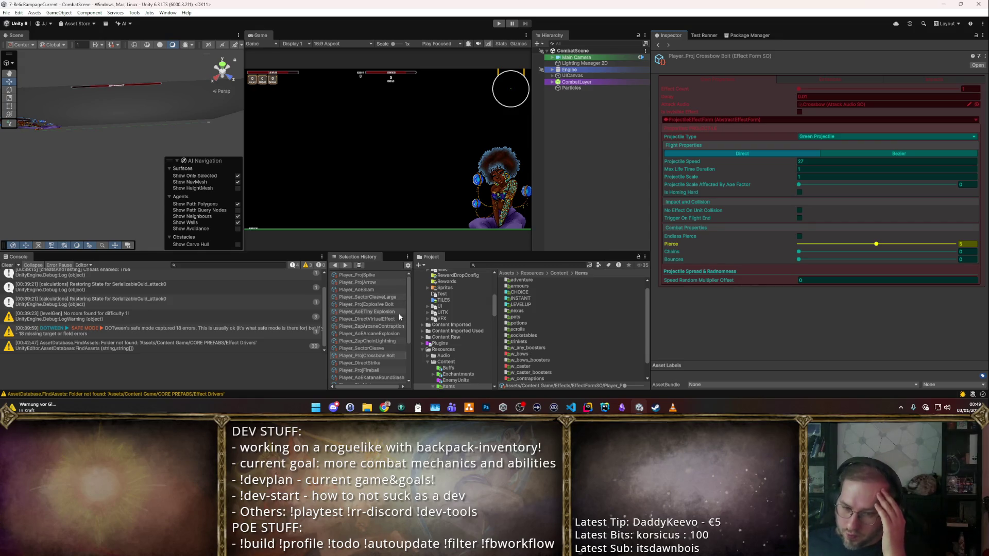
- Select Flame Lance Spell in Items/w_caster/L1Spells, check its Player_ProjFlameLance primary effect, and enter Play mode
key(alt)
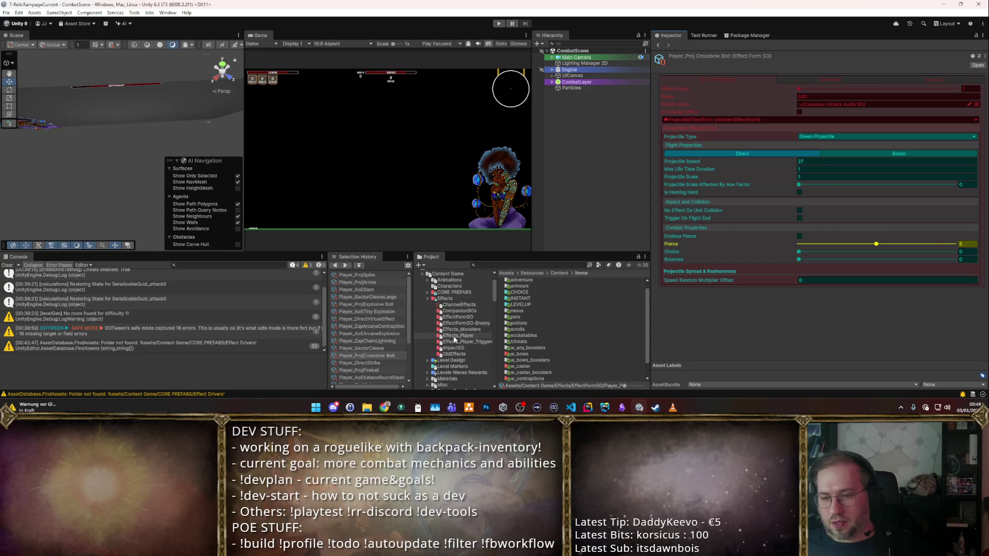
scroll(539, 329, down, 1)
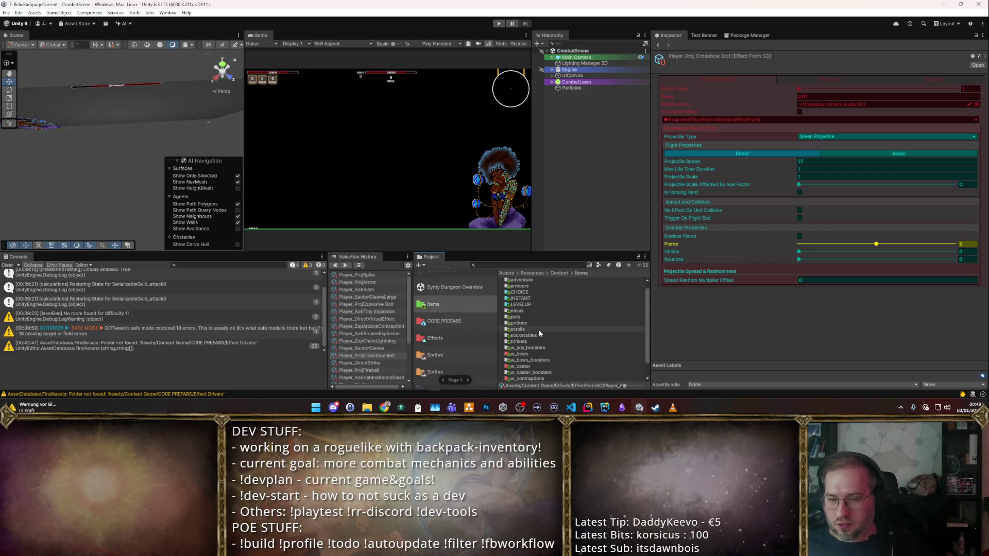
click(522, 347)
double_click(529, 348)
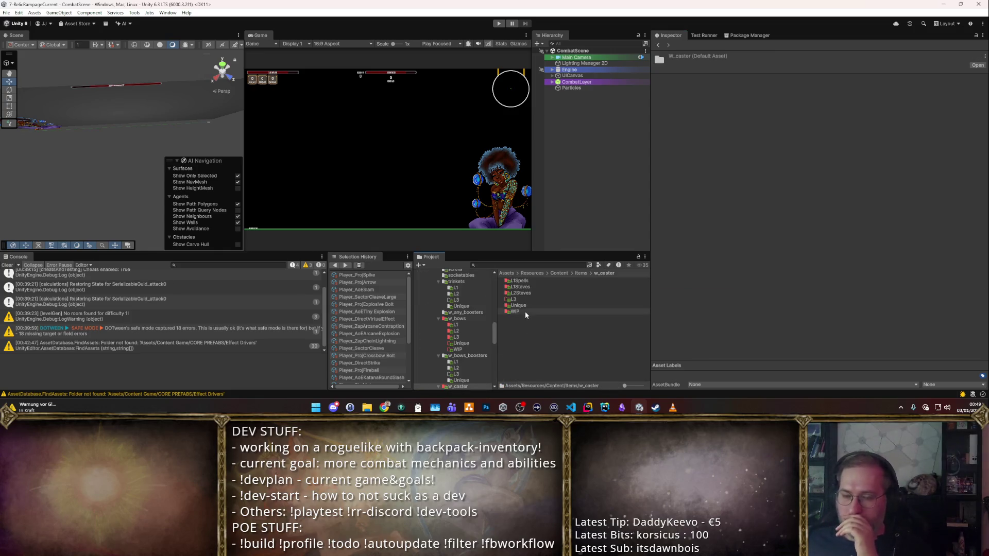
double_click(531, 280)
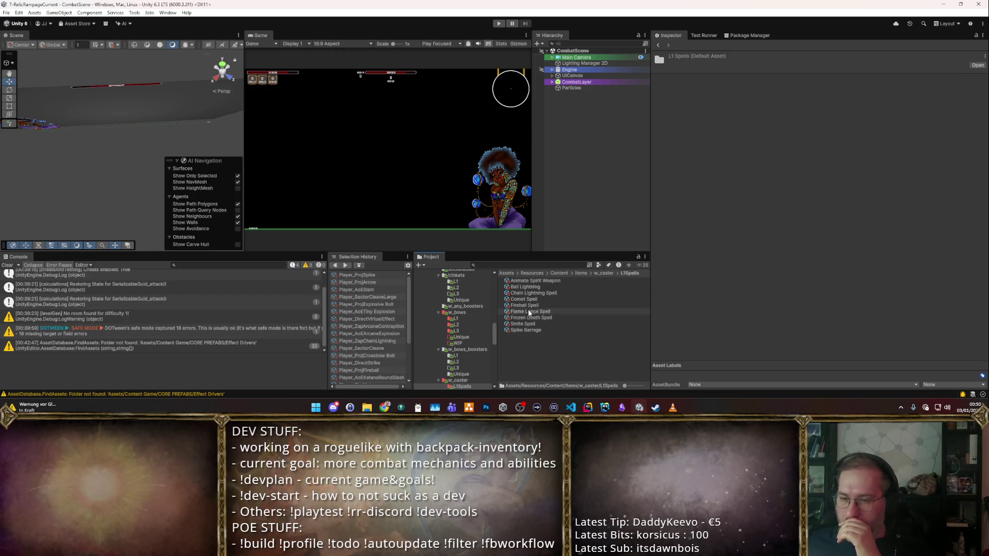
click(527, 311)
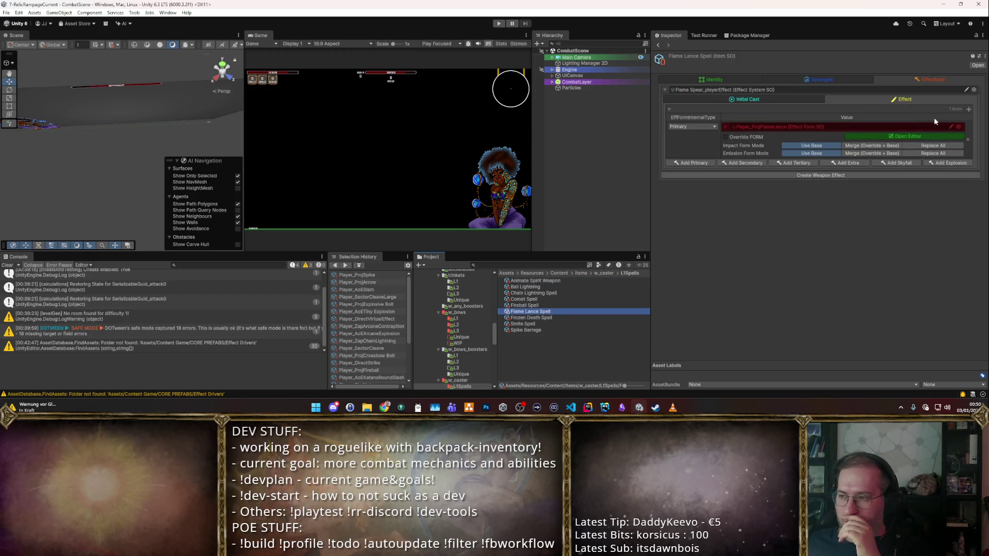
click(718, 128)
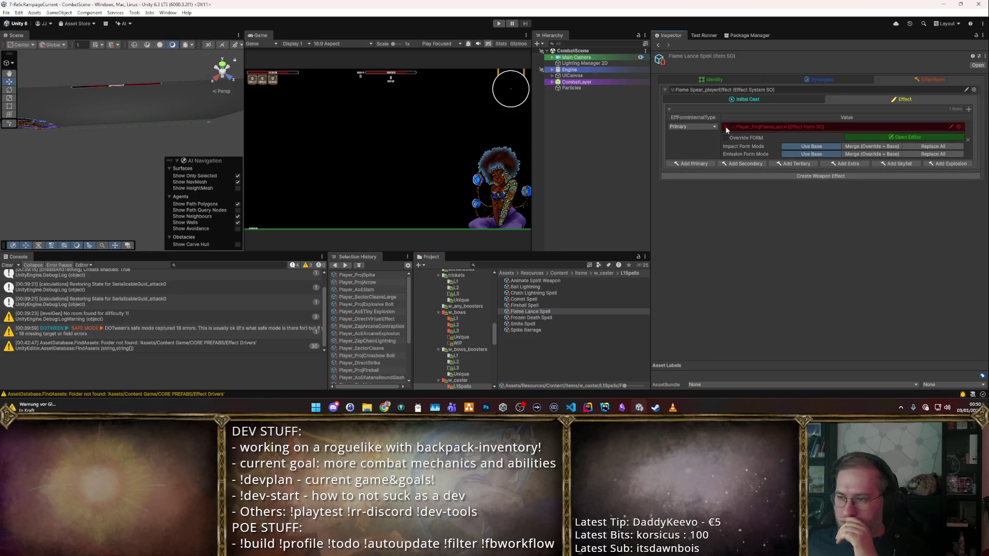
click(499, 24)
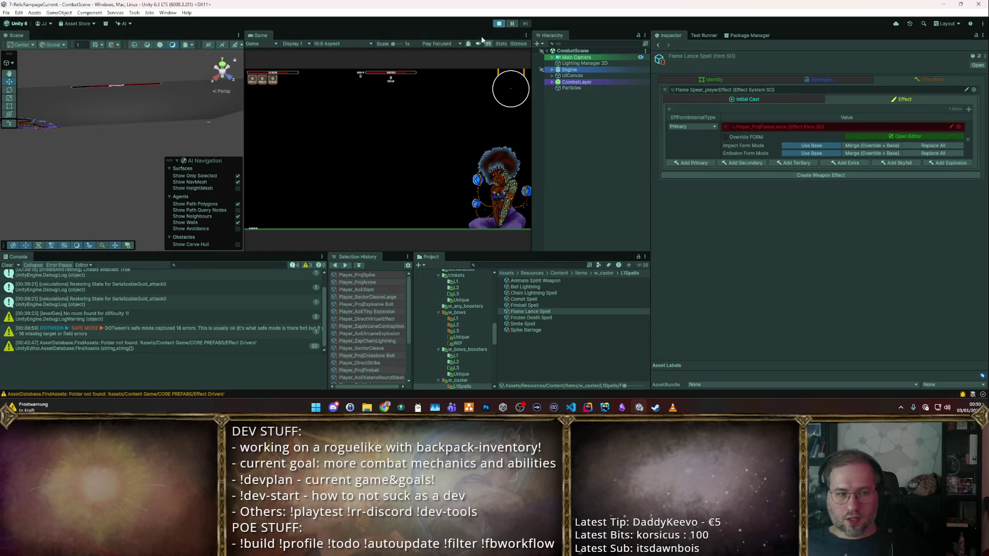
- Maximize the Game view, take the staff, reroll the shop eight times, then exit to the hub
double_click(260, 35)
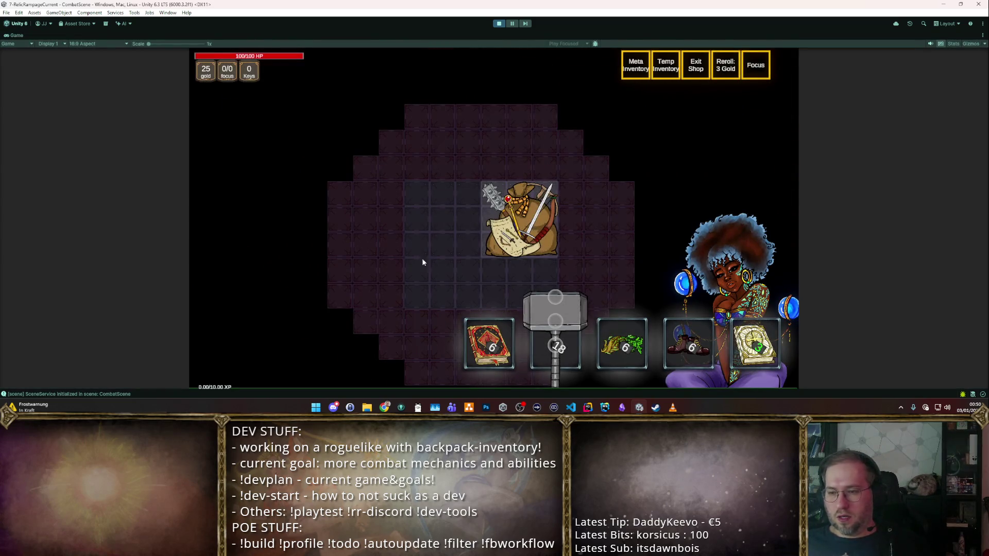
click(667, 307)
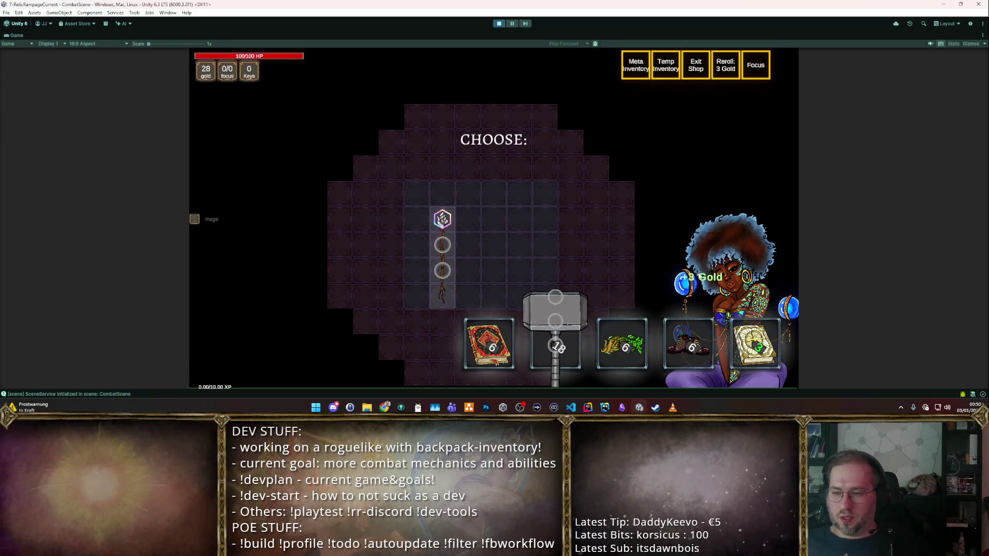
key(r)
key(r)
key(r)
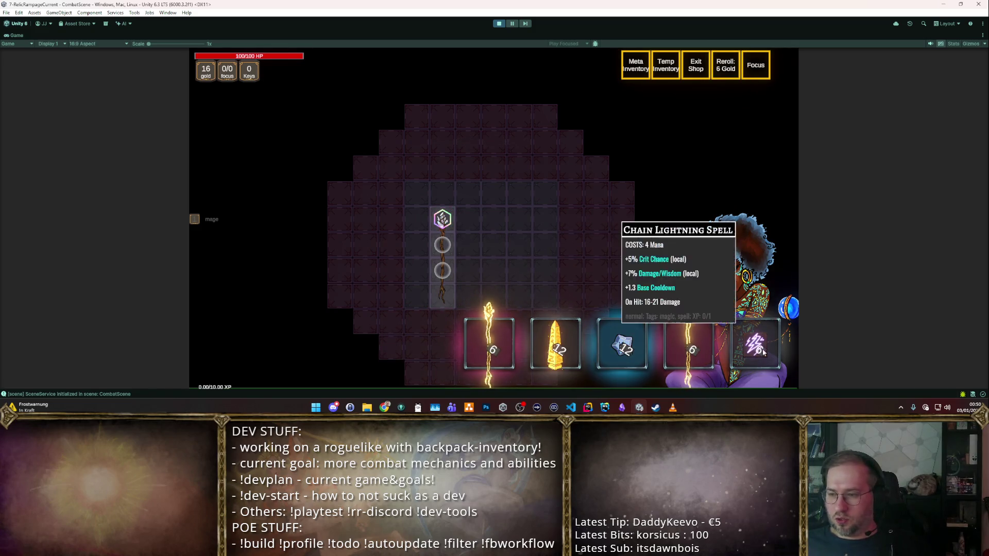
key(r)
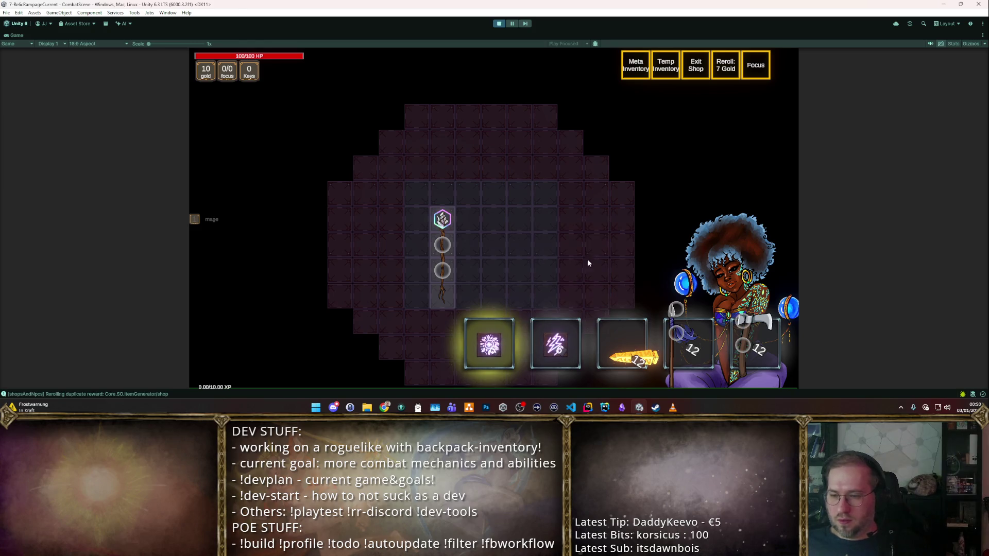
key(r)
key(r)
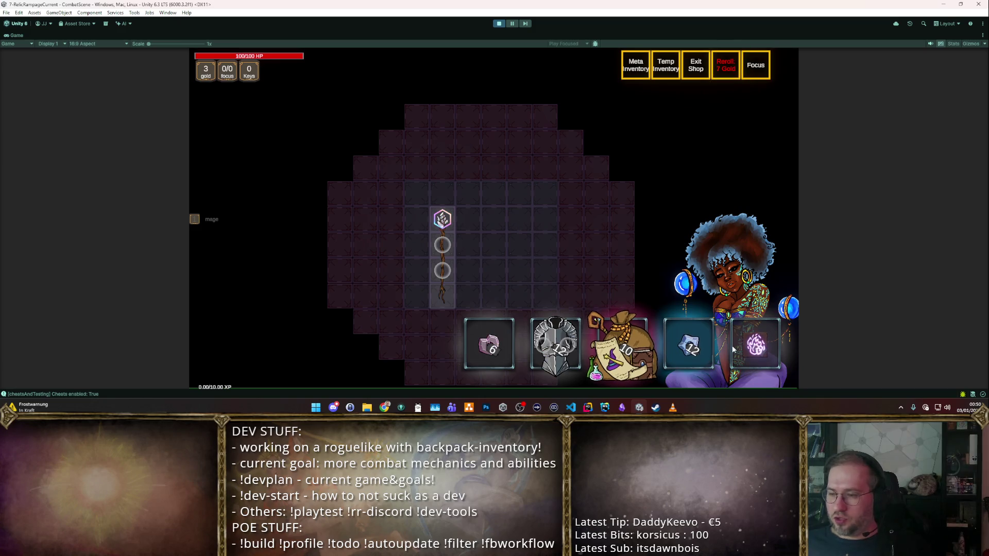
key(r)
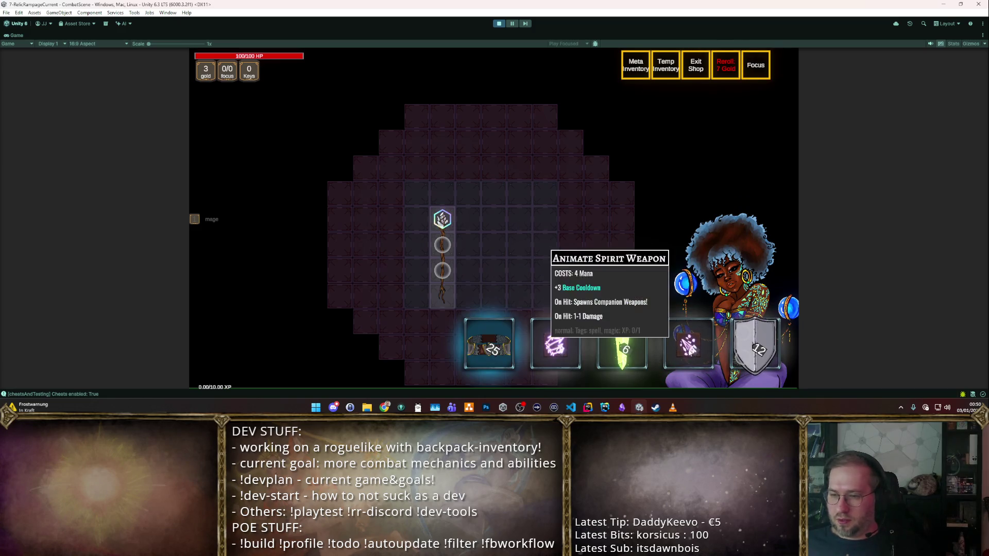
key(r)
key(r)
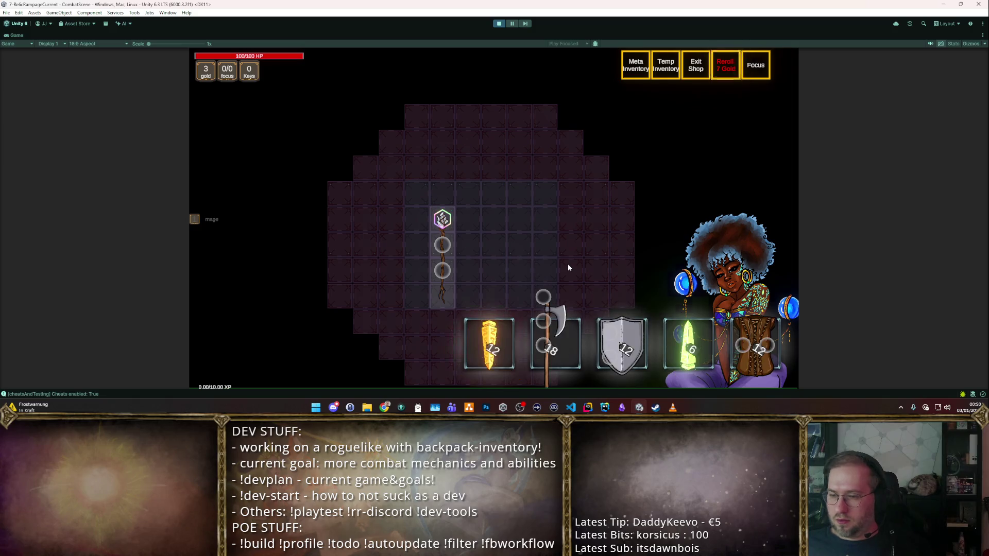
key(r)
key(r)
key(r)
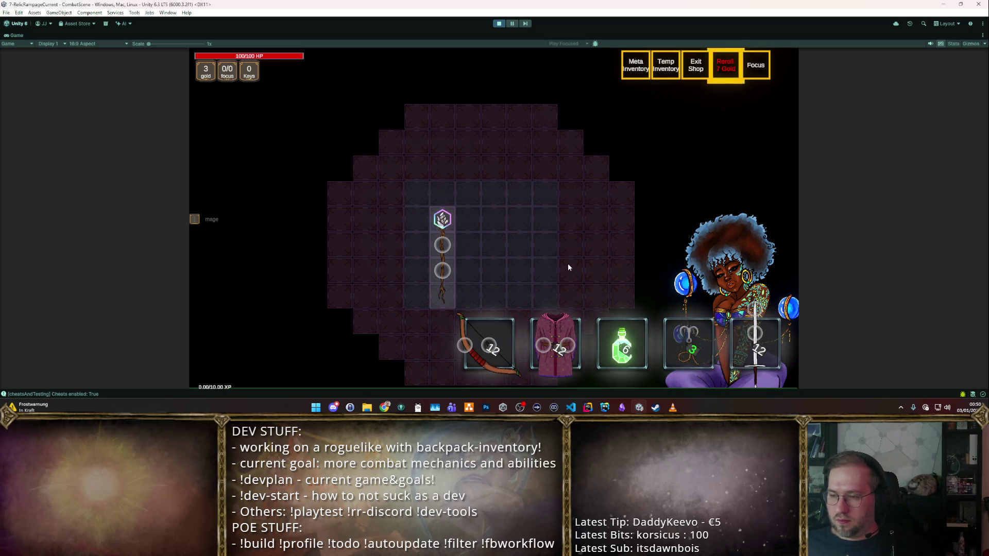
key(r)
key(r)
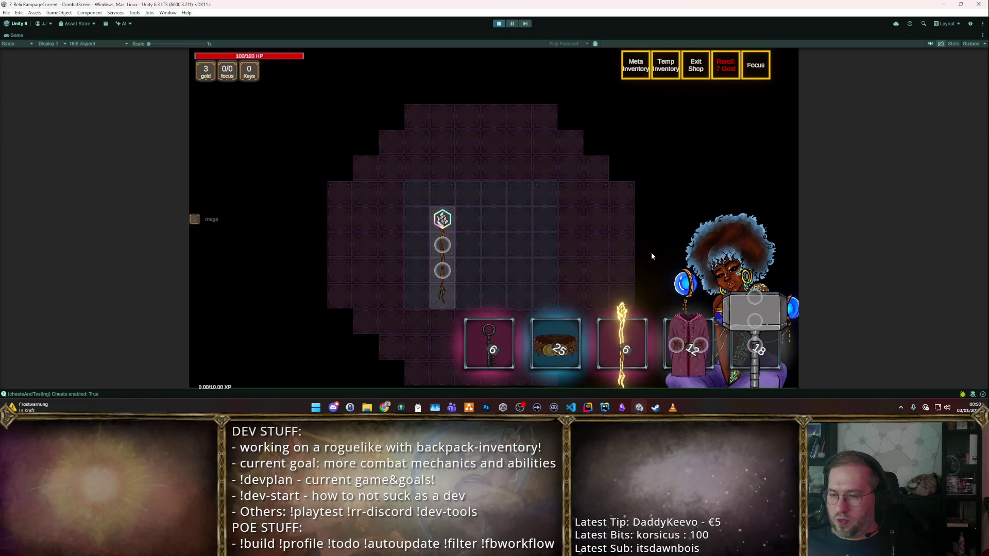
key(r)
mouse_move(623, 345)
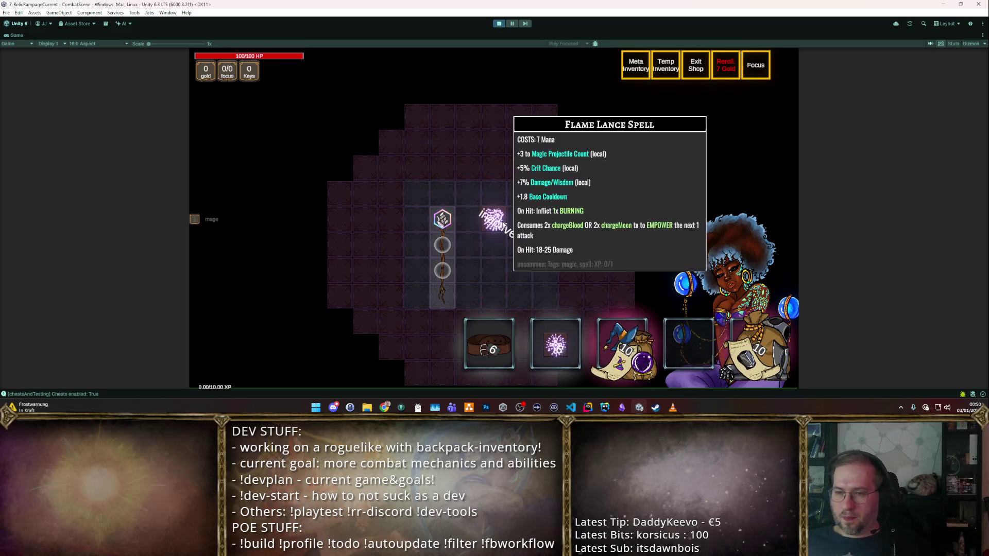
key(Escape)
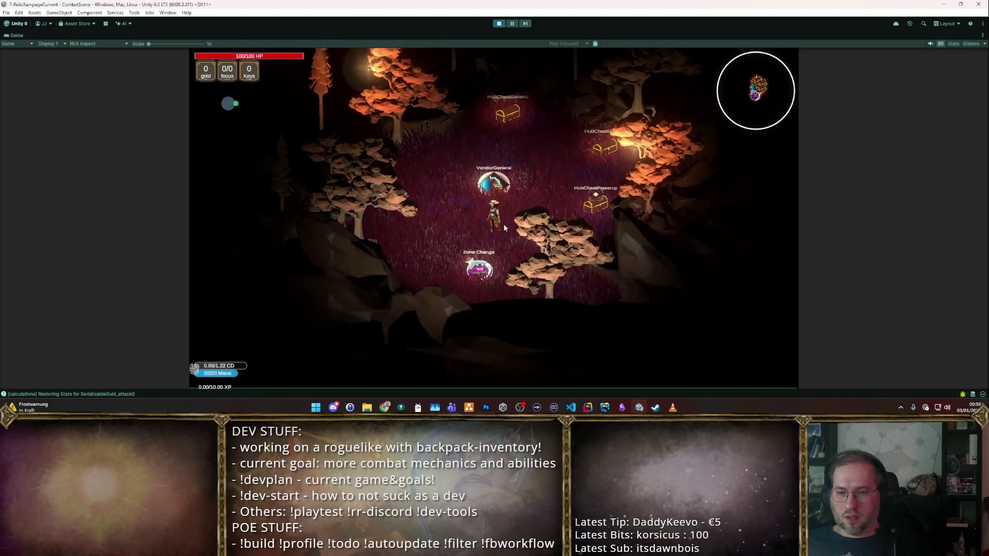
- Walk the character around the hub among the training dummies and chests
key(w)
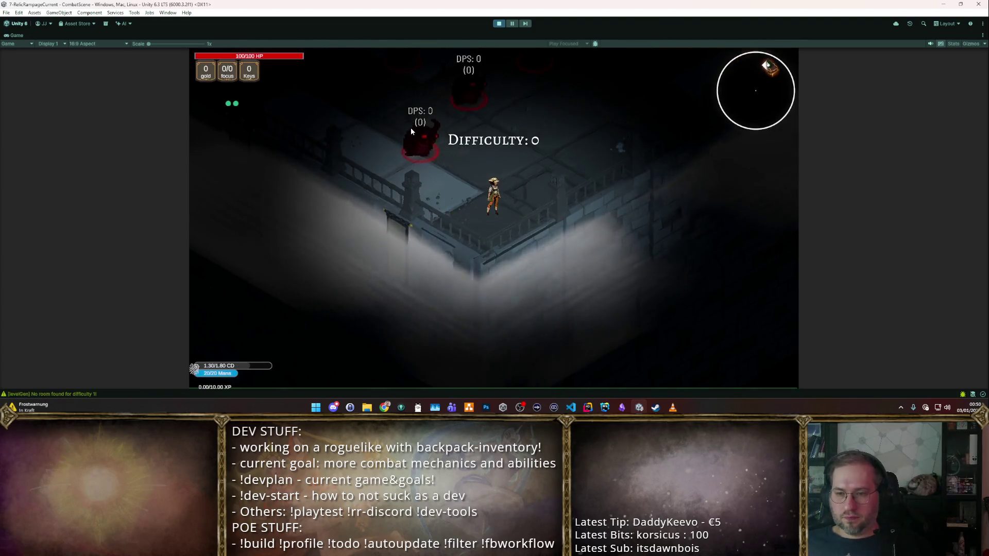
key(w)
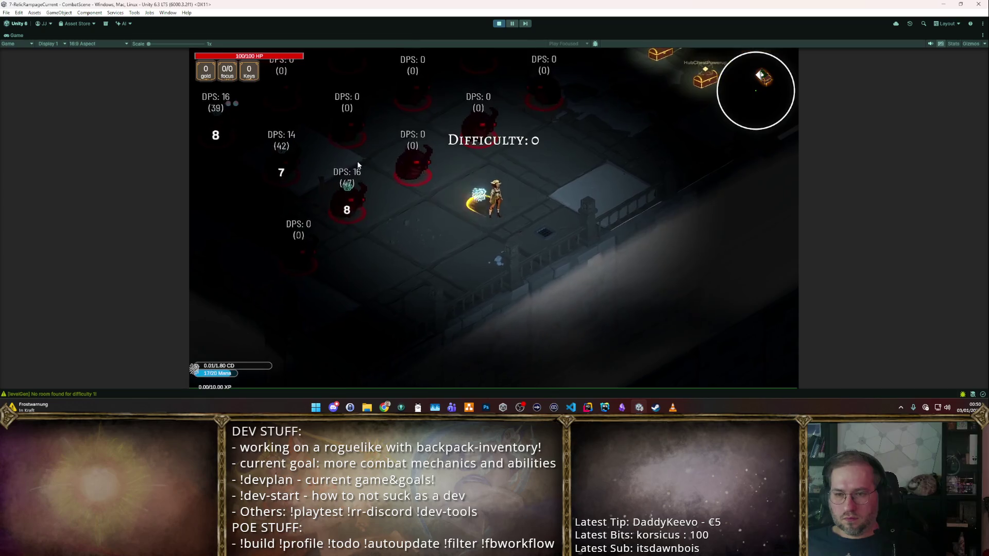
key(w)
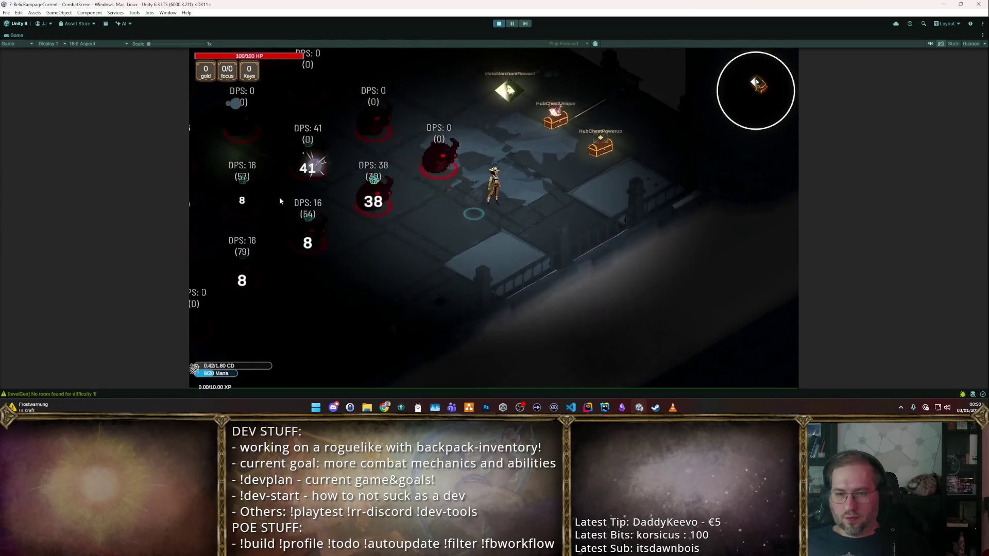
key(w+a)
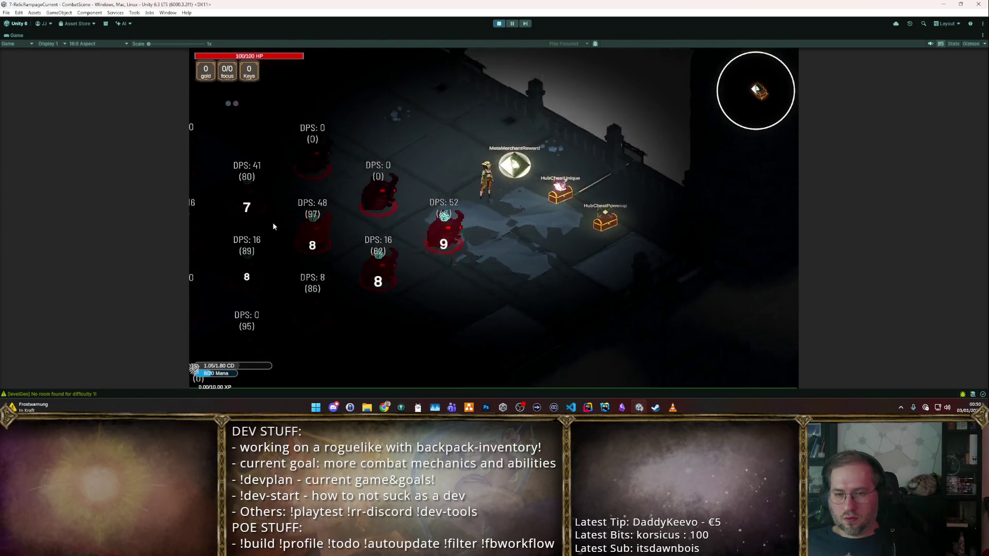
key(d)
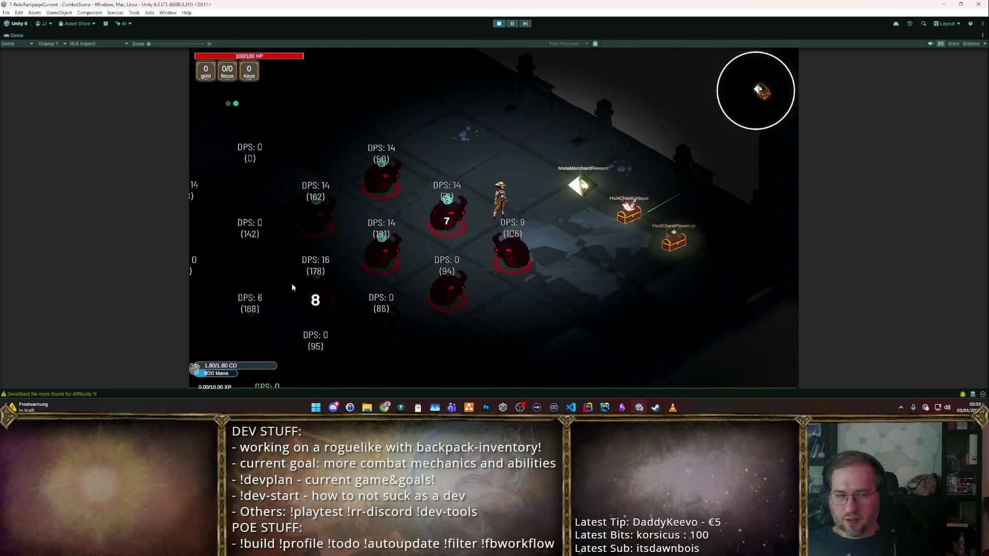
key(d)
key(d)
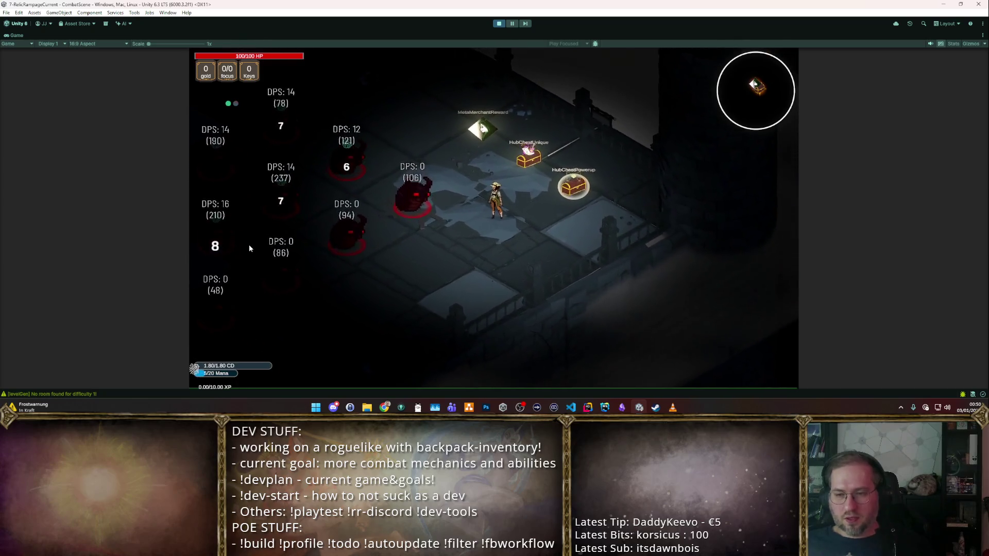
key(a)
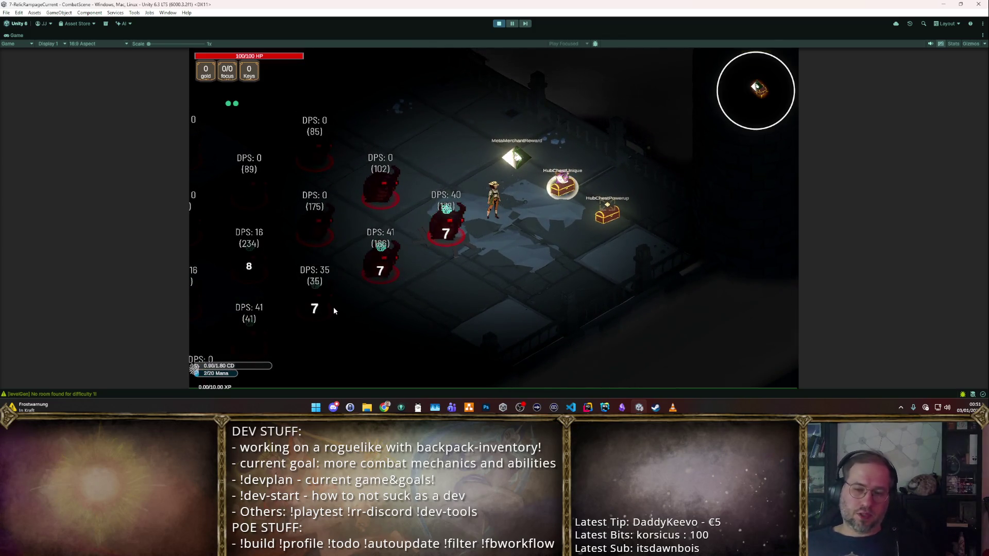
- Finish walking, stop play mode, and bring up the Spike Barrage Spell settings
key(s)
key(s)
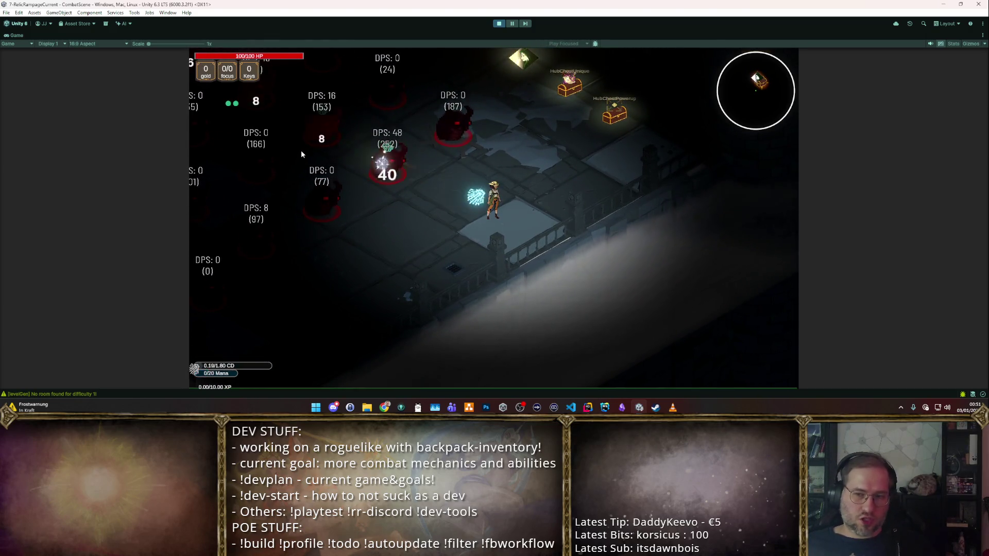
key(w)
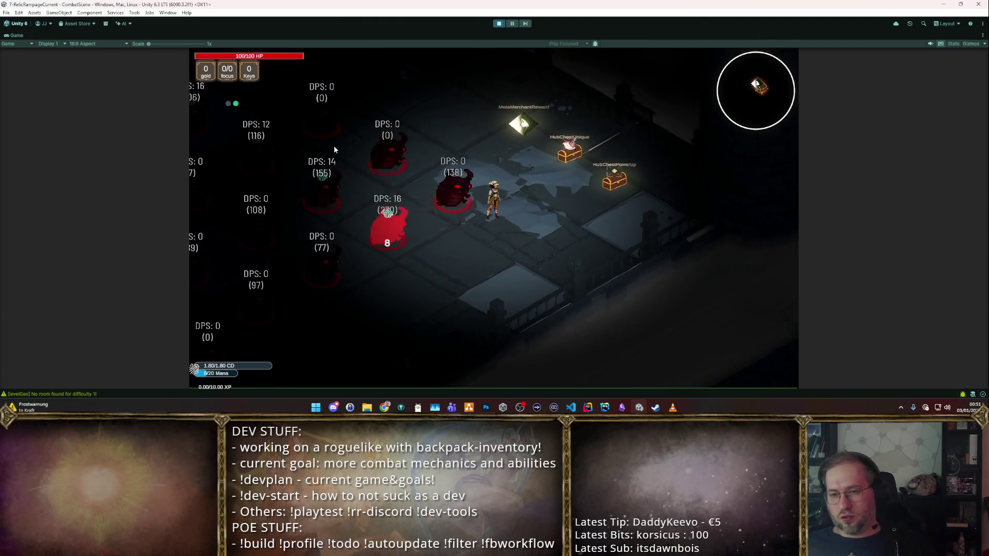
key(w)
key(s)
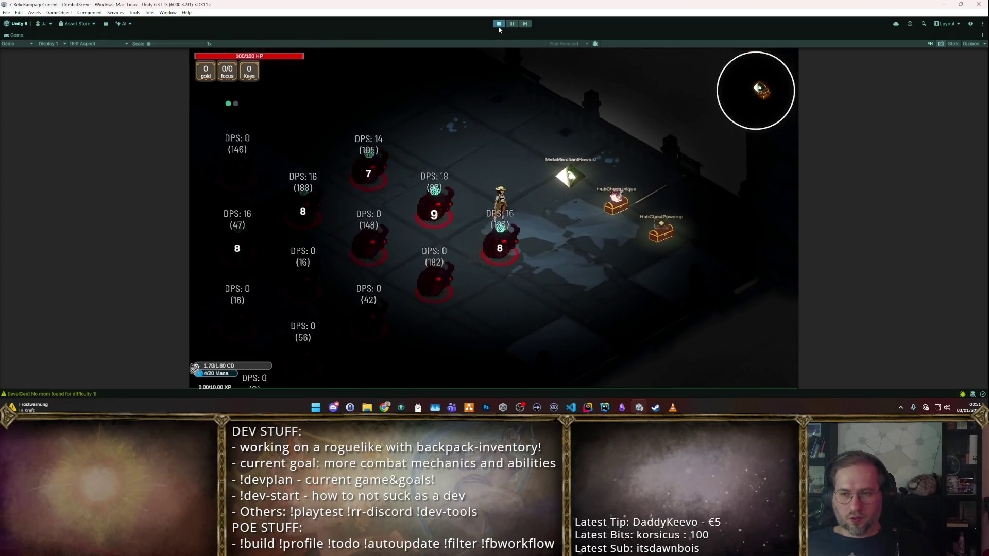
click(498, 24)
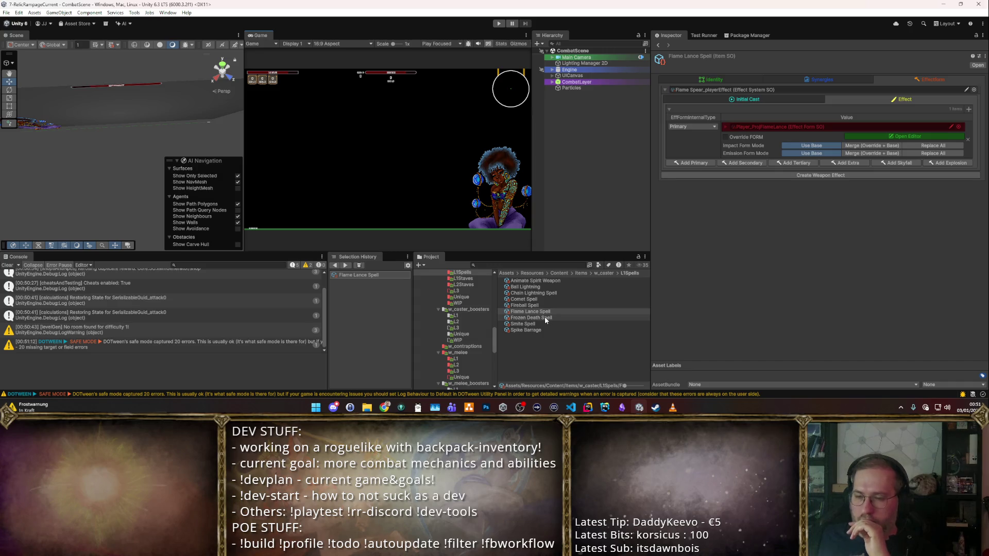
click(546, 329)
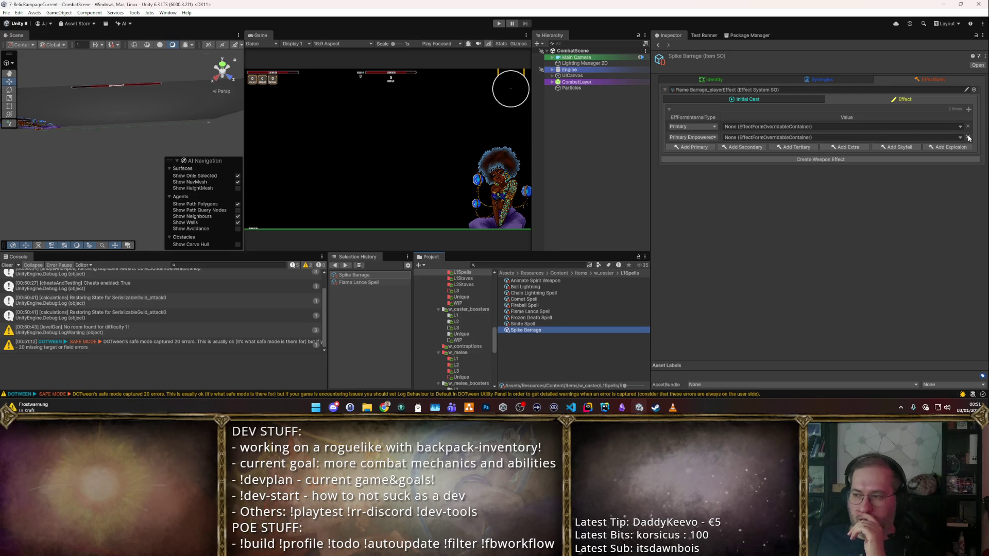
- Remove both Spike Barrage effect rows, add one Primary effect using Player_ProjSpike, and press Play
click(967, 137)
click(967, 126)
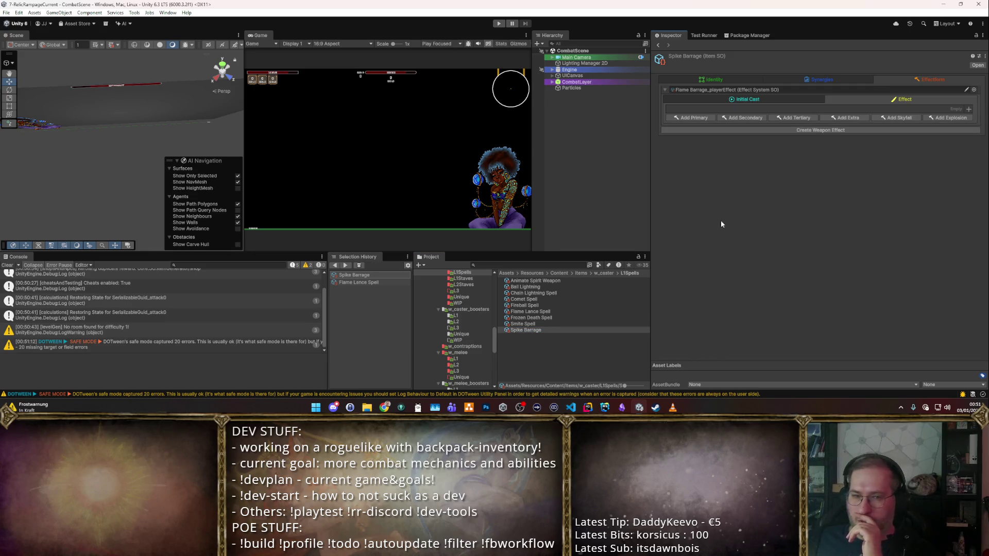
click(699, 119)
click(958, 142)
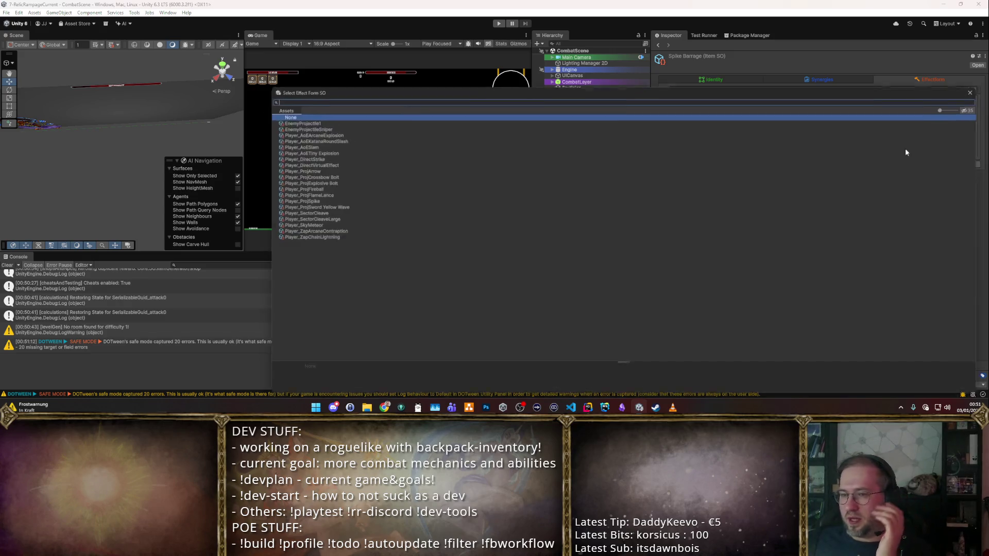
click(314, 200)
double_click(319, 199)
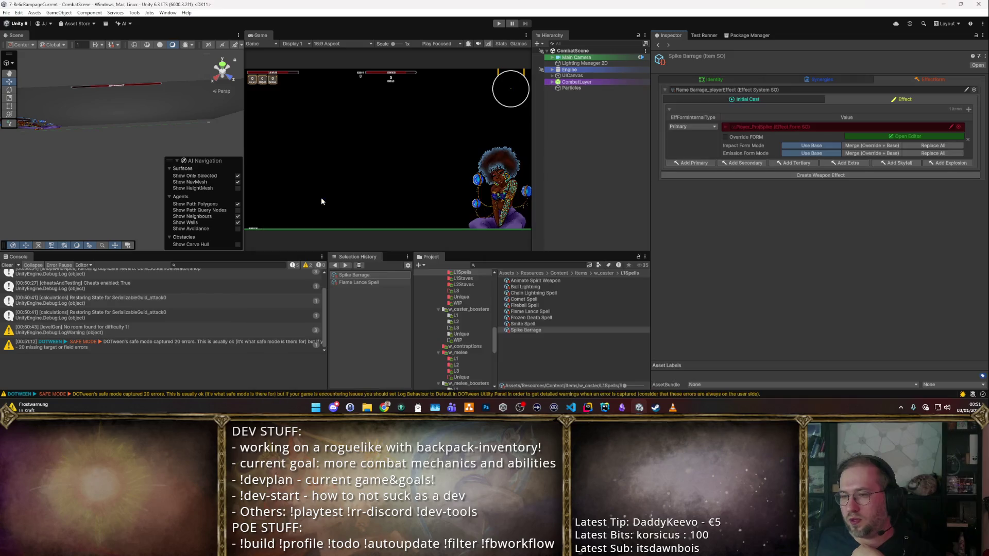
click(499, 23)
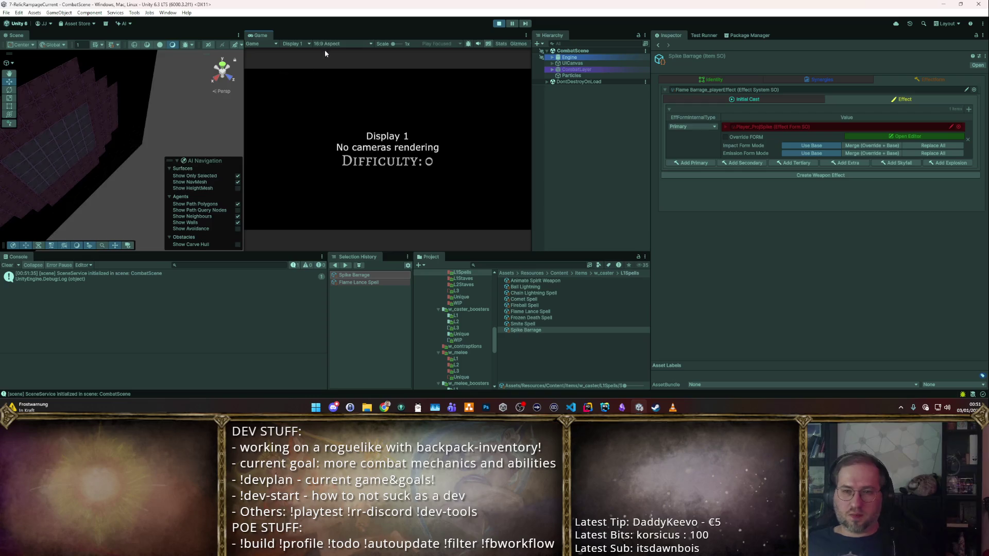
- Maximize the Game view, buy the Longsword and Multishot Bow, and arrange them with the bow rotated
double_click(260, 34)
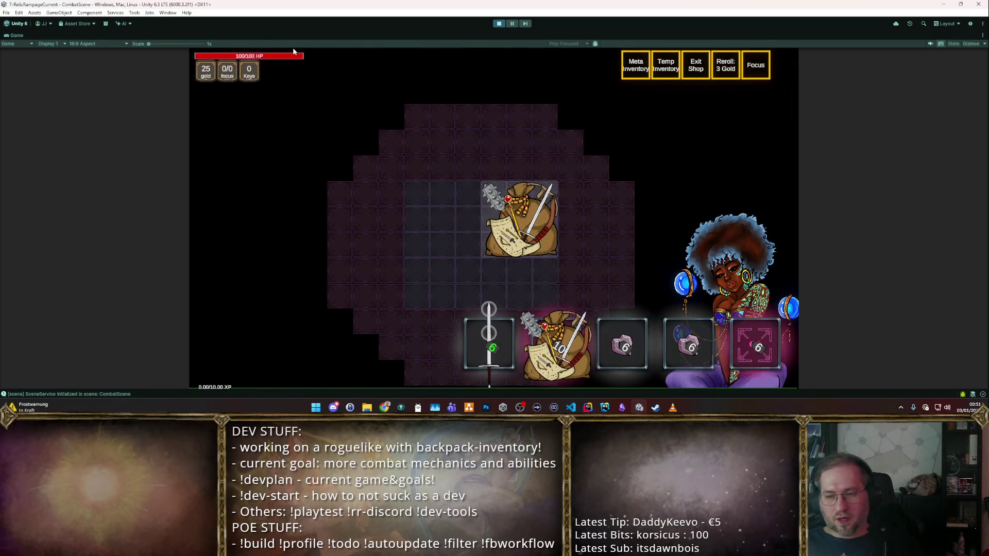
mouse_move(479, 340)
mouse_down()
mouse_move(364, 221)
mouse_move(415, 227)
mouse_up()
click(535, 221)
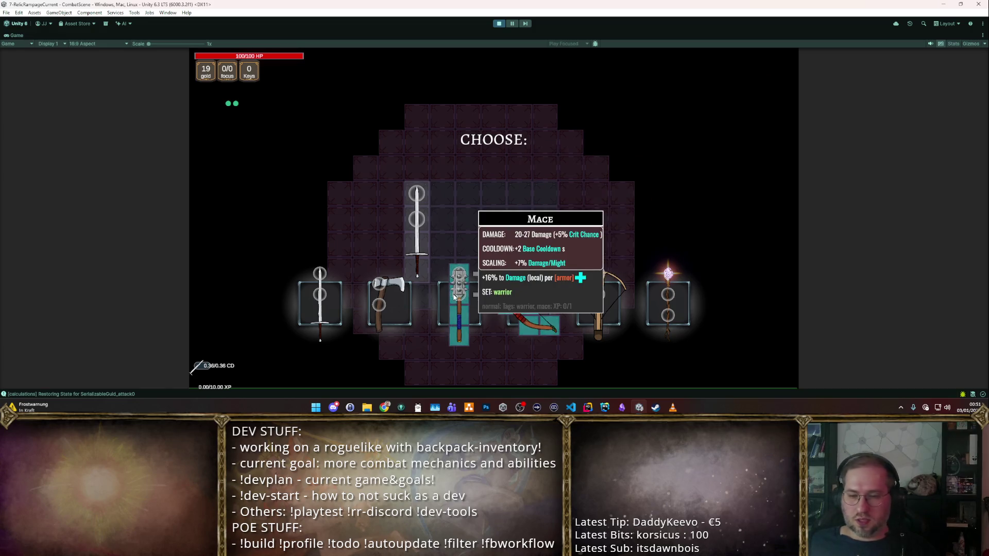
mouse_move(531, 310)
mouse_move(531, 311)
mouse_down()
mouse_move(545, 199)
mouse_move(521, 277)
mouse_up()
drag(419, 251, 418, 277)
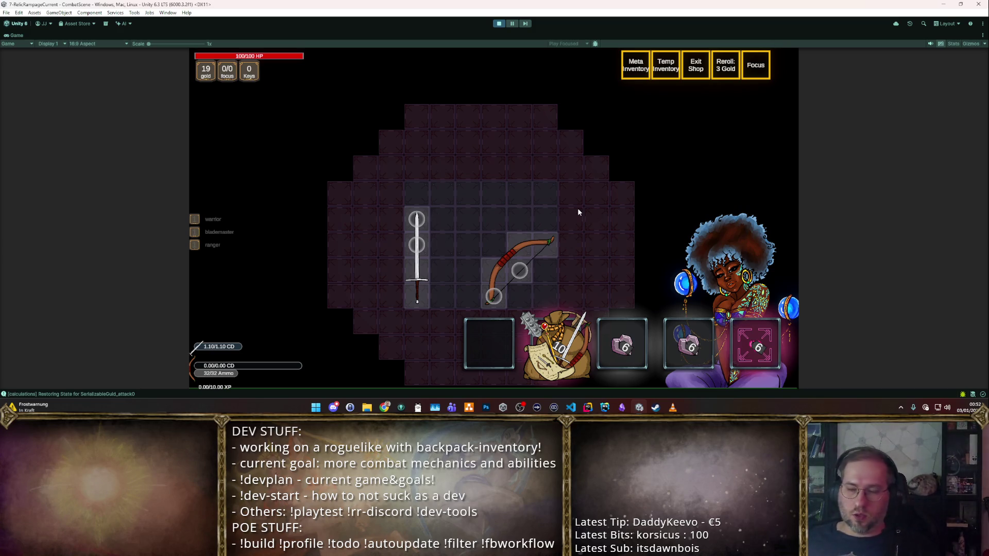
mouse_move(503, 253)
mouse_down()
mouse_move(485, 271)
mouse_move(536, 258)
mouse_up()
key(r)
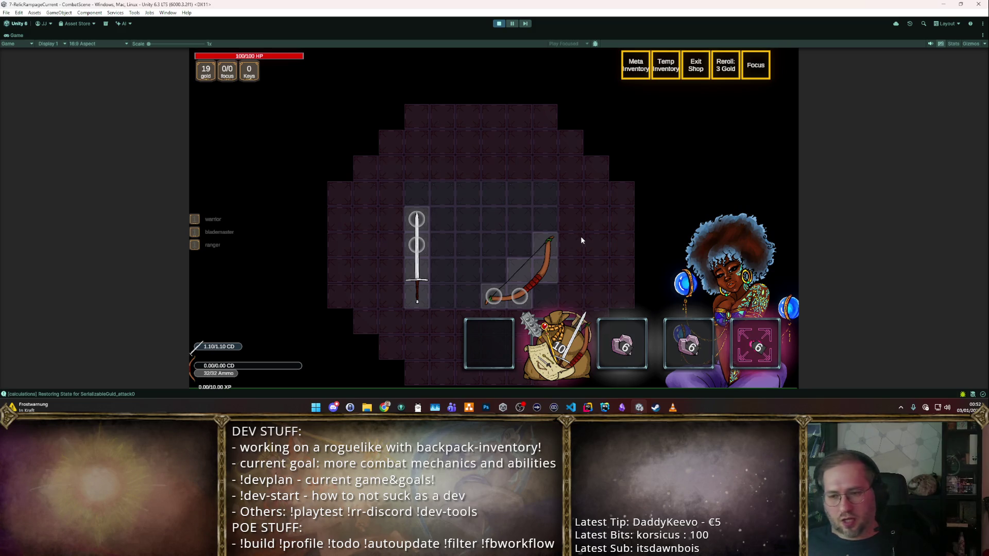
- Socket the Courage and Grace runestones into the sword's top two sockets and leave the shop
mouse_move(616, 341)
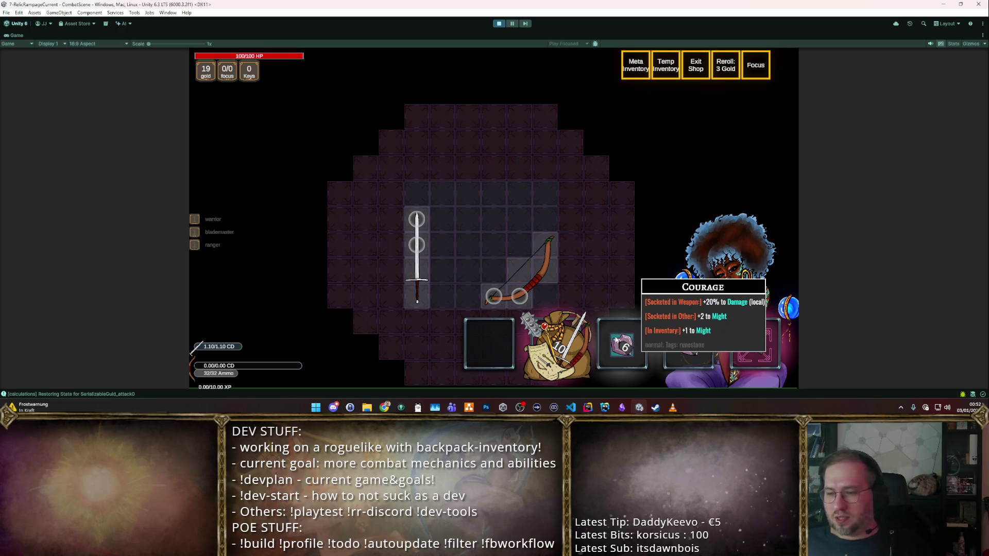
mouse_move(626, 349)
mouse_down()
mouse_move(442, 219)
mouse_move(417, 220)
mouse_up()
mouse_move(682, 344)
mouse_move(682, 344)
mouse_down()
mouse_move(514, 259)
mouse_move(418, 245)
mouse_up()
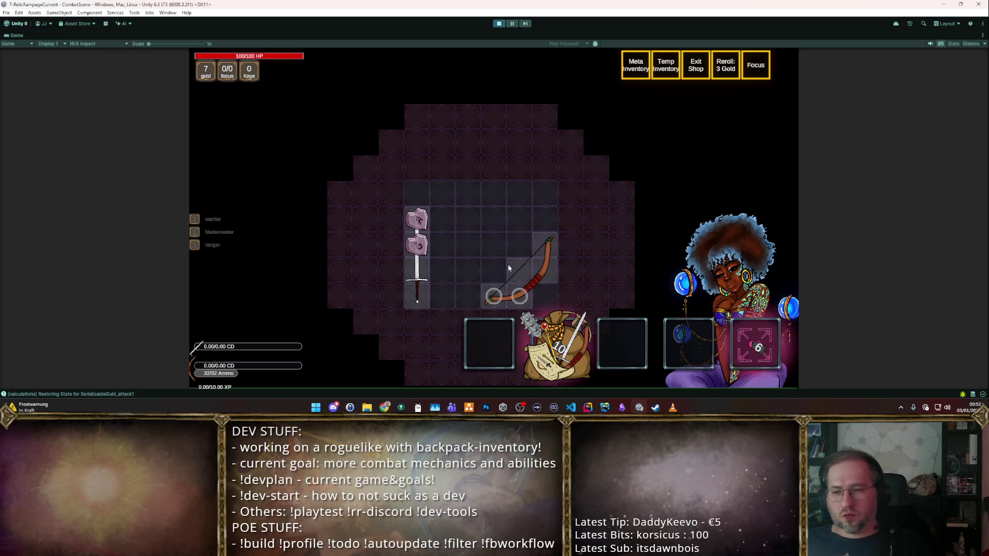
mouse_move(421, 280)
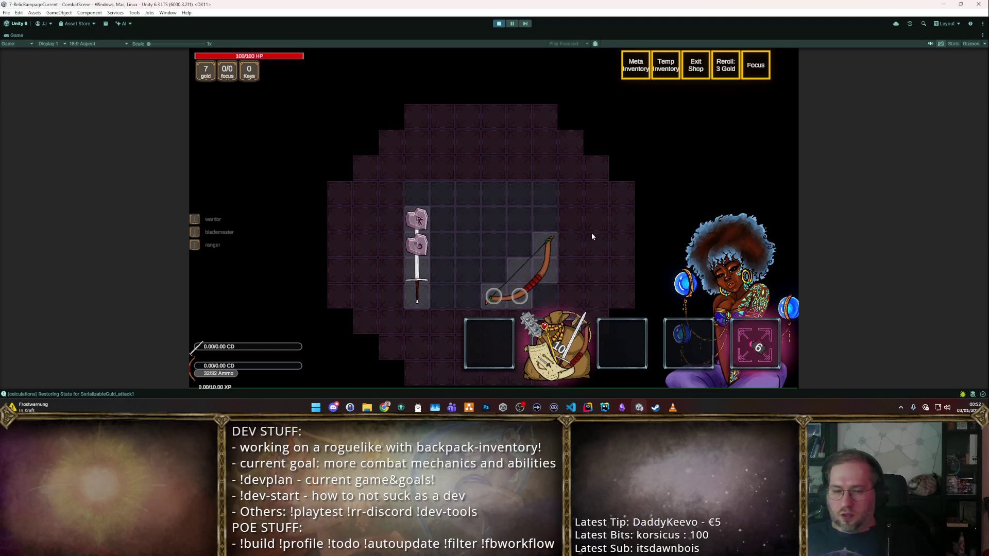
key(Escape)
- Enter the zone portal and shoot the training dummies with the bow
key(s)
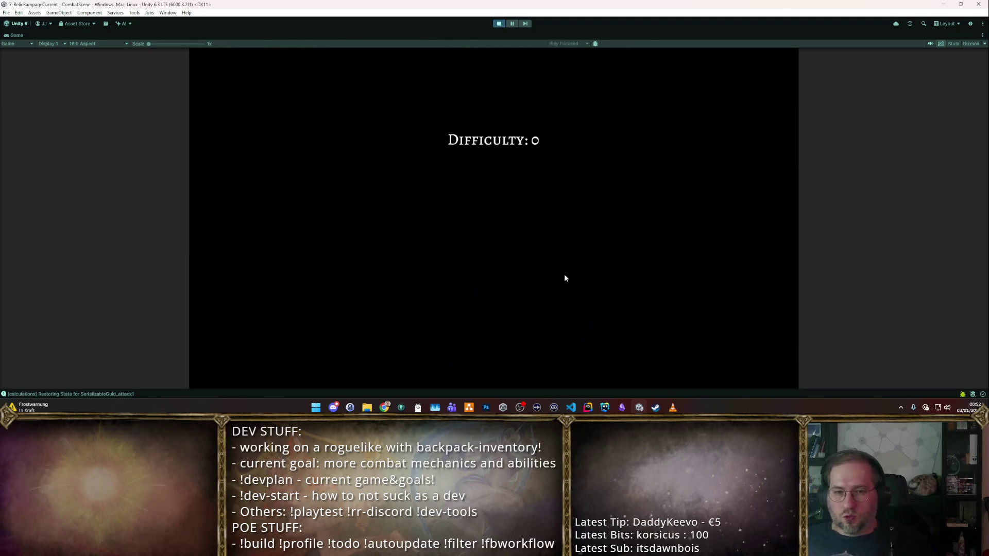
click(514, 177)
right_click(399, 135)
right_click(381, 145)
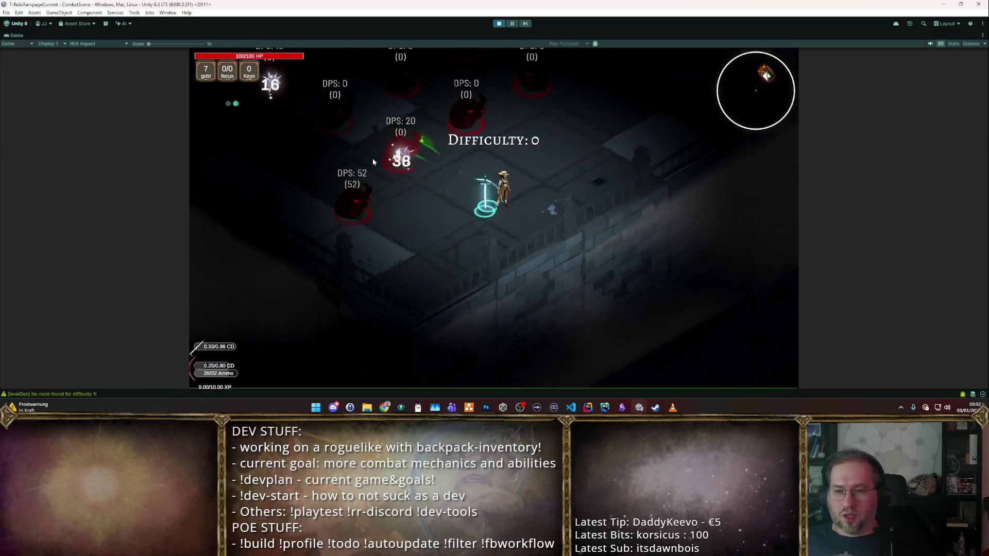
right_click(373, 159)
key(d)
right_click(387, 153)
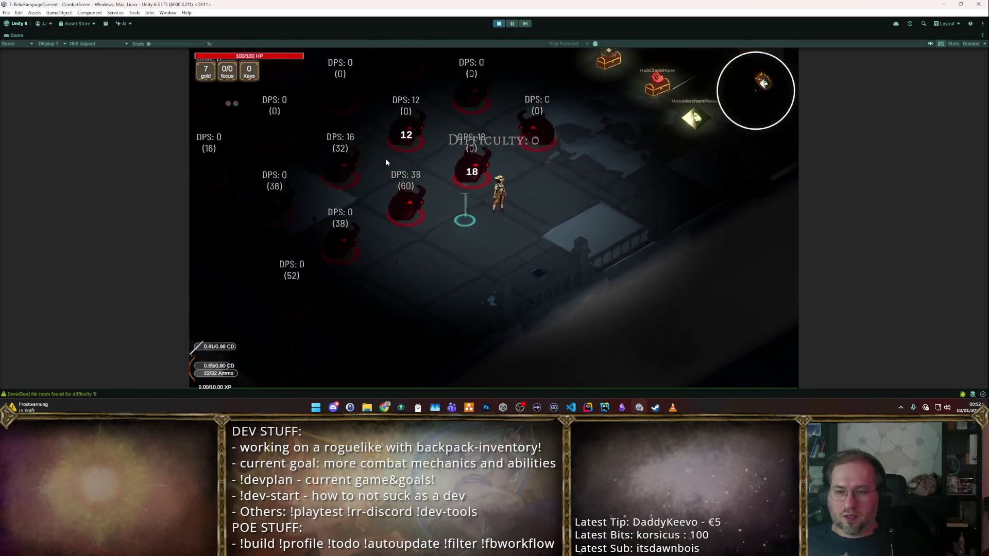
key(s)
right_click(385, 158)
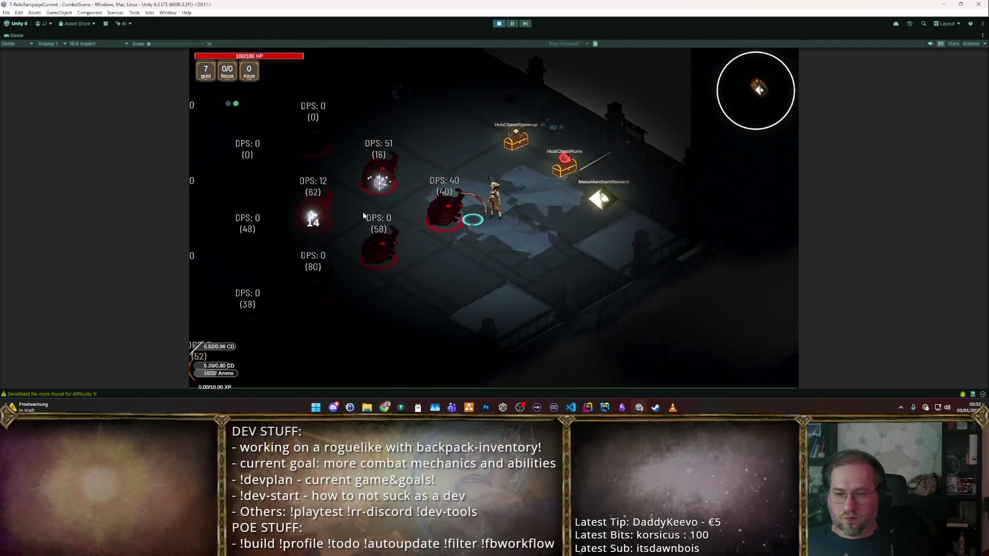
- Move toward the chests, put the bow back into the backpack grid, and return to combat
key(a)
key(s)
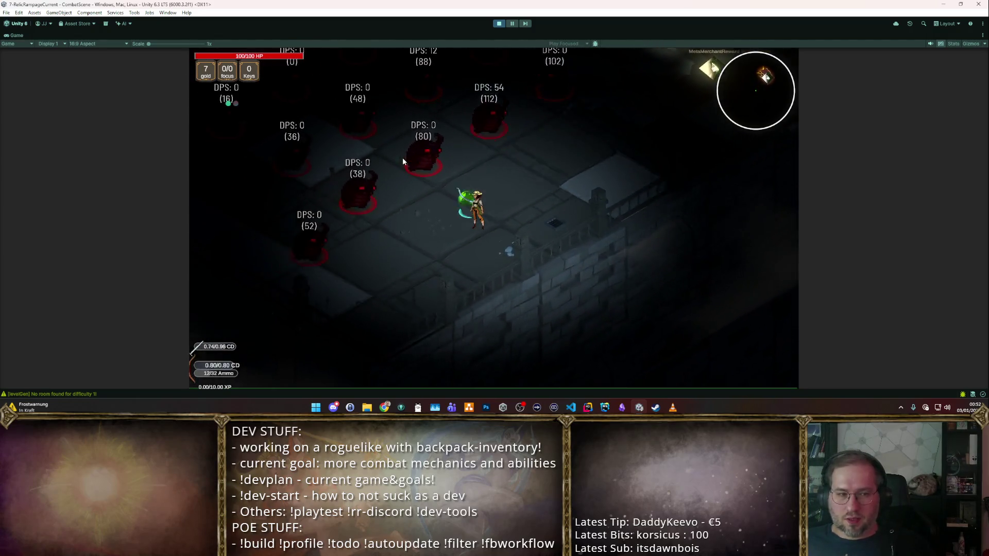
key(w)
key(d)
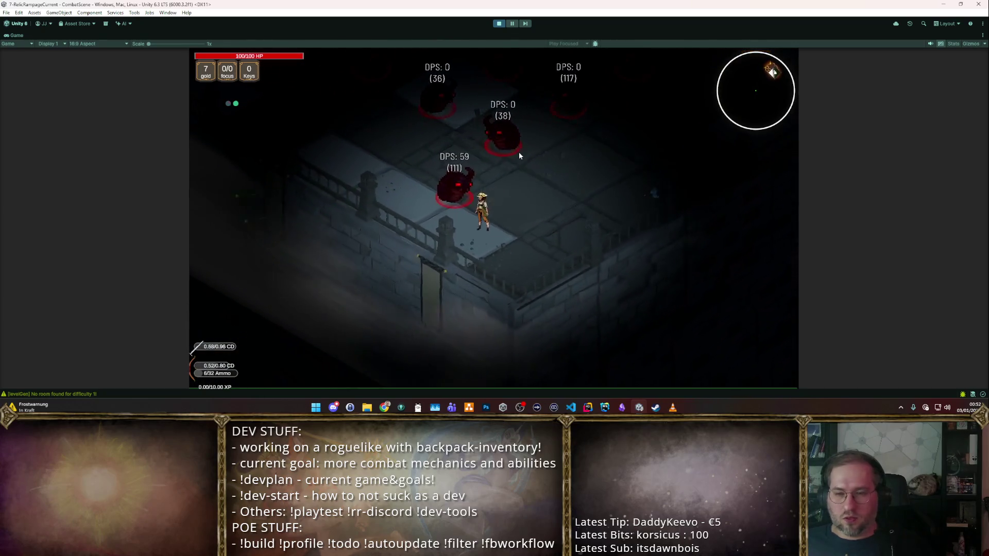
key(w)
key(d)
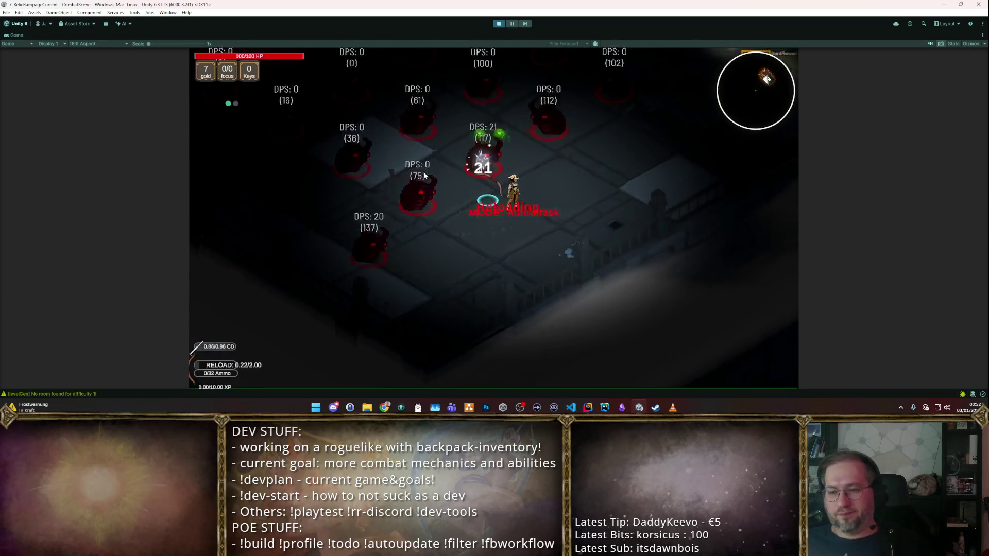
key(w)
key(d)
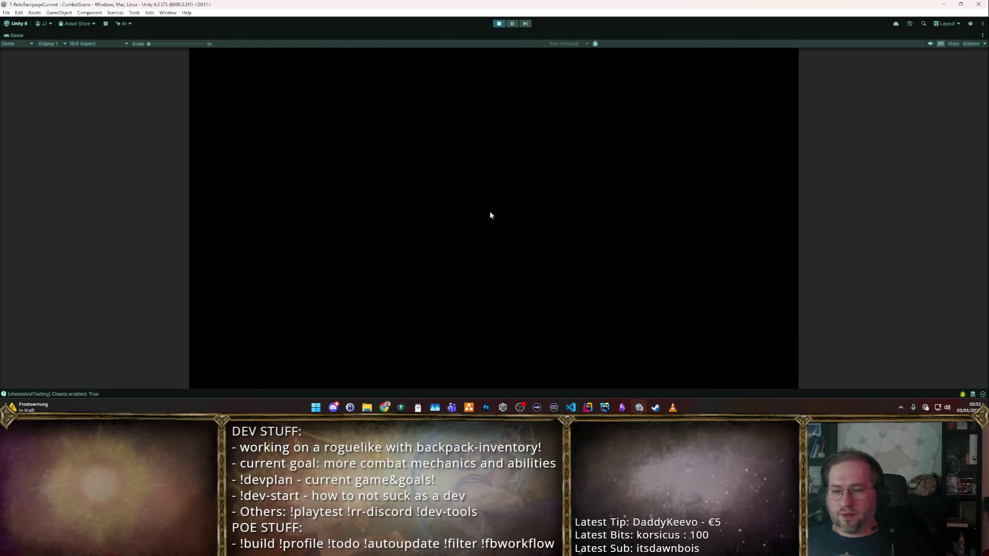
click(480, 276)
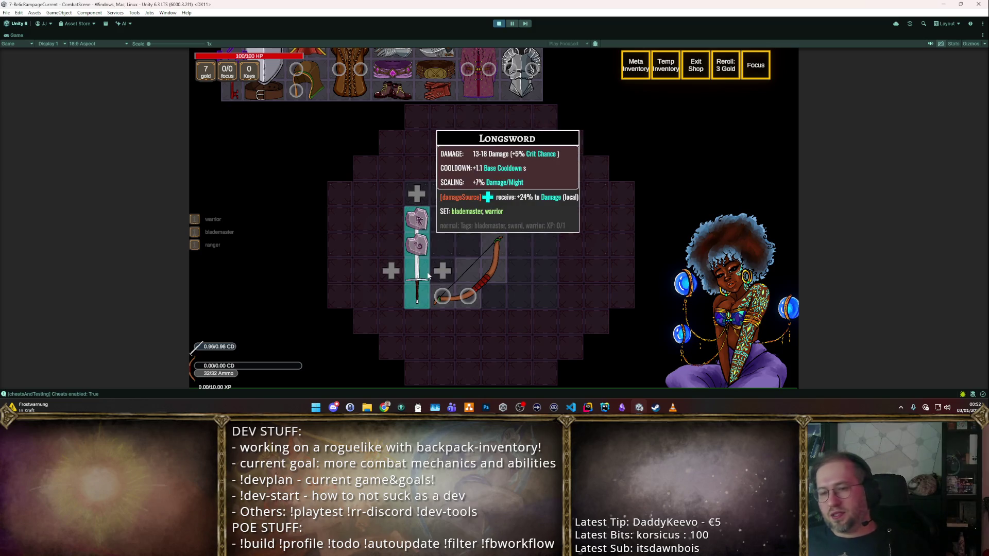
key(Escape)
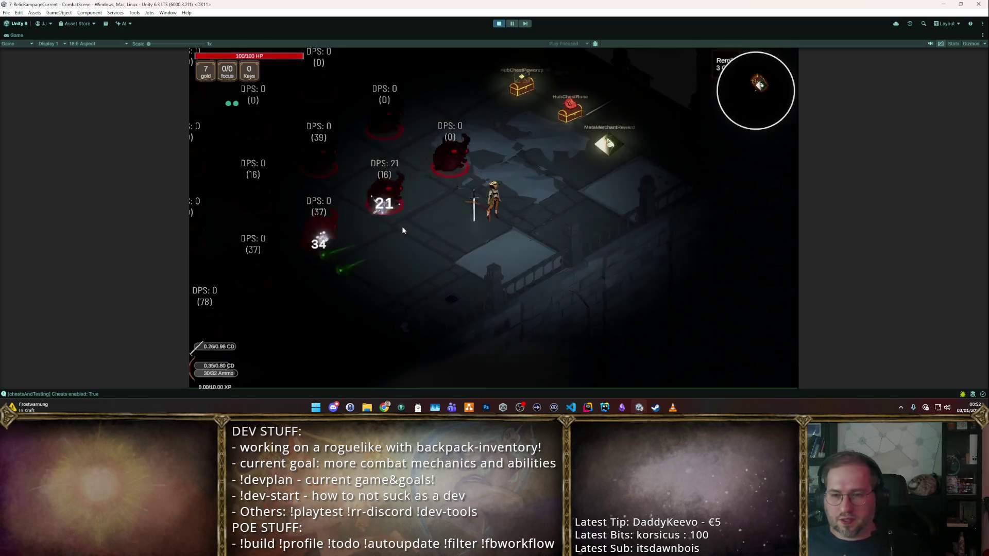
- Walk a bit more, reopen the backpack, and sell the Multishot Bow to the merchant
key(w)
key(d)
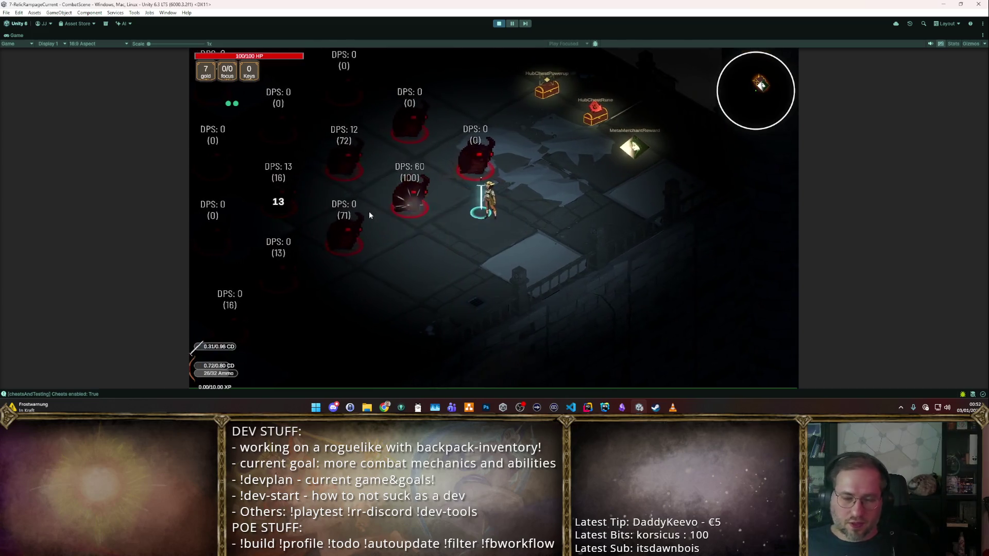
key(s)
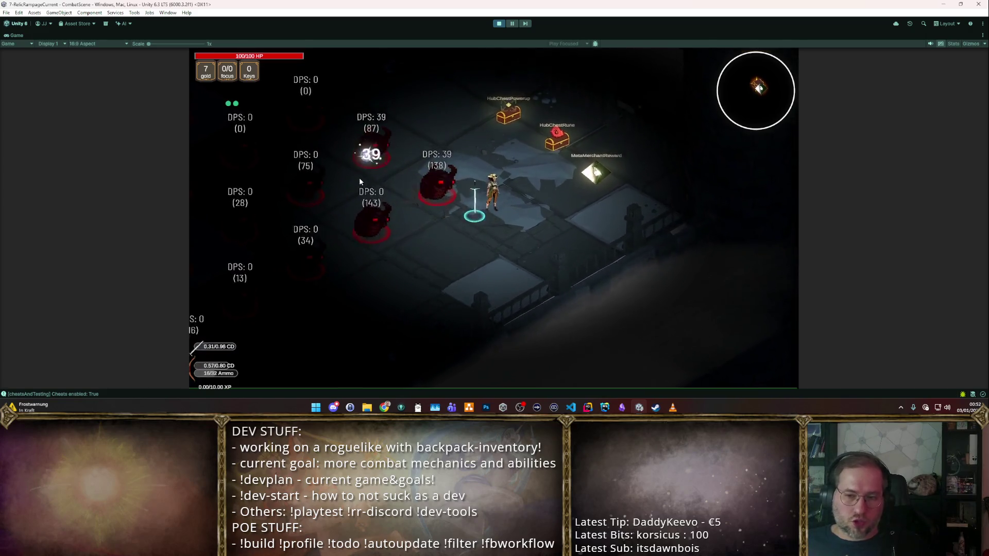
key(i)
mouse_move(505, 278)
mouse_down()
mouse_move(515, 252)
mouse_move(705, 265)
mouse_up()
- Sell the longsword and place the staff into the backpack grid
drag(418, 221, 703, 278)
mouse_move(423, 96)
scroll(464, 124, down, 10)
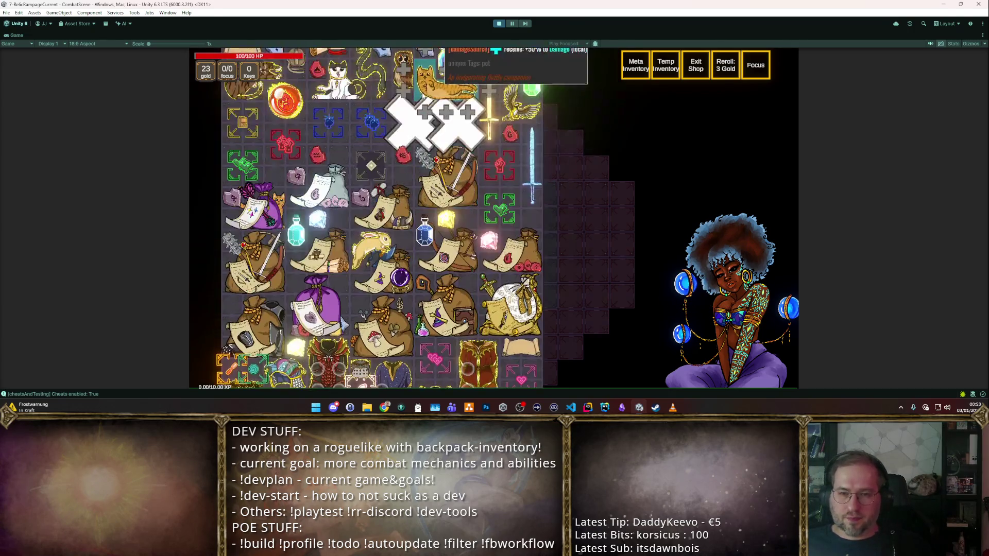
scroll(526, 144, down, 2)
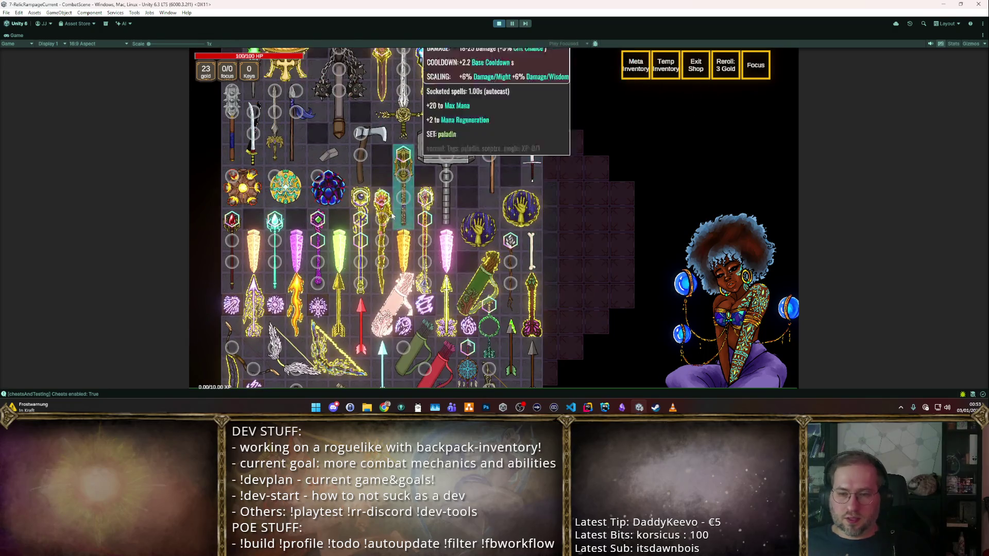
drag(526, 149, 525, 227)
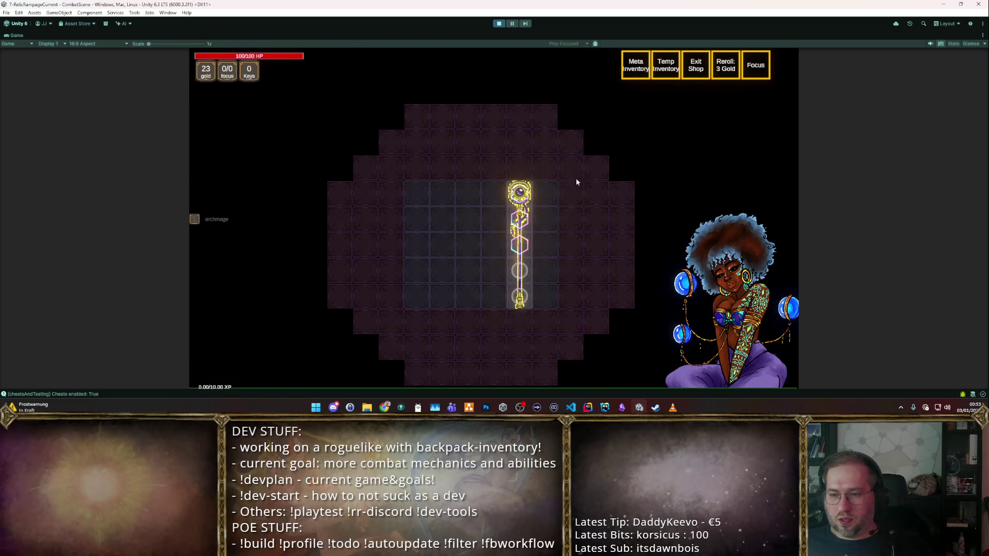
mouse_move(404, 106)
scroll(404, 106, down, 5)
scroll(404, 106, down, 5)
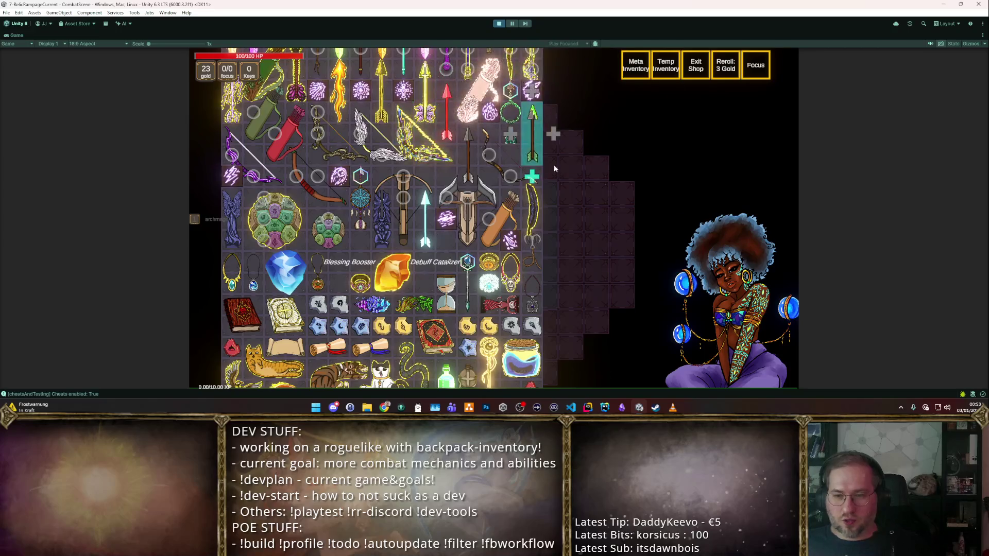
- Add two small items, socket both inactive gems into the staff, and return to the combat hub
mouse_move(464, 247)
mouse_down()
mouse_move(488, 248)
mouse_move(442, 194)
mouse_up()
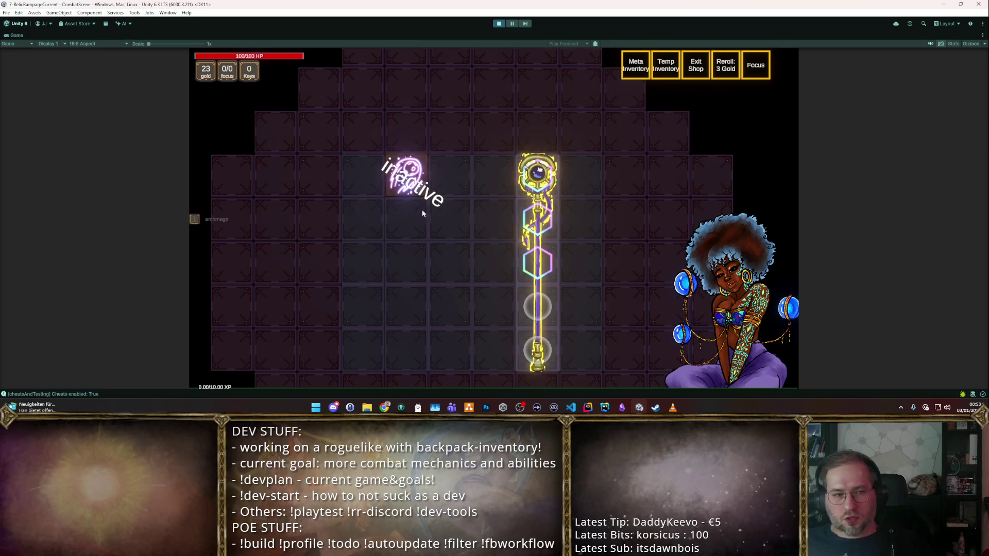
drag(422, 209, 407, 220)
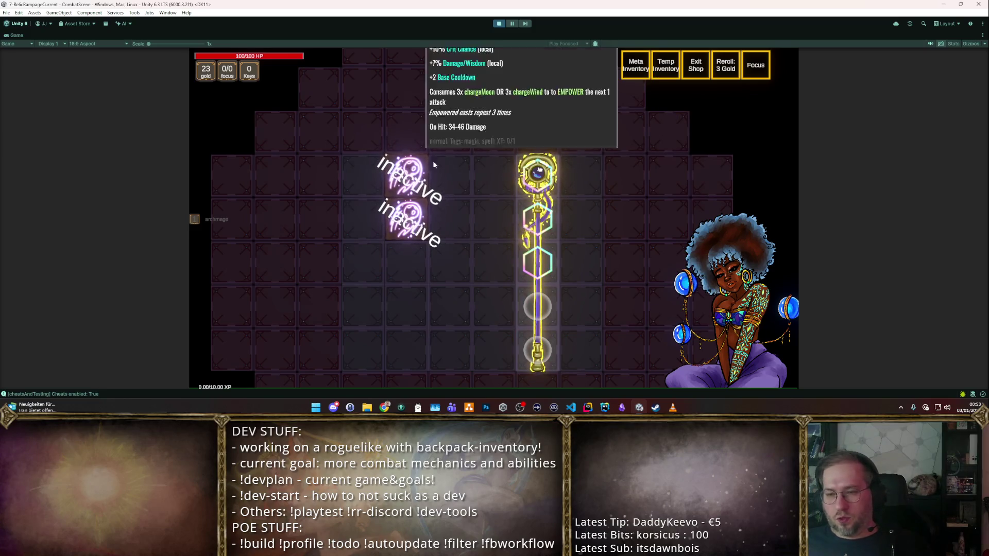
drag(412, 172, 537, 174)
drag(393, 222, 537, 216)
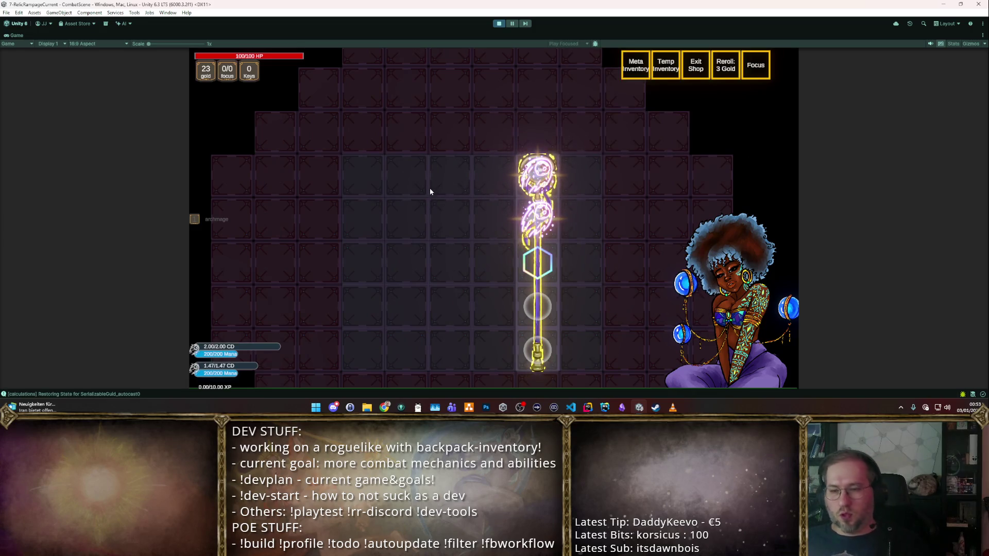
key(Escape)
key(a)
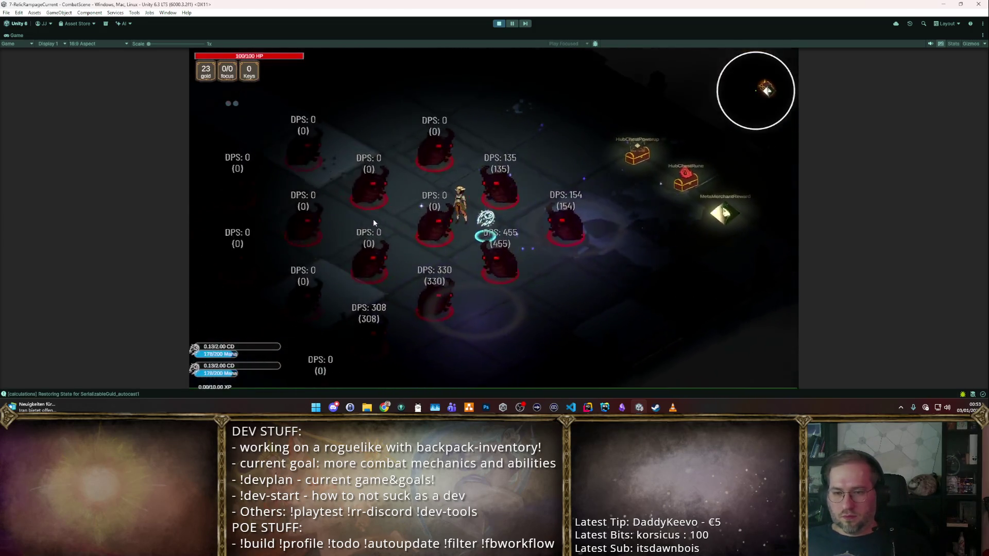
- Walk right and back left across the hub while the autocast spells hit the dummies
key(d)
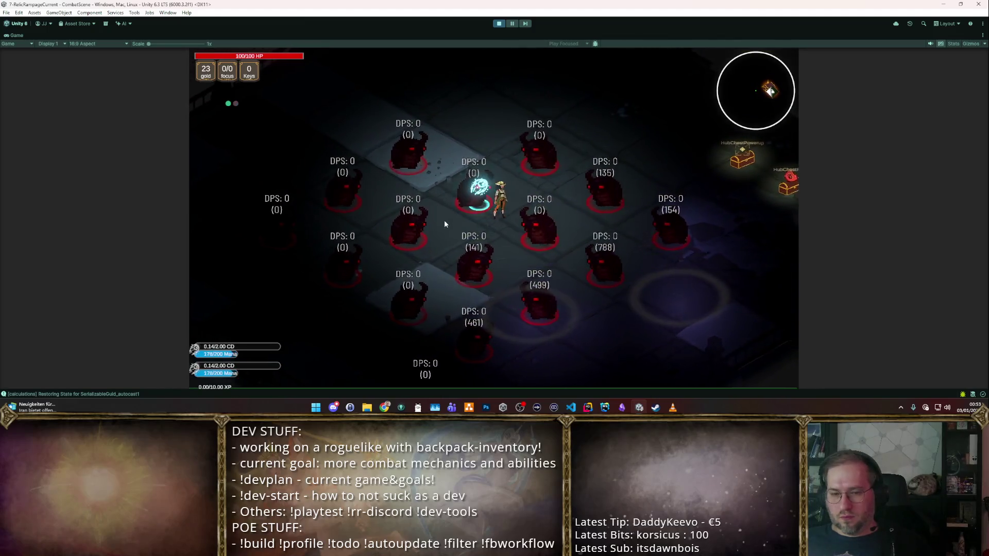
key(a)
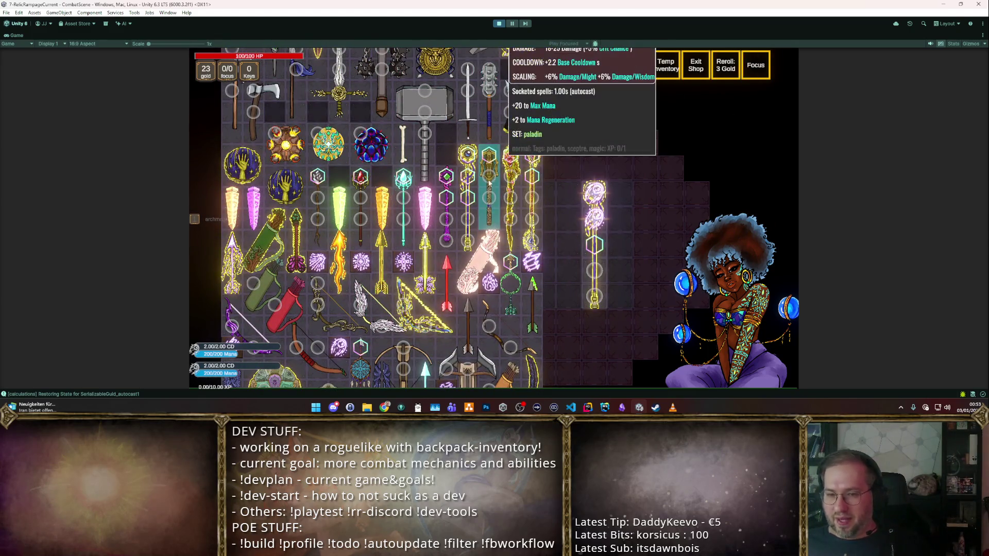
- Sell the green staff from the backpack, bringing gold to 49, and scroll the stash
scroll(461, 189, down, 3)
drag(594, 242, 697, 294)
scroll(408, 285, up, 7)
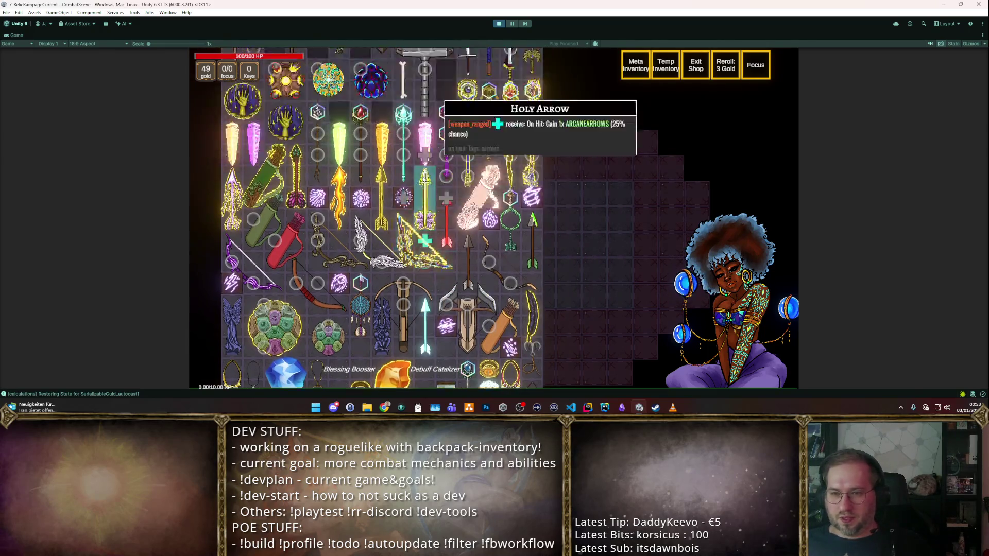
scroll(486, 183, down, 4)
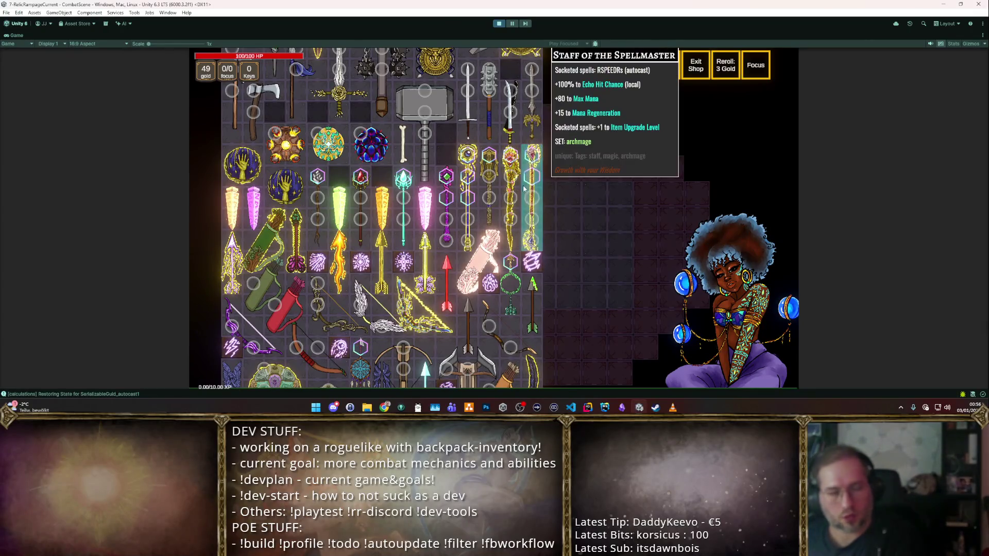
- Browse the stash items and move the Multishot Bow into the backpack
mouse_move(414, 145)
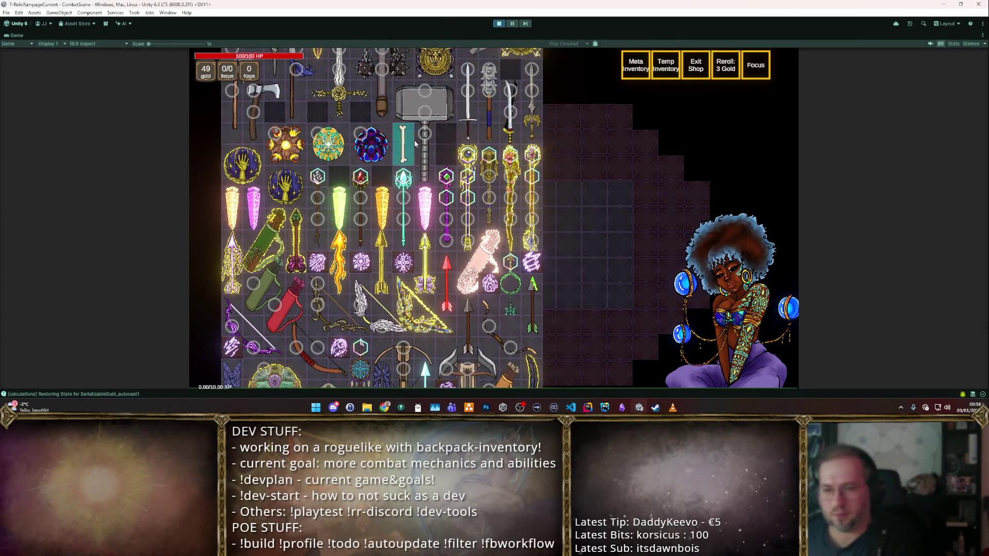
mouse_move(482, 166)
scroll(481, 165, down, 2)
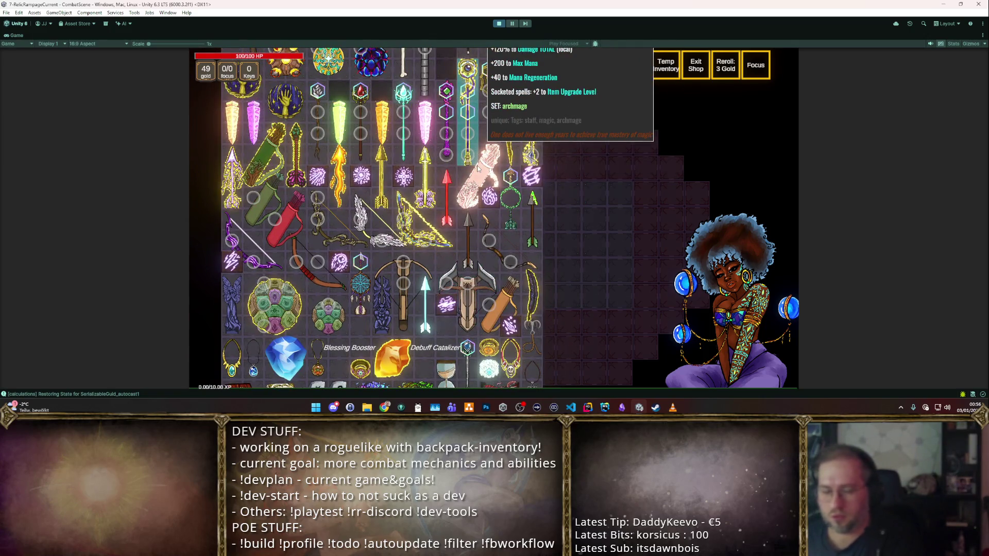
mouse_move(428, 130)
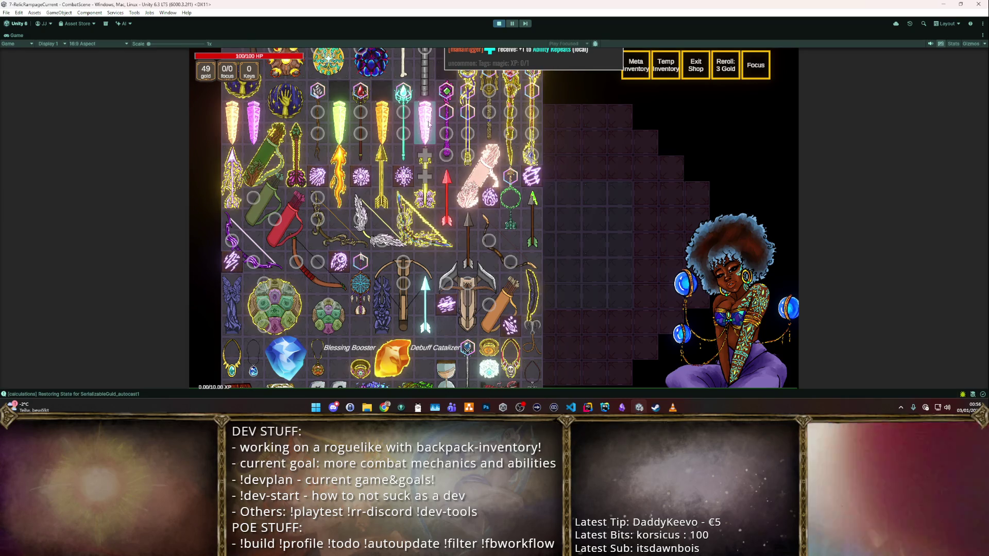
mouse_move(395, 188)
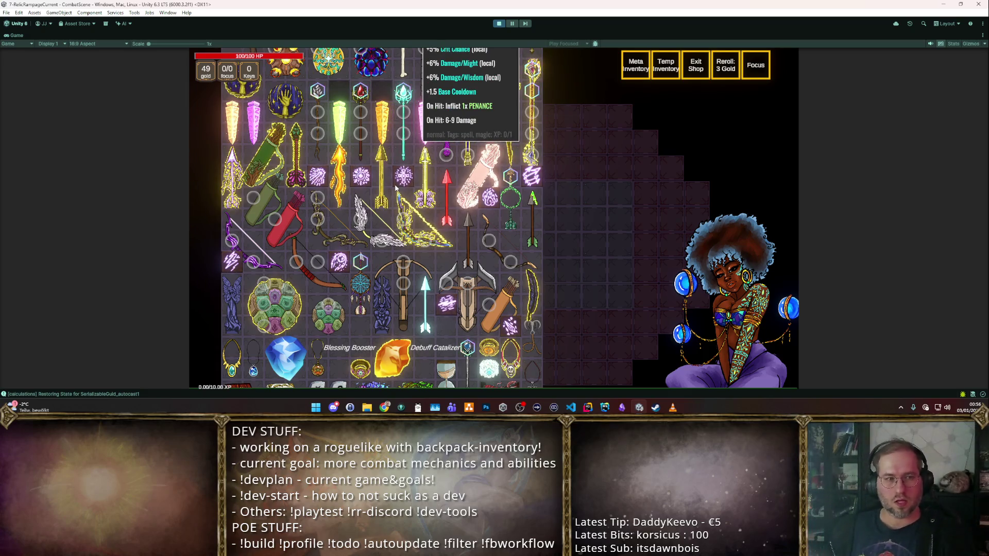
mouse_move(476, 185)
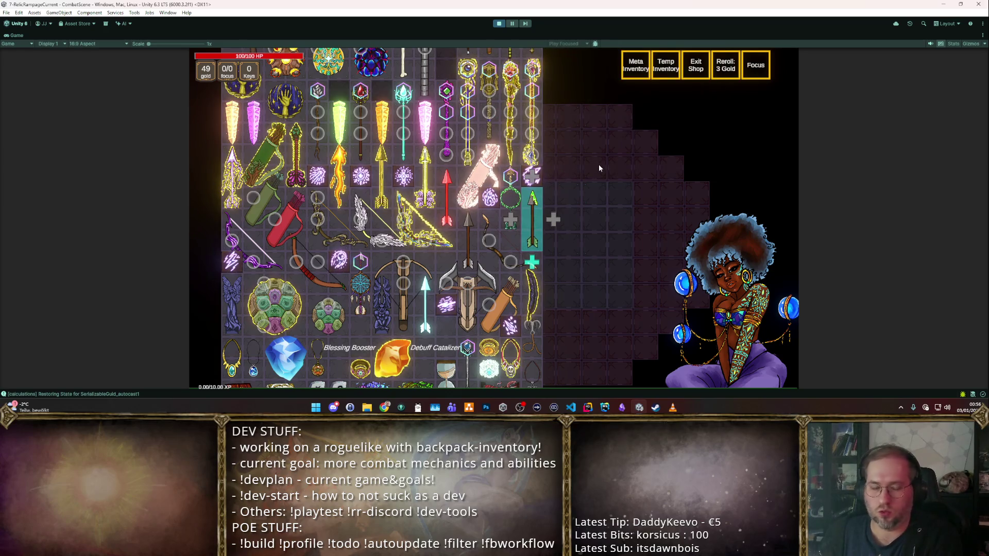
mouse_move(511, 135)
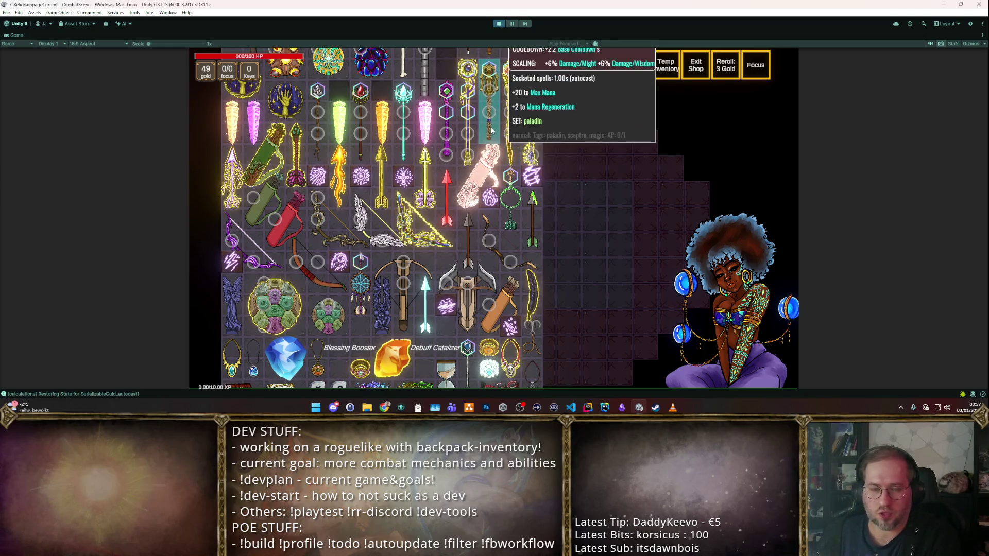
mouse_move(469, 105)
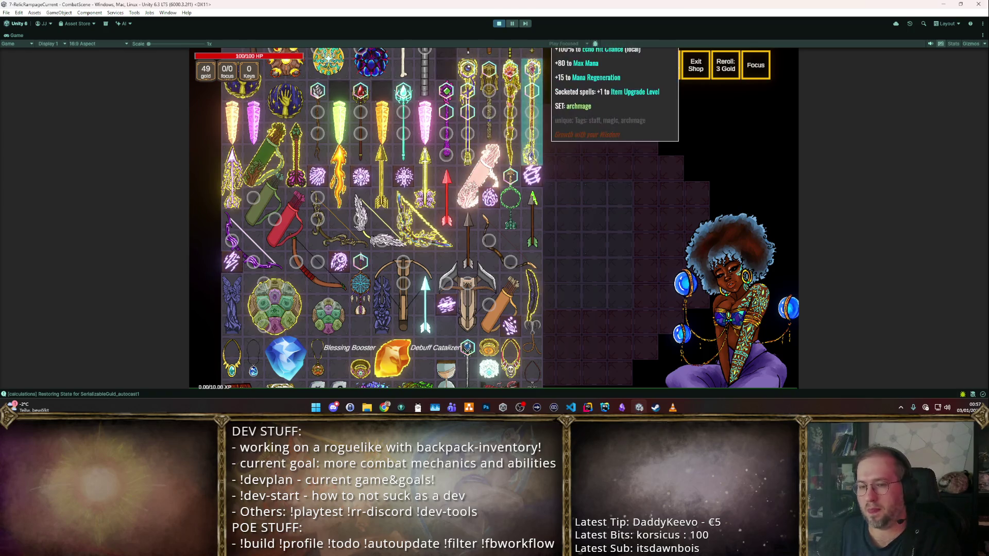
scroll(496, 163, down, 1)
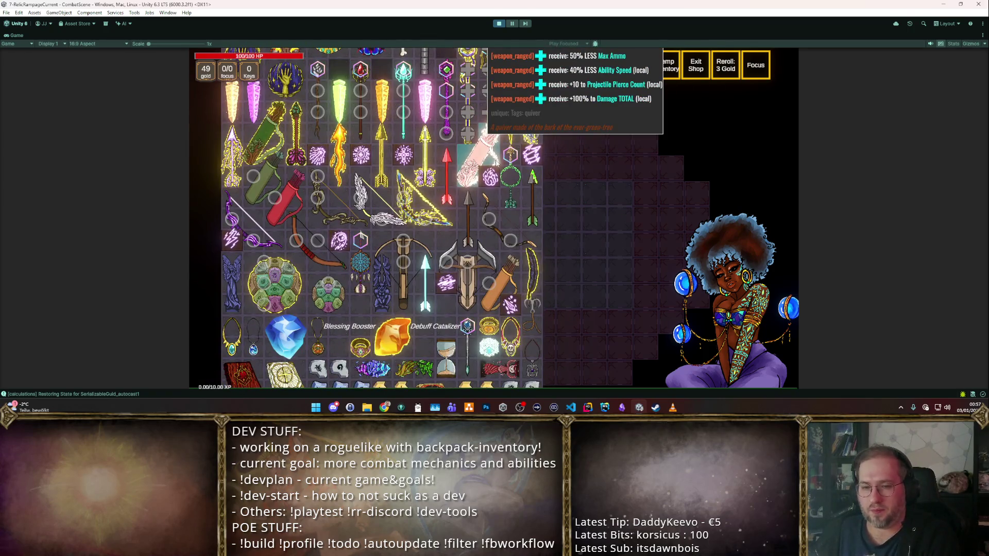
scroll(494, 162, down, 5)
scroll(492, 160, up, 6)
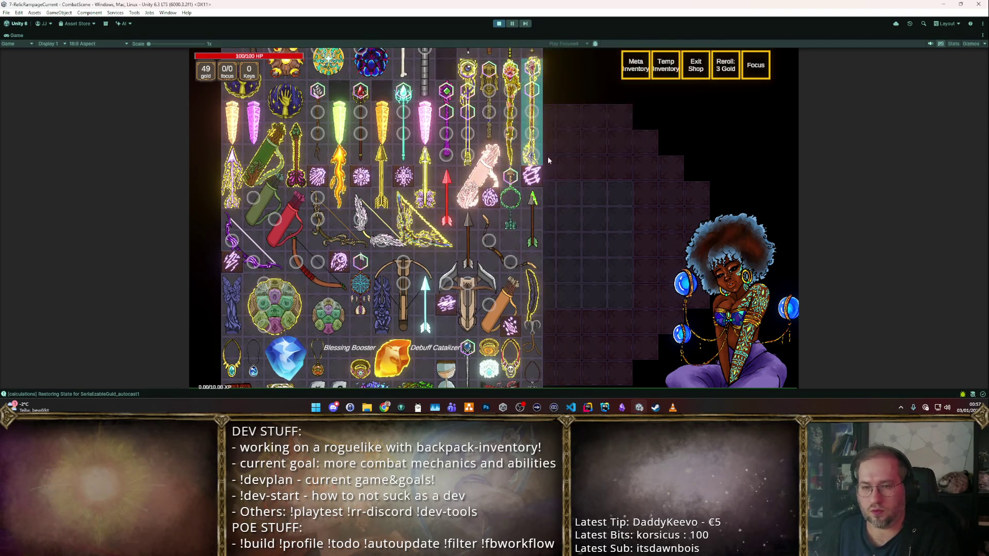
scroll(533, 175, up, 3)
scroll(533, 175, down, 4)
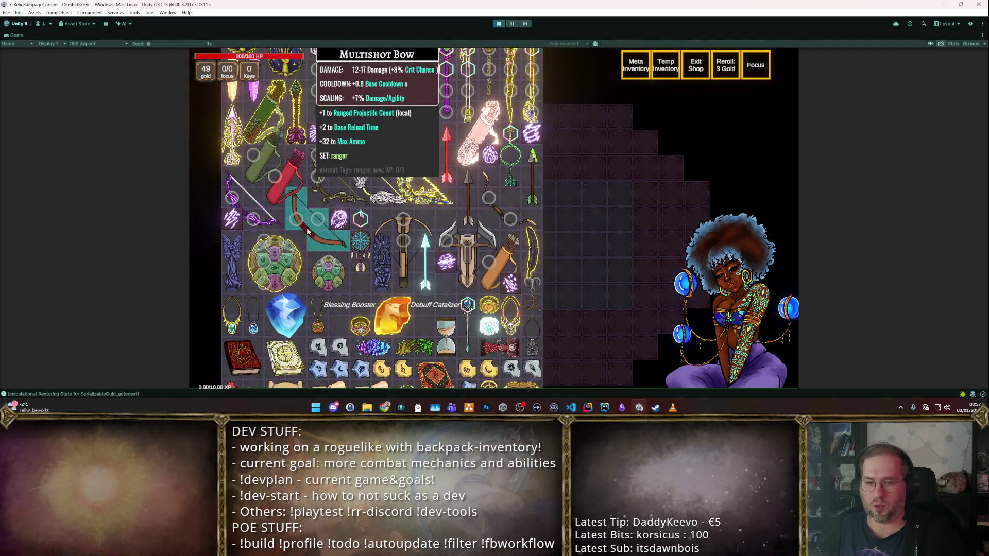
drag(309, 229, 585, 264)
- Add the Arcing Arrow rotated horizontally, then the Glyphic Arrow, from the stash
mouse_move(411, 78)
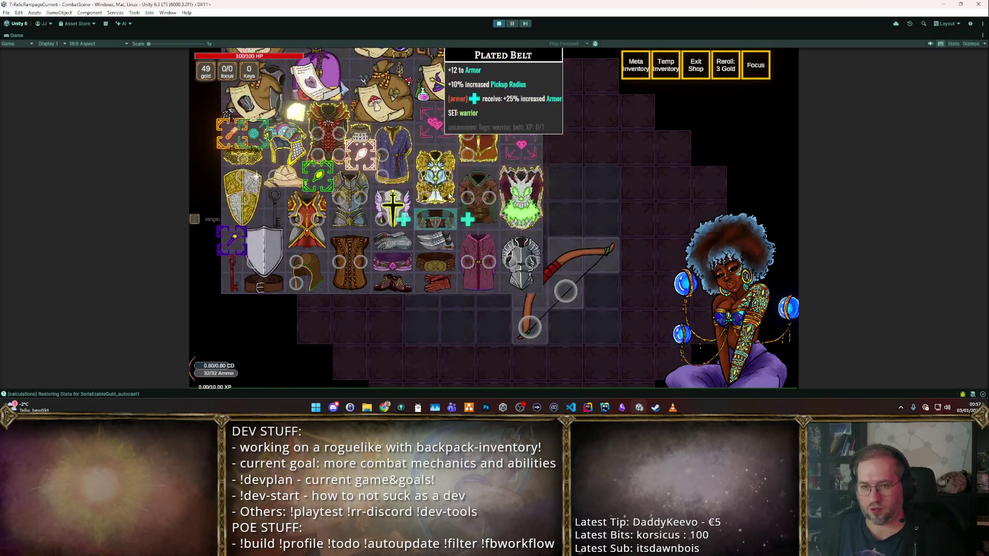
scroll(464, 170, up, 10)
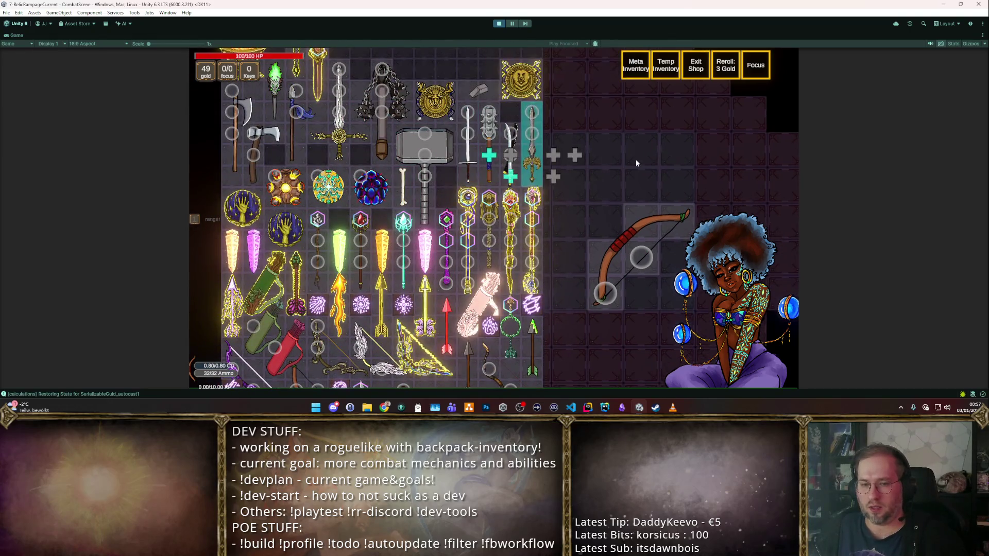
scroll(489, 206, down, 3)
mouse_move(230, 234)
mouse_down()
mouse_move(585, 231)
mouse_move(607, 258)
mouse_move(597, 276)
mouse_move(627, 282)
mouse_move(597, 286)
mouse_up()
key(r)
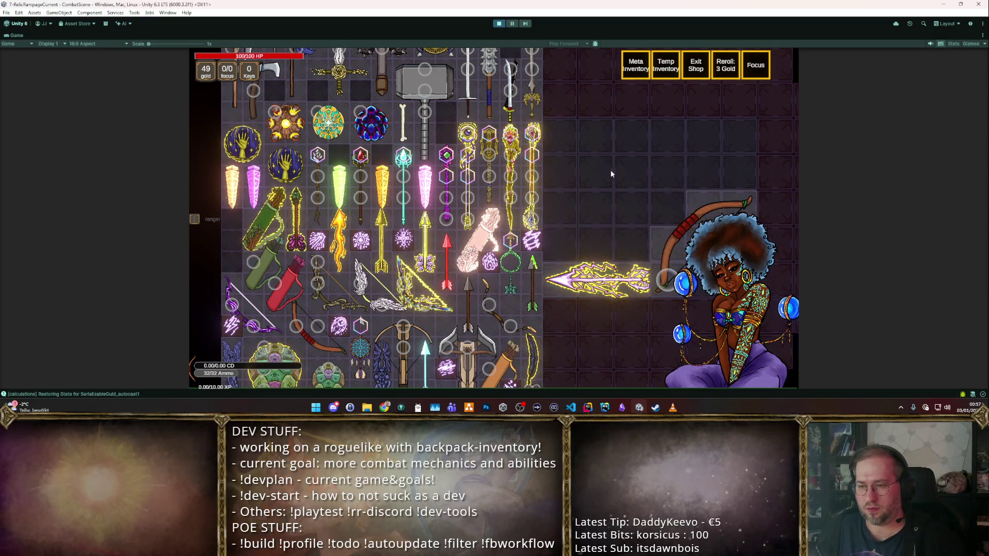
scroll(602, 175, down, 5)
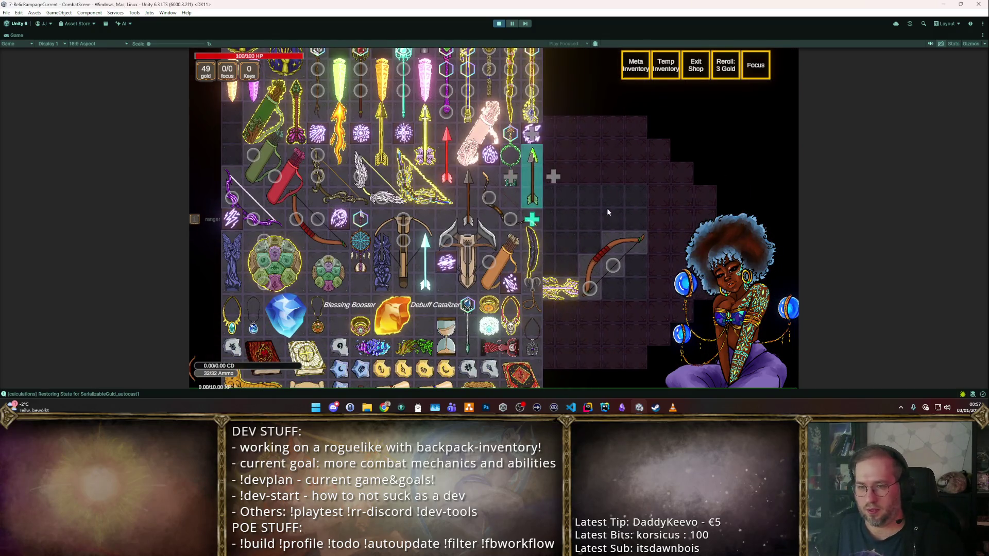
scroll(495, 186, up, 5)
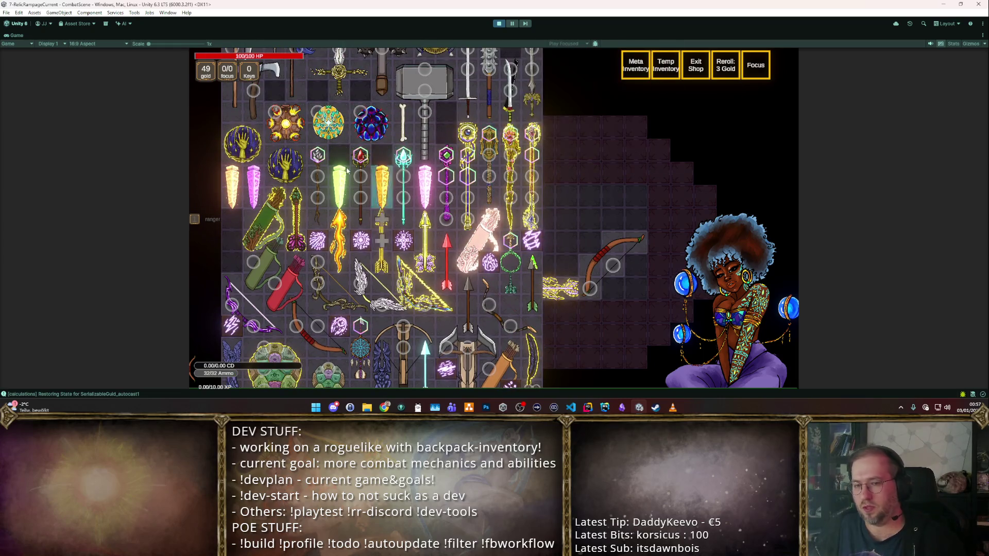
scroll(481, 177, down, 3)
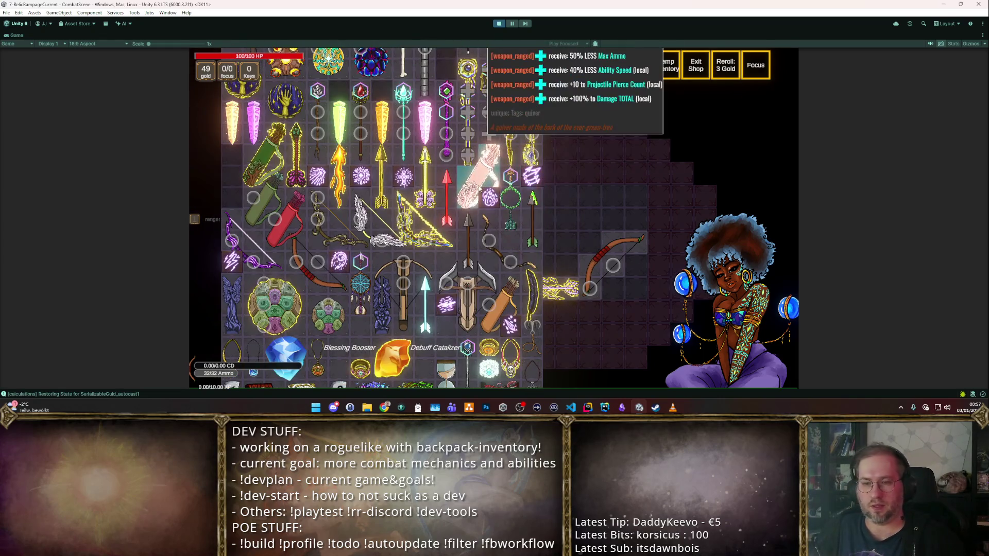
scroll(482, 152, up, 2)
scroll(483, 152, down, 2)
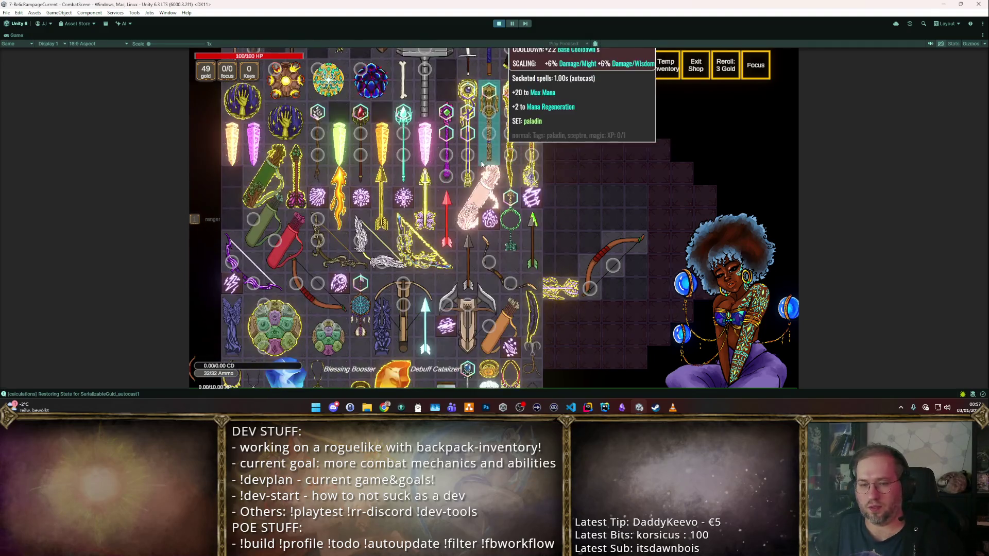
scroll(480, 155, up, 4)
scroll(477, 159, down, 2)
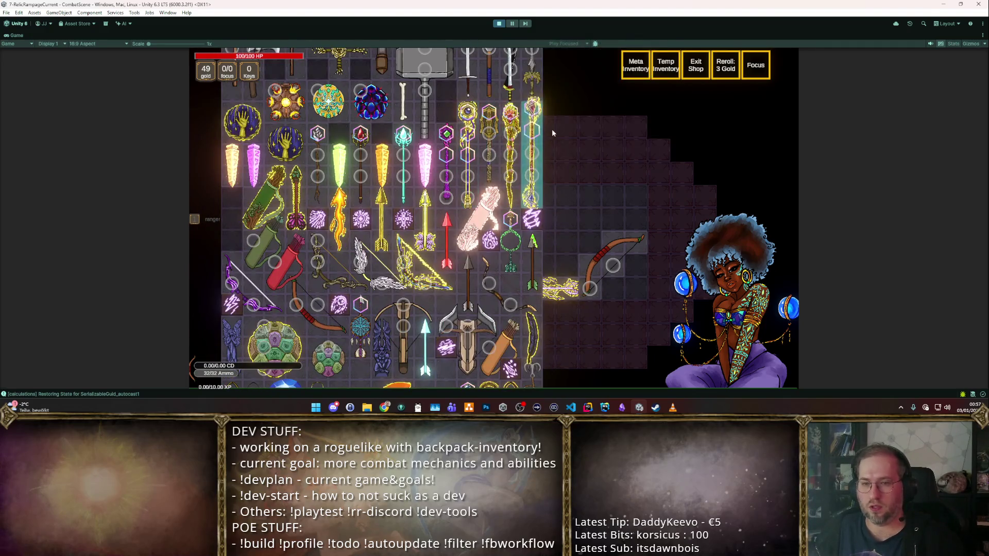
scroll(515, 126, down, 10)
scroll(514, 124, up, 5)
scroll(514, 123, down, 12)
scroll(514, 123, up, 14)
scroll(515, 124, up, 5)
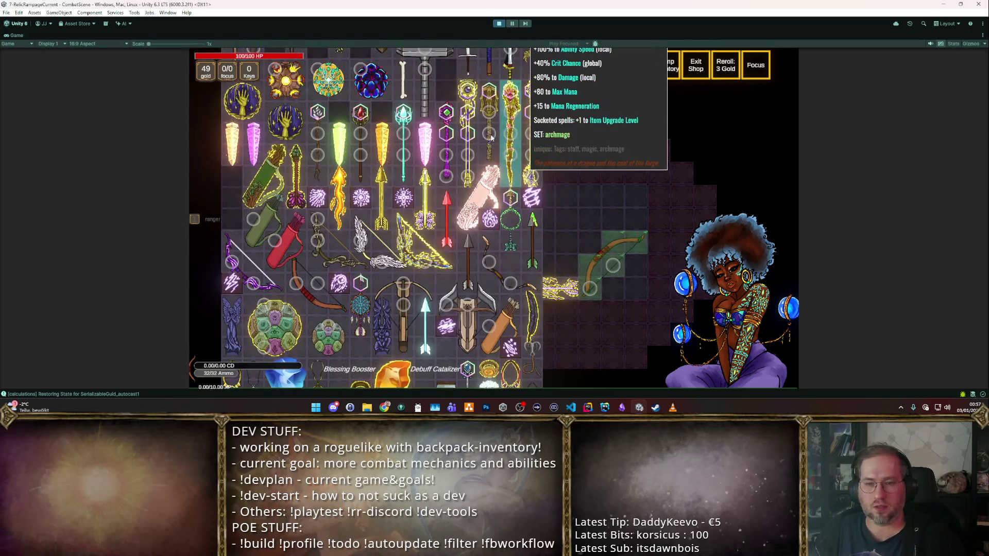
mouse_move(360, 306)
mouse_down()
mouse_move(589, 160)
mouse_move(568, 208)
mouse_up()
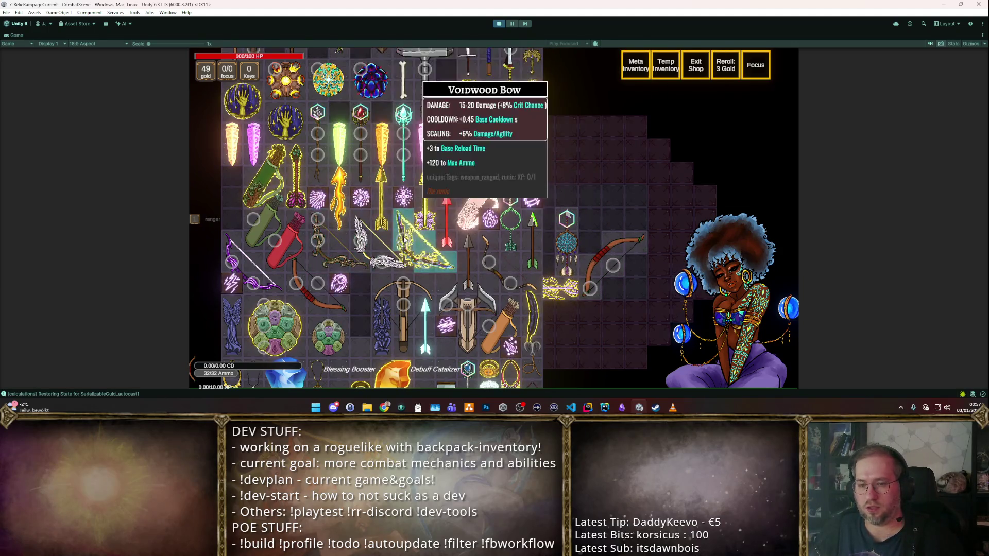
- Add the Chain Lightning Spell and rearrange the Glyphic Arrow, golden arrow and bow side by side
scroll(482, 203, up, 1)
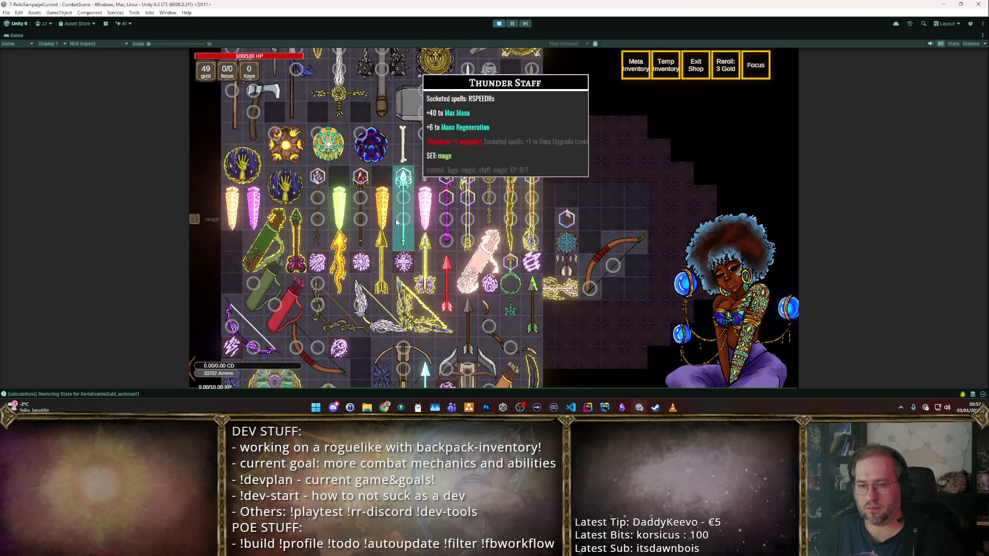
mouse_move(231, 316)
mouse_down()
mouse_move(567, 242)
mouse_move(565, 259)
mouse_move(590, 262)
mouse_up()
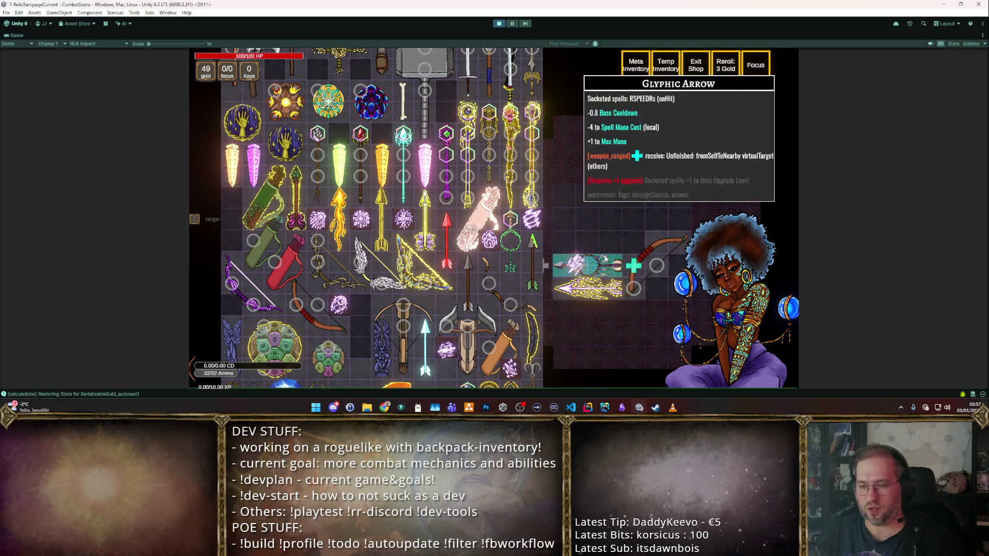
scroll(445, 185, up, 5)
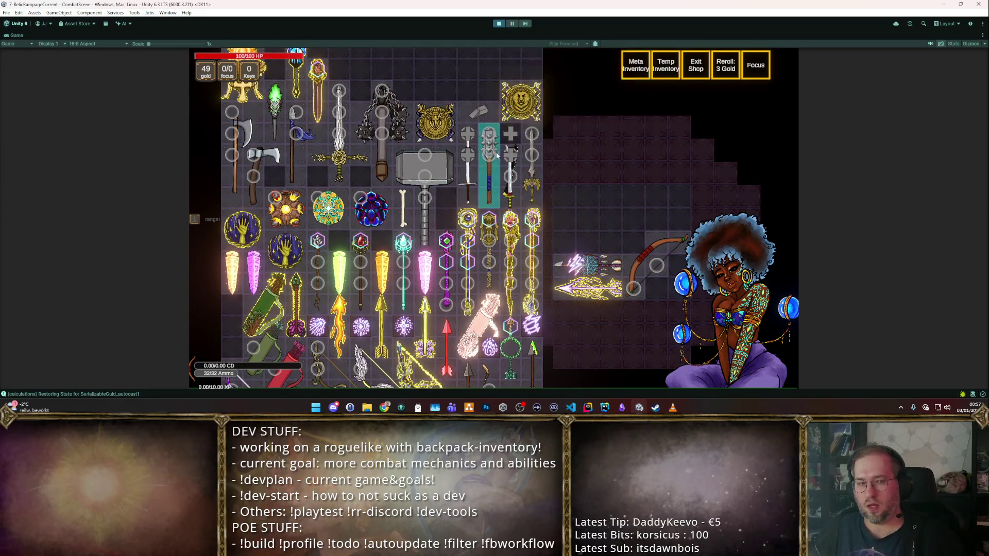
drag(608, 261, 639, 223)
drag(590, 286, 597, 248)
mouse_move(664, 257)
mouse_down()
mouse_move(644, 232)
mouse_move(640, 259)
mouse_up()
mouse_move(618, 221)
mouse_down()
mouse_move(612, 260)
mouse_move(625, 241)
mouse_move(653, 241)
mouse_up()
click(641, 279)
- Place the bow in the enlarged backpack grid and sell the gold snake item for 10 gold
drag(641, 279, 615, 253)
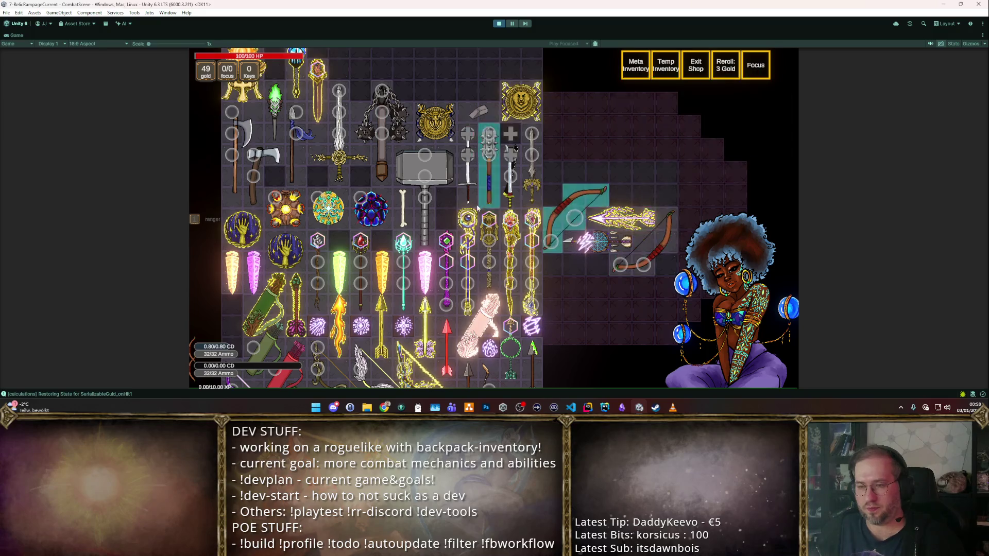
scroll(491, 135, down, 4)
scroll(491, 136, down, 3)
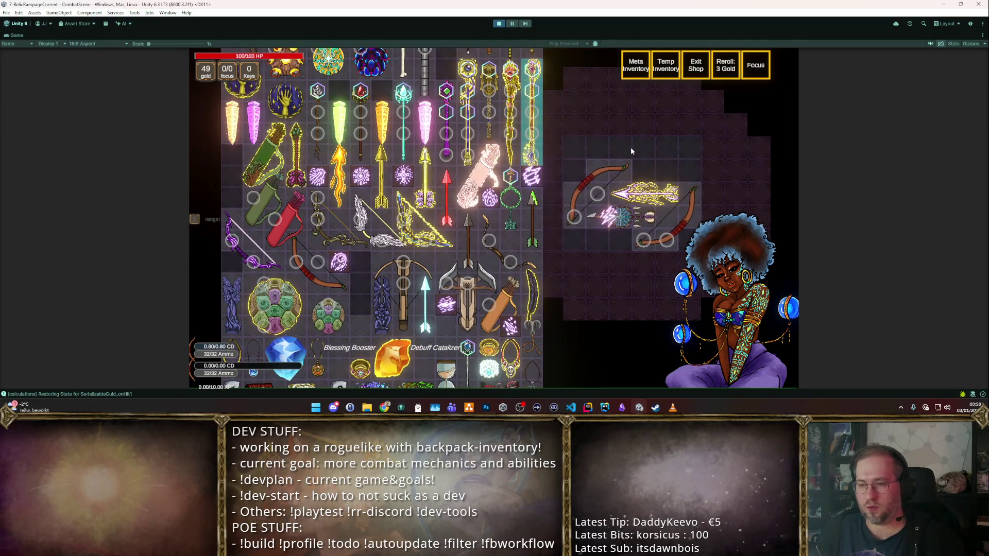
scroll(467, 172, down, 5)
scroll(467, 173, down, 5)
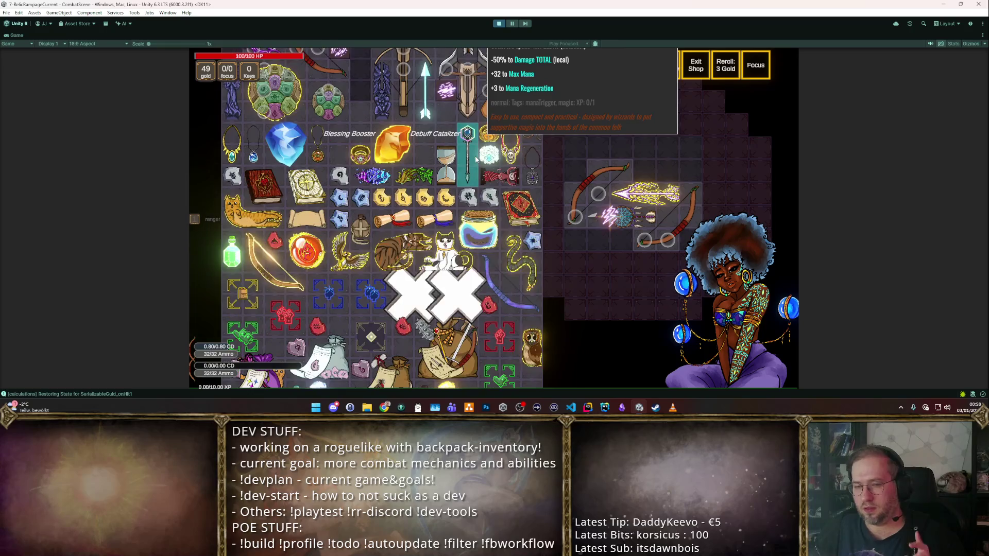
scroll(476, 160, down, 1)
mouse_move(517, 241)
mouse_down()
mouse_move(640, 165)
mouse_move(664, 170)
mouse_move(638, 134)
mouse_move(643, 124)
mouse_move(701, 284)
mouse_up()
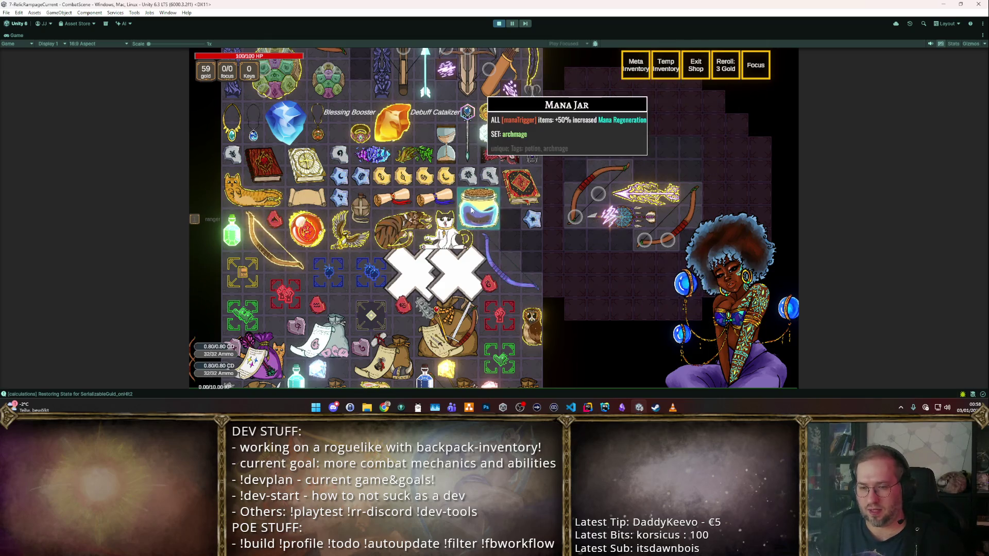
- Apply the enchant to the Multishot Bow, upgrading it to level 1
scroll(466, 116, down, 1)
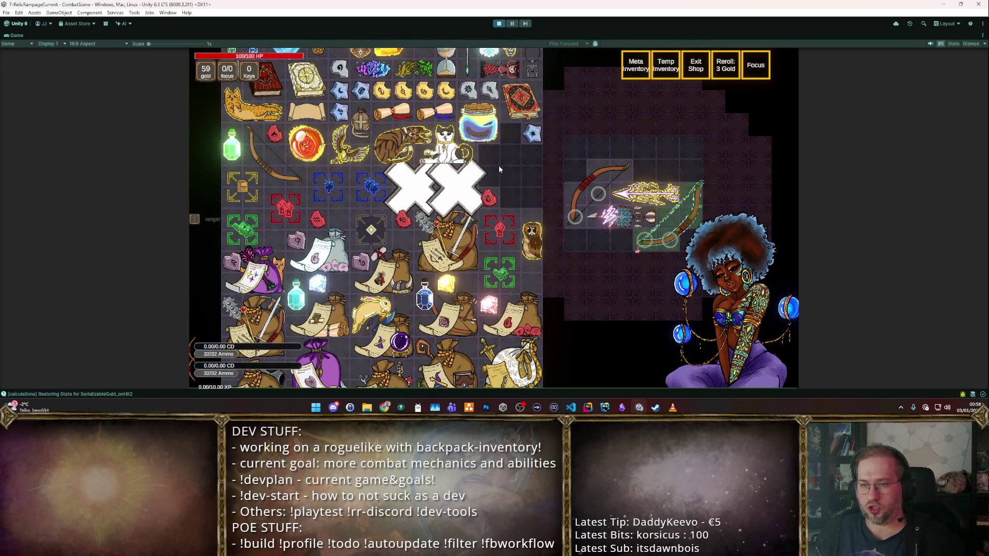
click(499, 166)
click(568, 192)
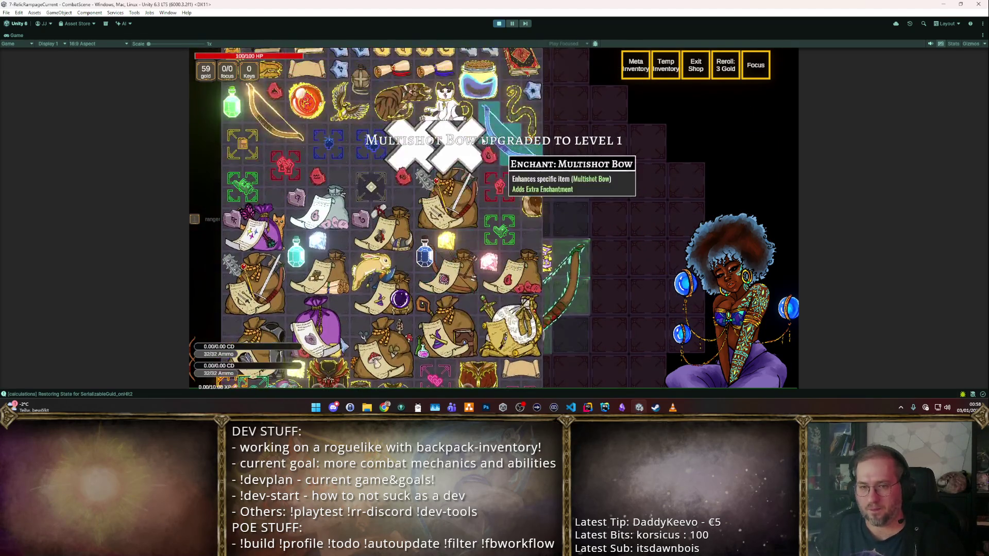
- Put the Astrologer's Garb into the backpack, then close the stash and leave the shop
scroll(484, 143, down, 5)
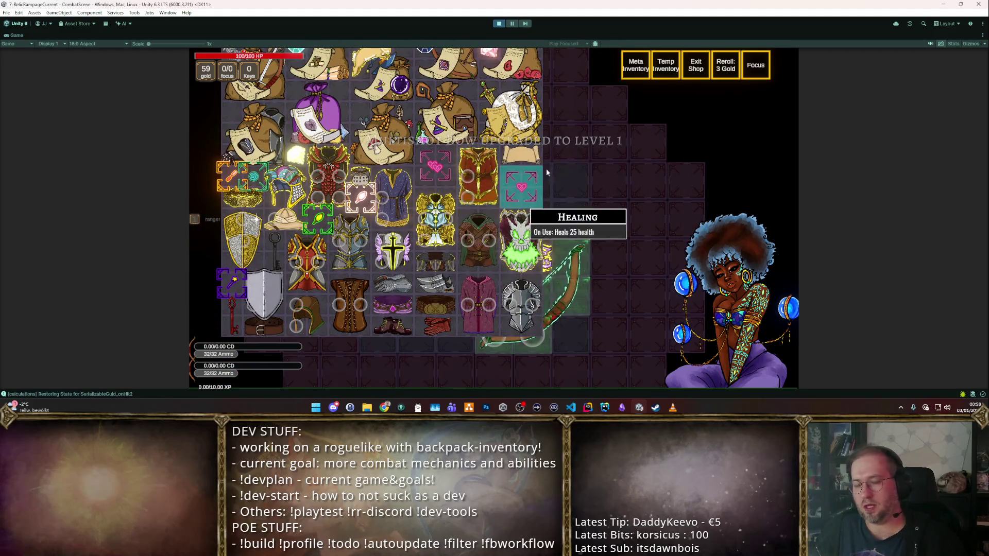
mouse_move(411, 185)
mouse_move(410, 186)
mouse_down()
mouse_move(540, 195)
mouse_move(608, 154)
mouse_move(615, 170)
mouse_up()
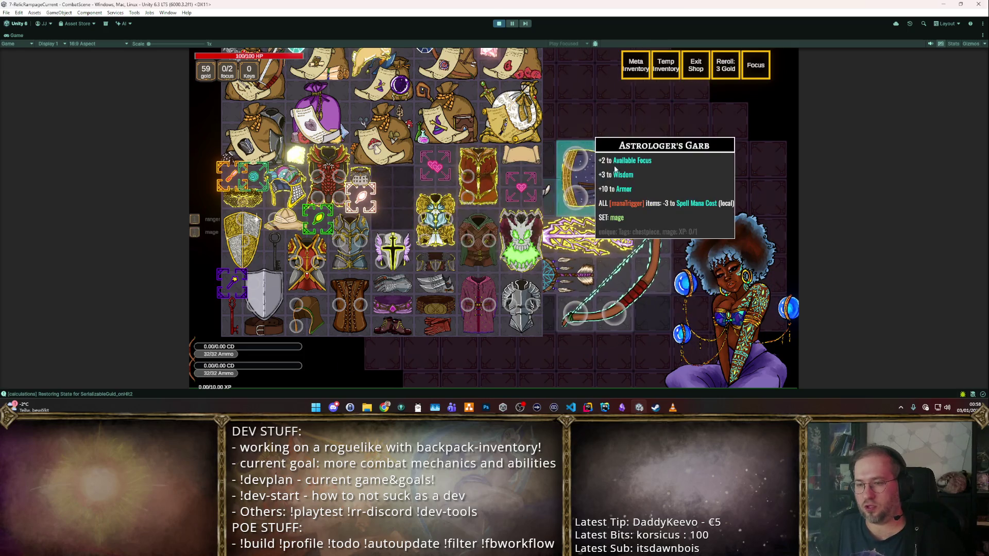
key(Escape)
click(695, 65)
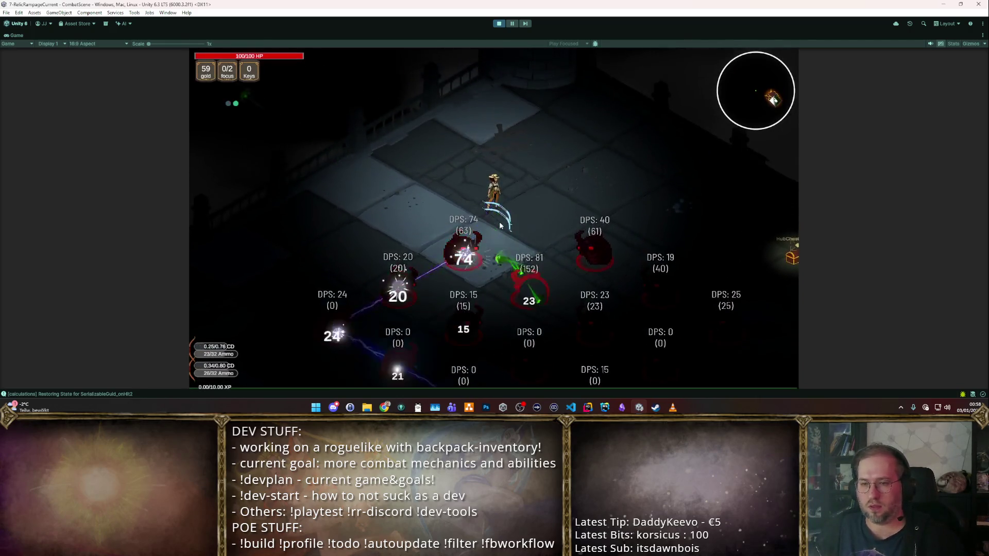
- Click Exit Shop, stop and restart play mode, and maximize the Game view to show focus 0/2
click(688, 72)
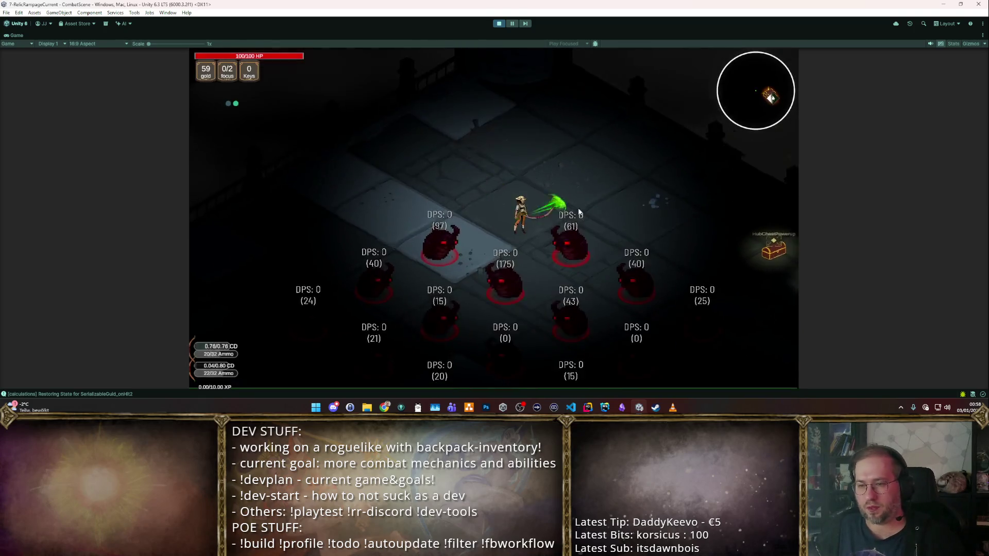
click(497, 23)
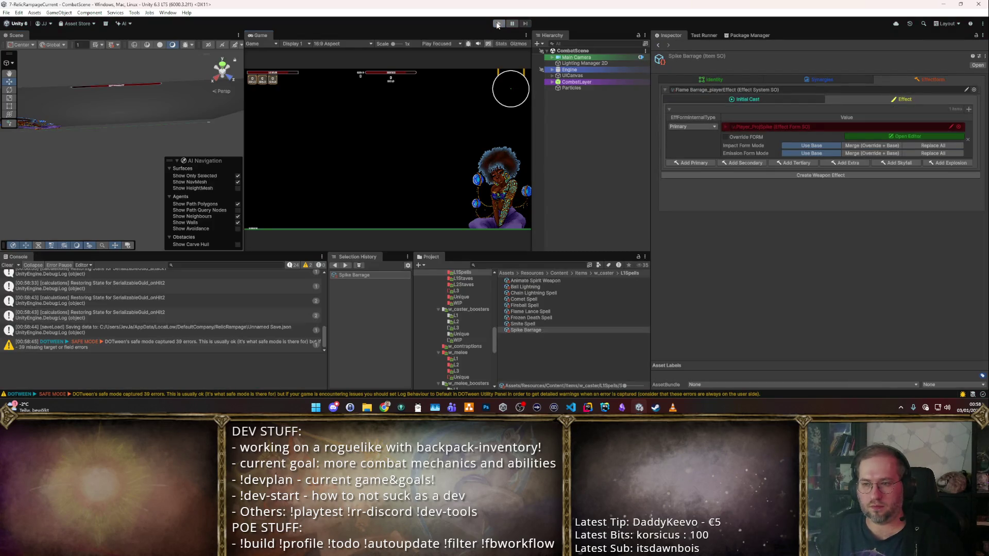
click(497, 23)
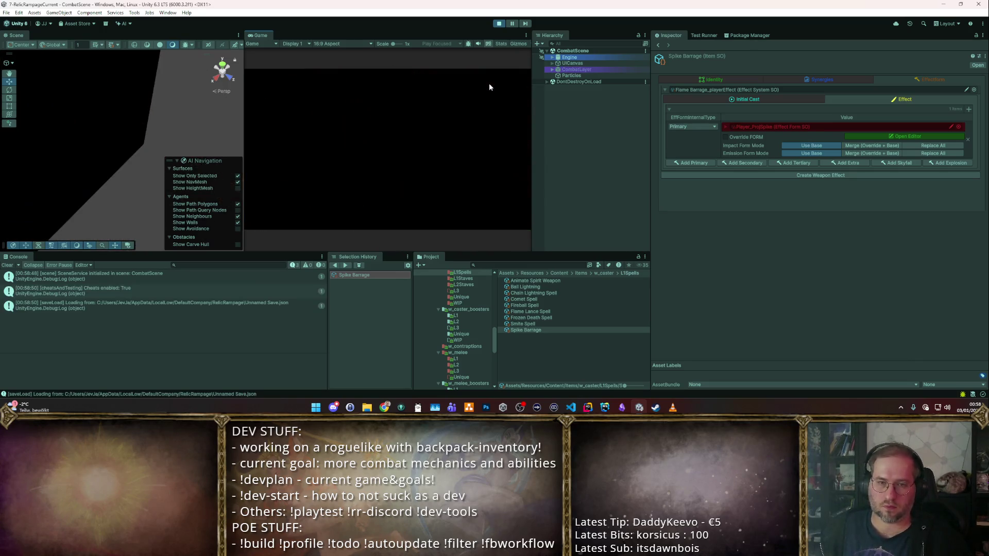
double_click(256, 35)
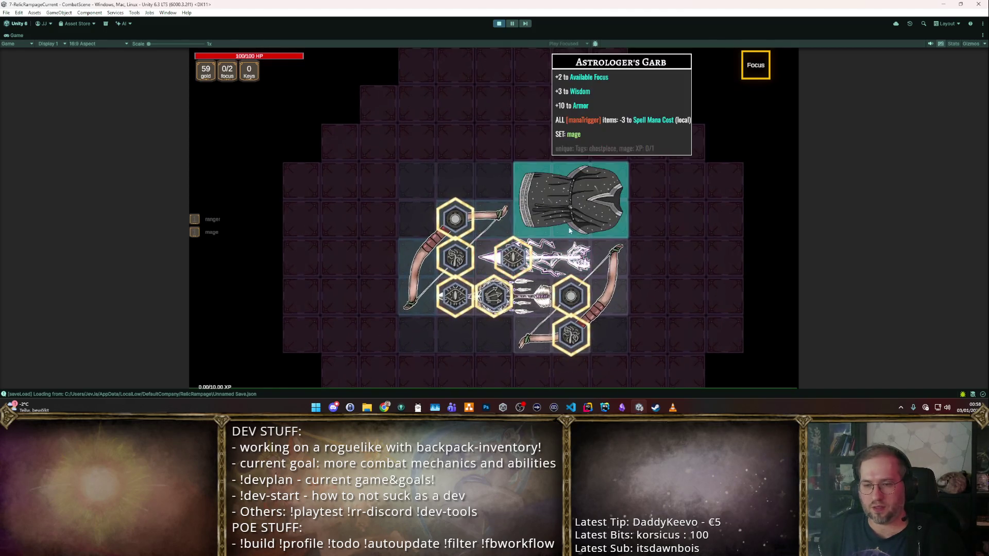
- Try assigning and removing focus points on the items, starting with the top-left bow
scroll(592, 206, up, 2)
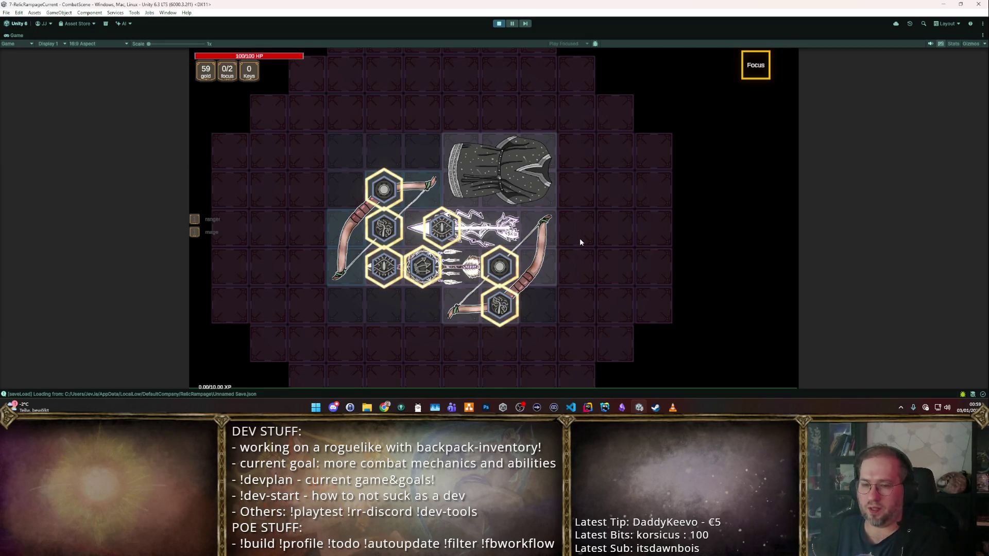
mouse_move(443, 227)
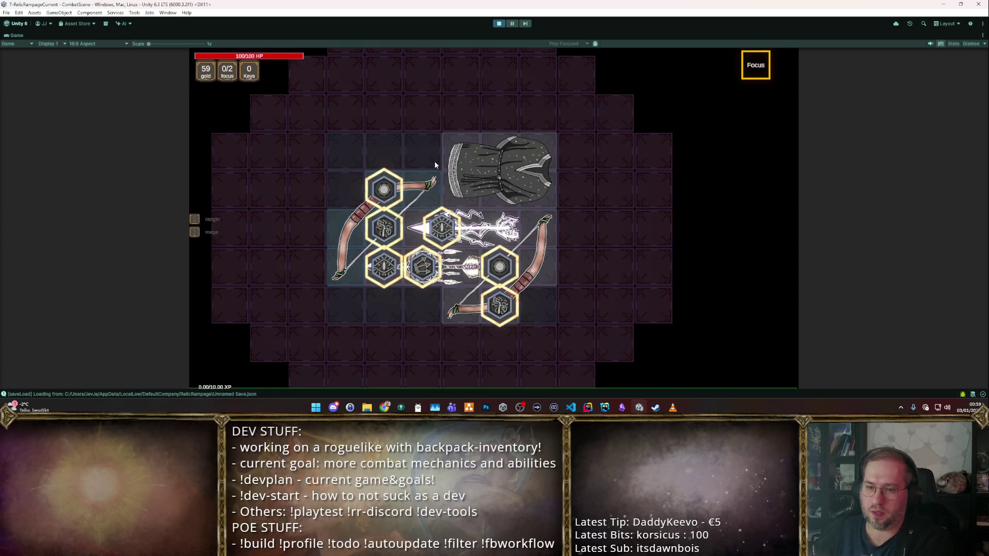
mouse_move(425, 268)
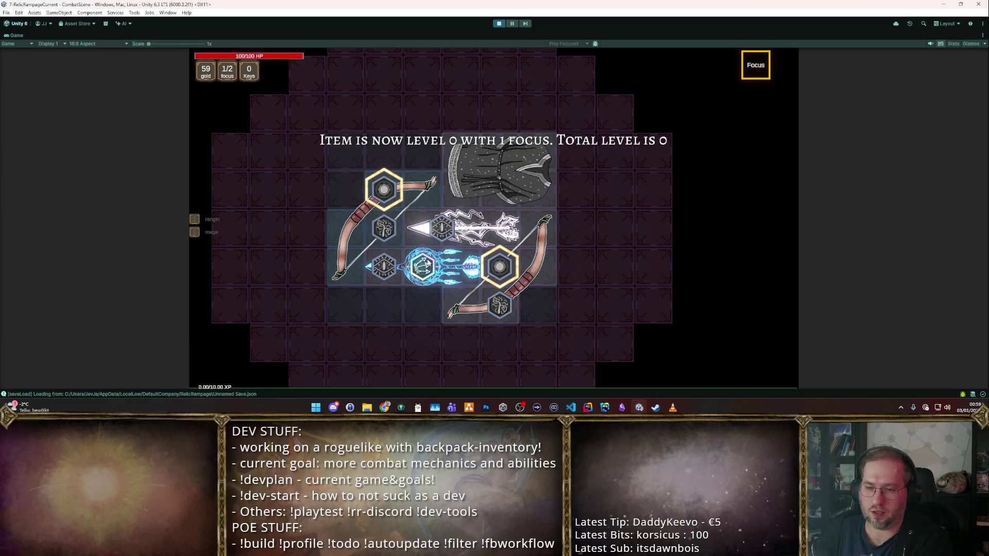
click(384, 190)
click(422, 267)
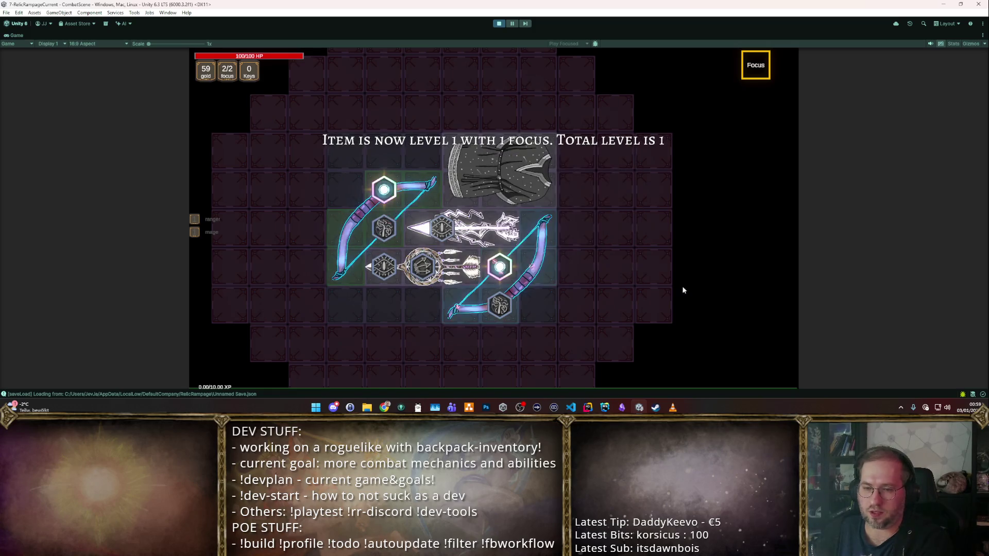
right_click(390, 192)
click(390, 191)
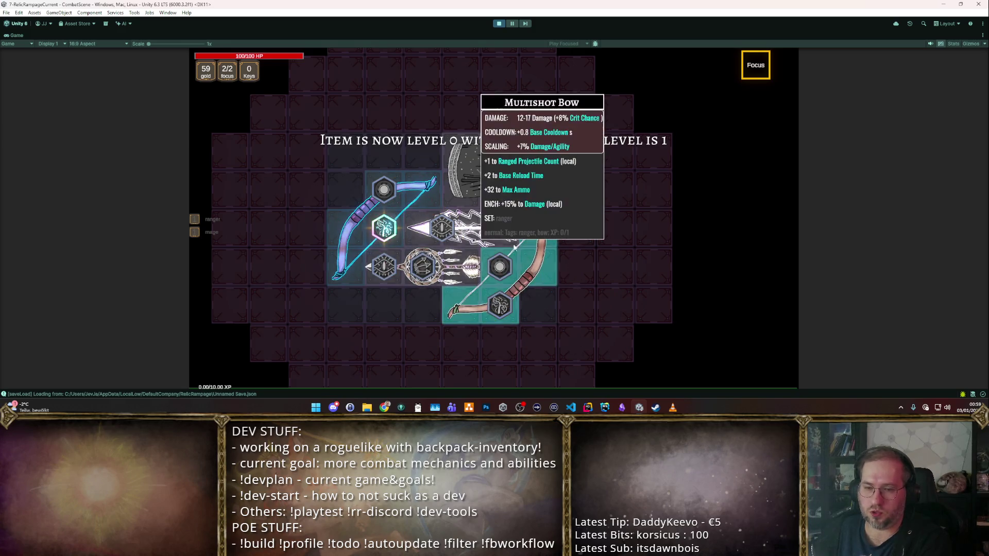
- Clear the misplaced focus, give each bow one focus point for 2/2, and exit Focus mode
right_click(383, 228)
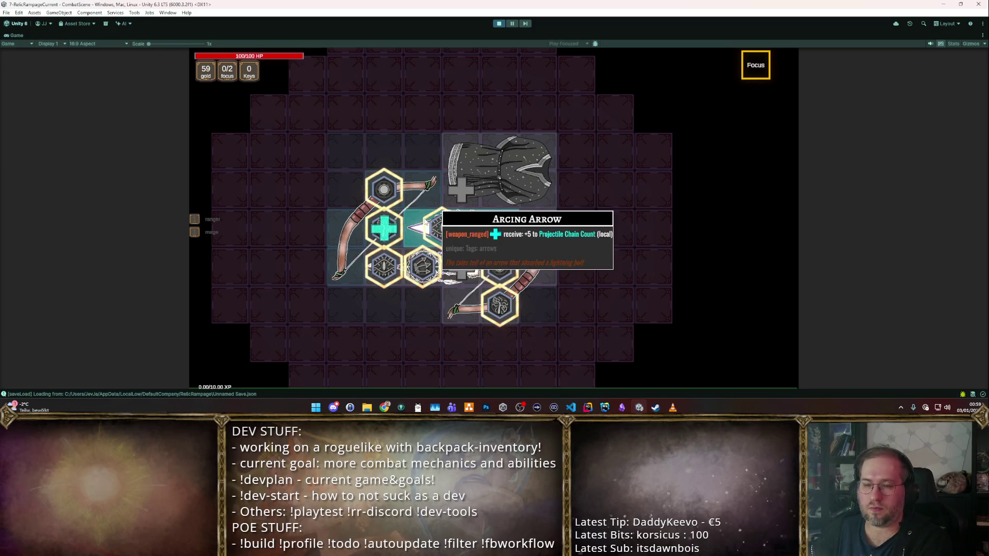
click(502, 165)
right_click(502, 165)
click(540, 265)
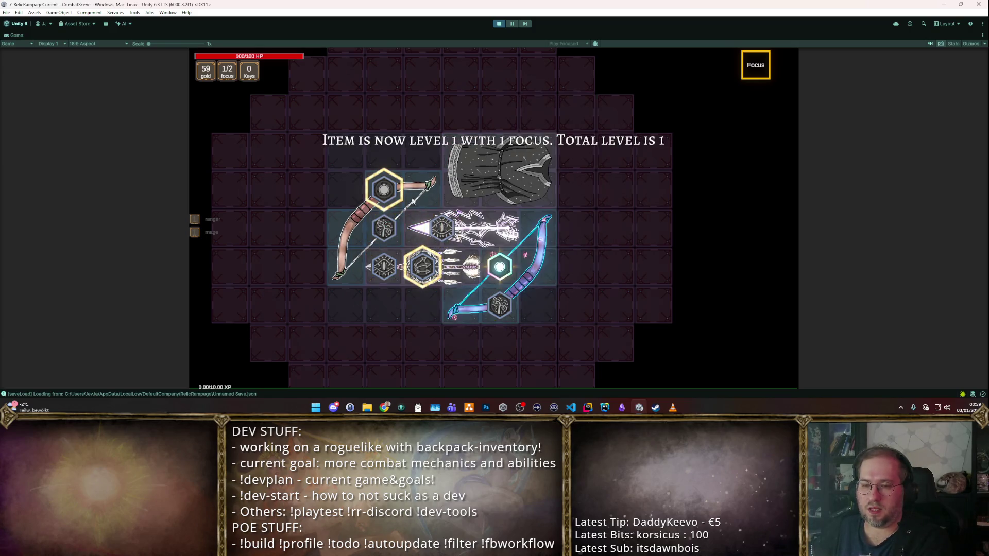
click(356, 216)
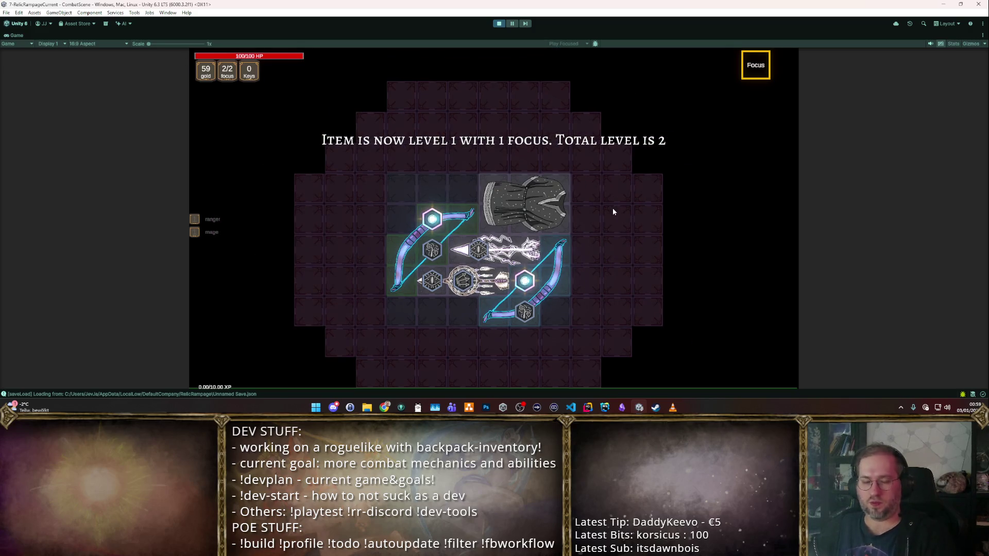
click(590, 220)
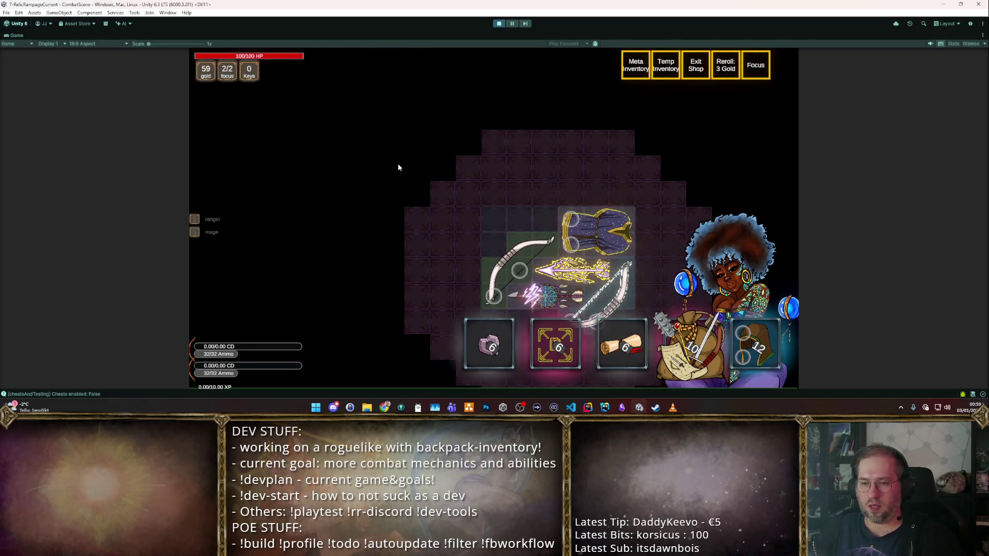
- Exit the shop to the hub and walk the player into the Zone Change
mouse_move(577, 219)
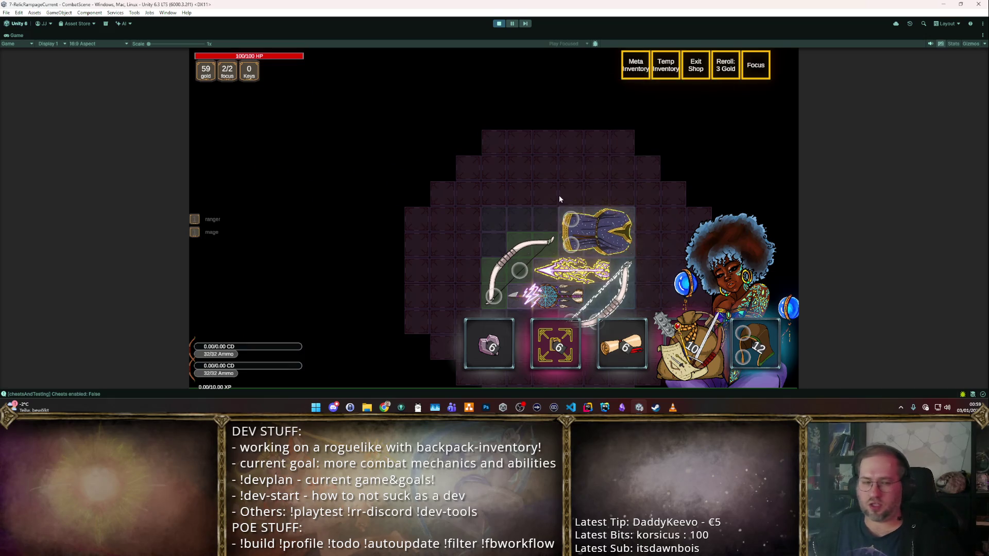
key(Escape)
key(s)
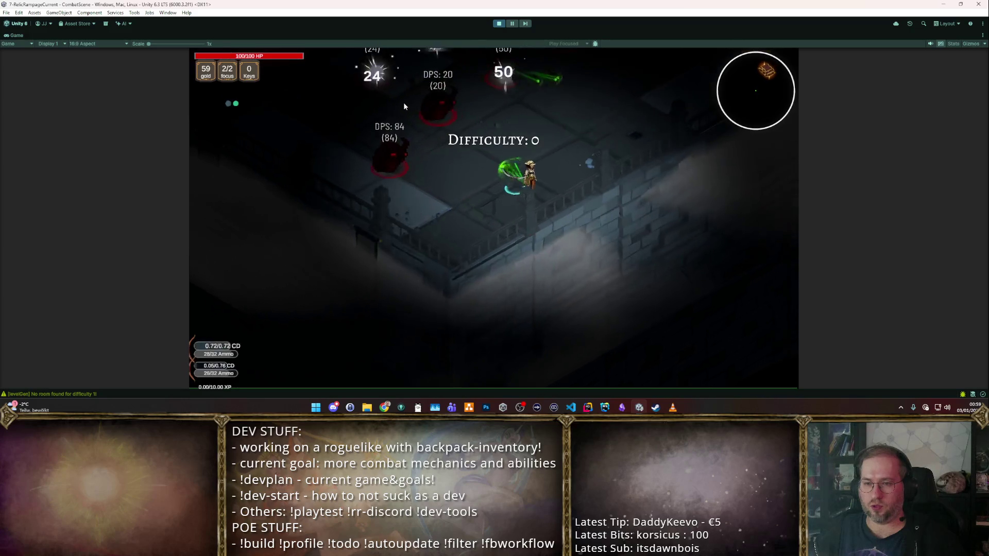
- Move around with WASD fighting the training dummies, then stop play mode
key(w)
key(w)
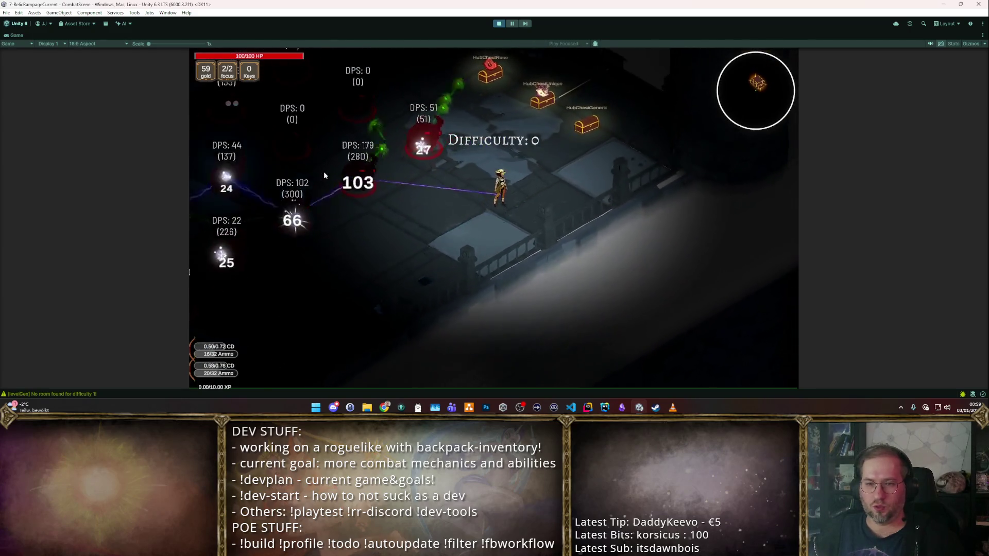
key(a)
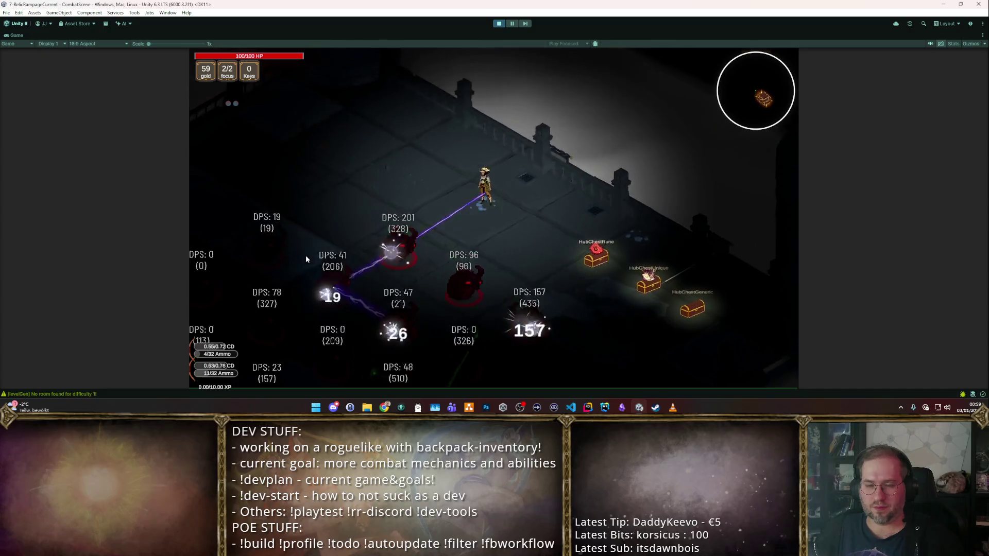
key(d)
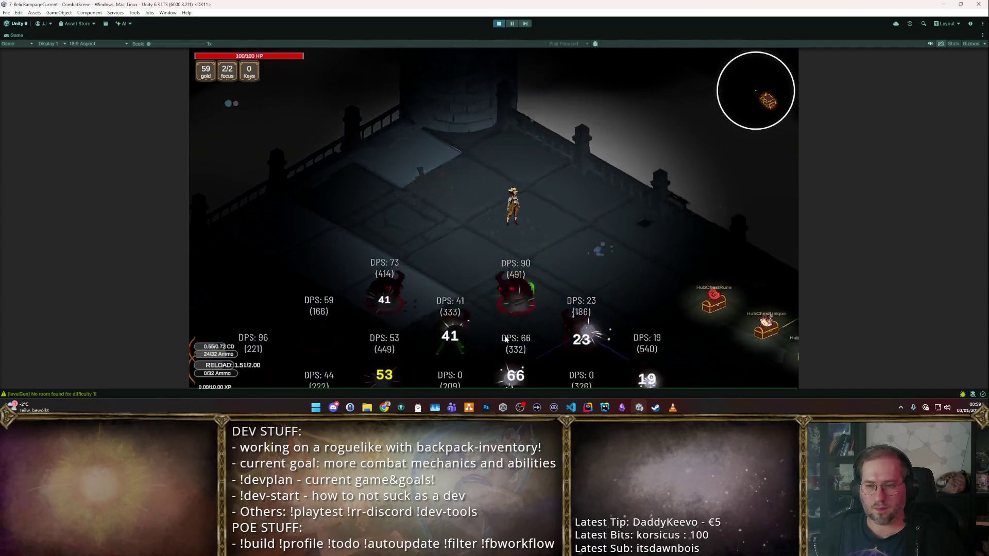
key(d)
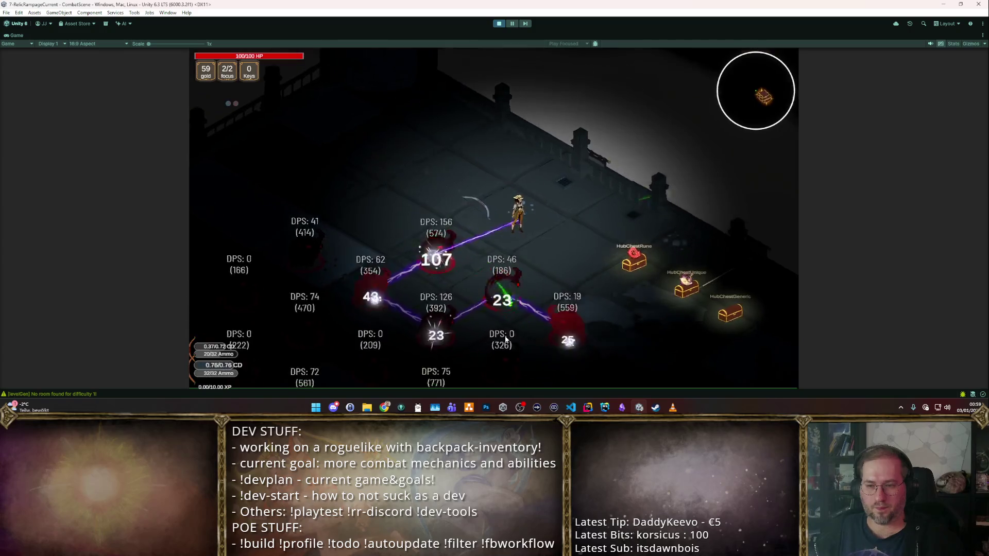
key(s)
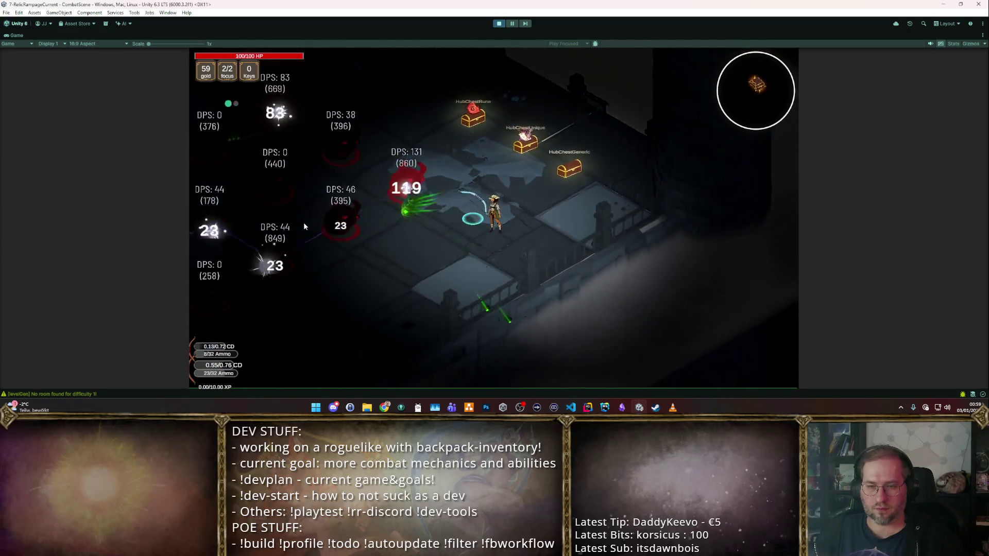
key(w)
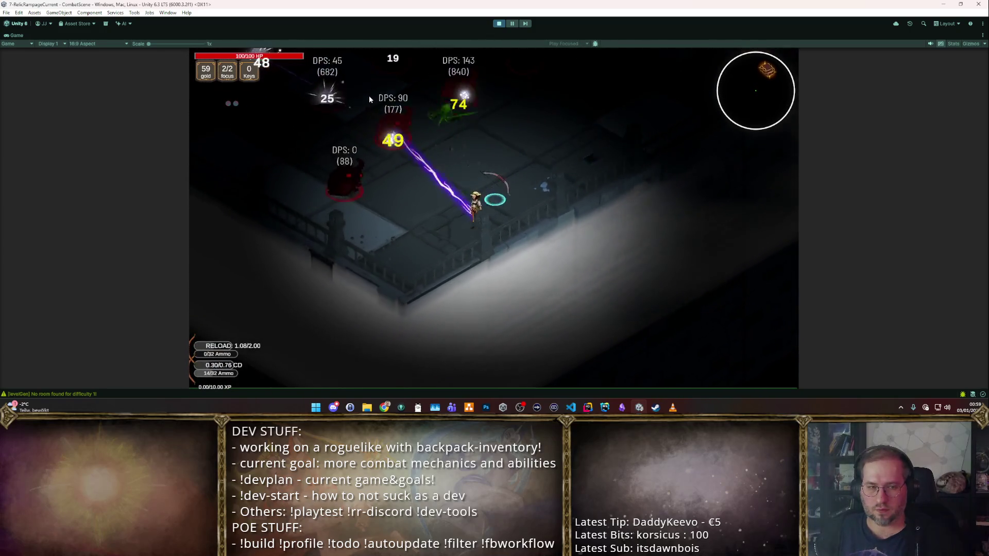
click(498, 24)
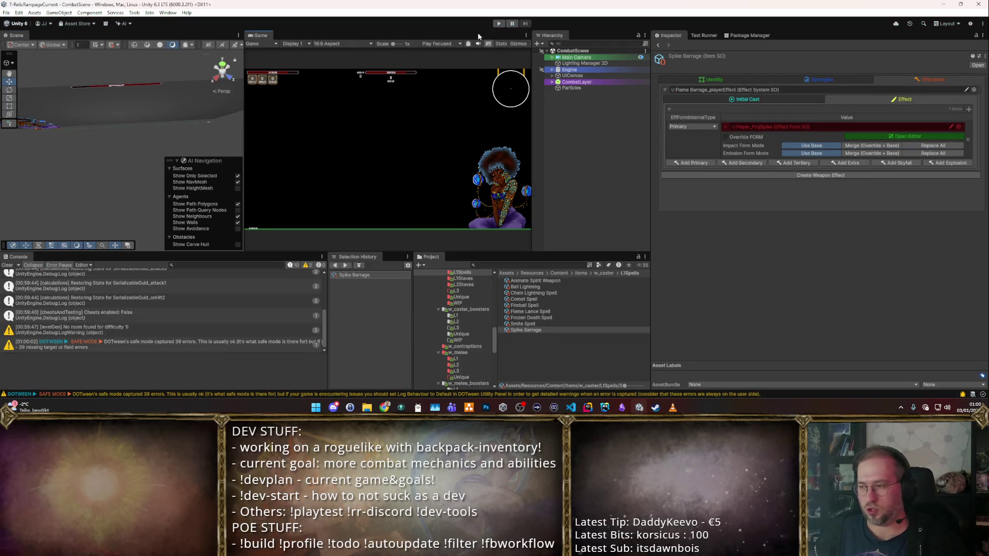
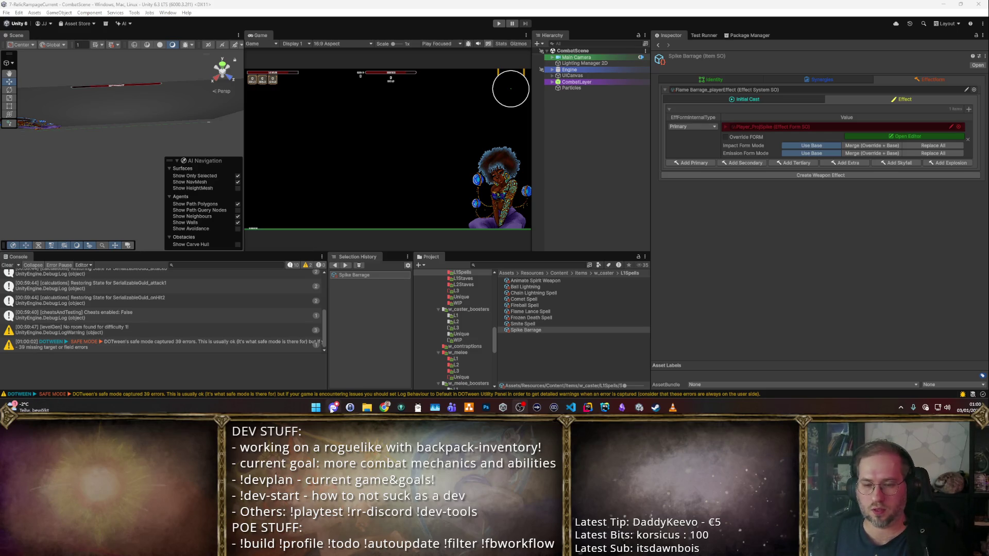
- Read the #rr-progress and #rr-work-changelog channels in Discord, then minimize Discord
click(333, 407)
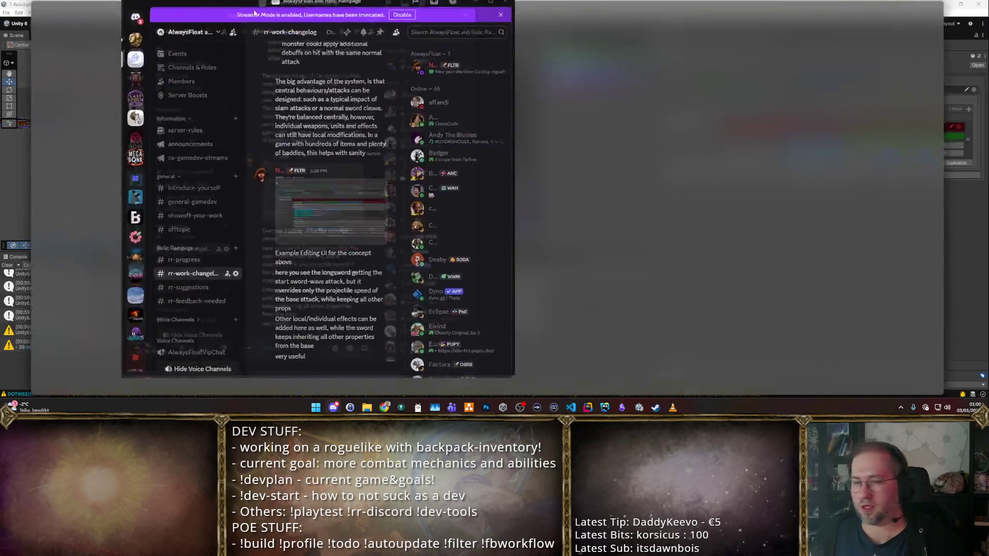
click(77, 251)
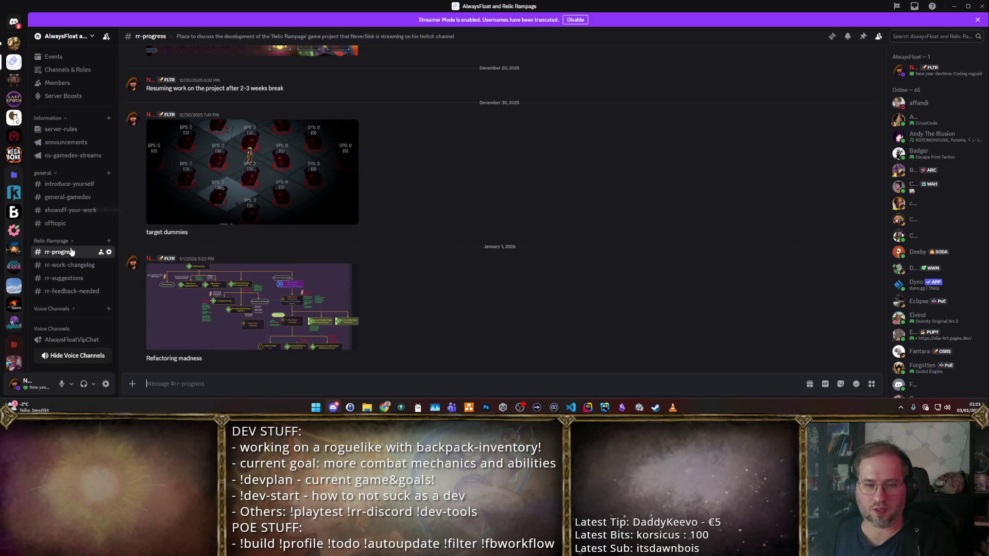
click(73, 265)
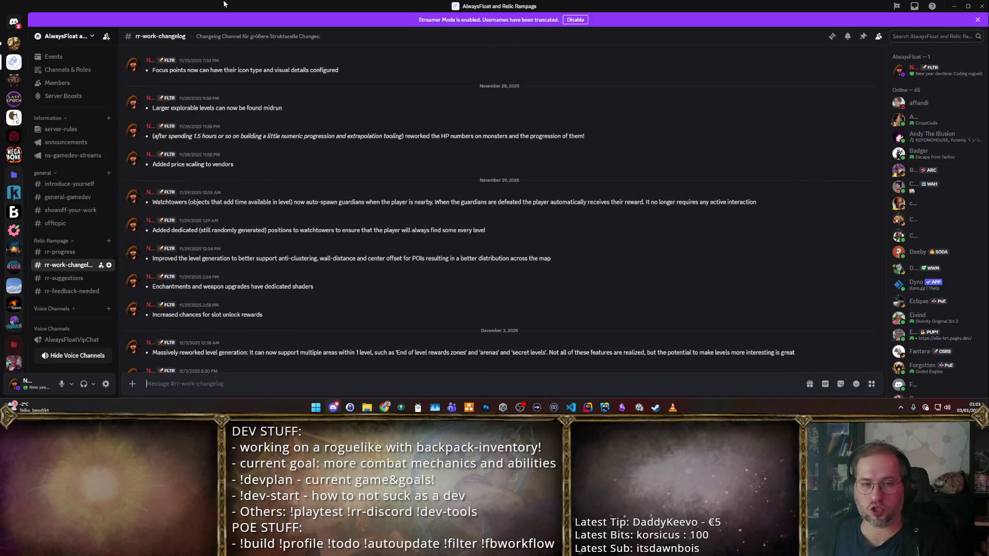
key(super+Down)
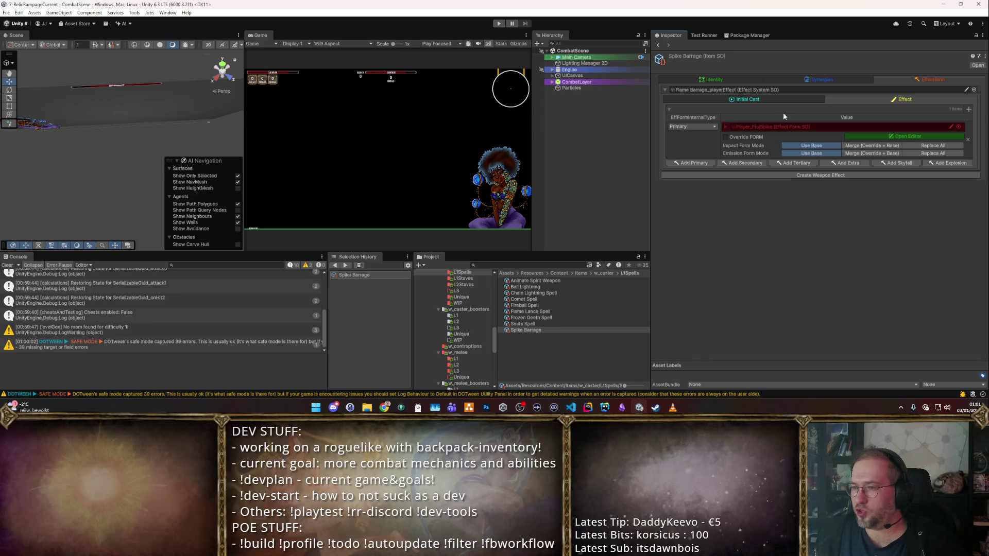
- Start play mode with a maximized Game view and take the staff from the loot bag
click(497, 24)
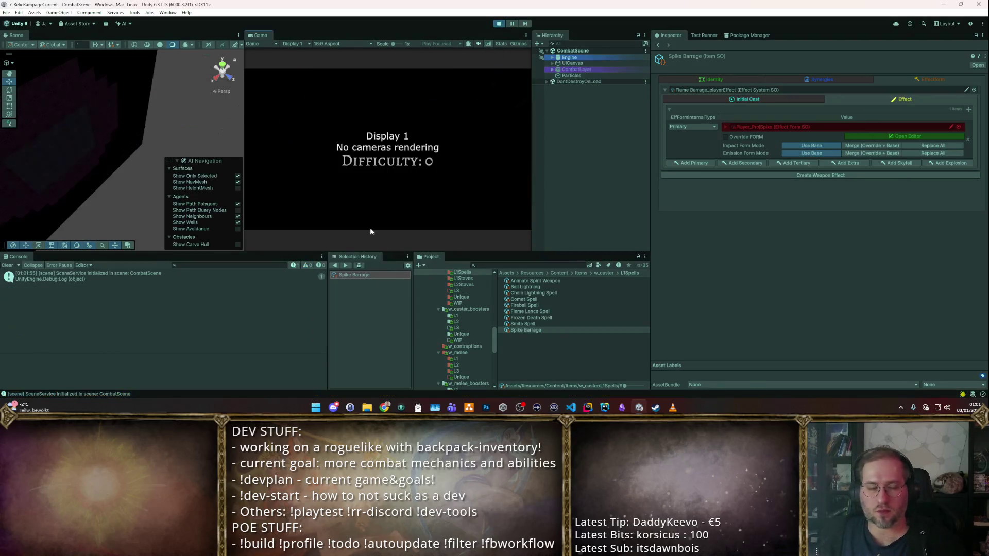
double_click(257, 36)
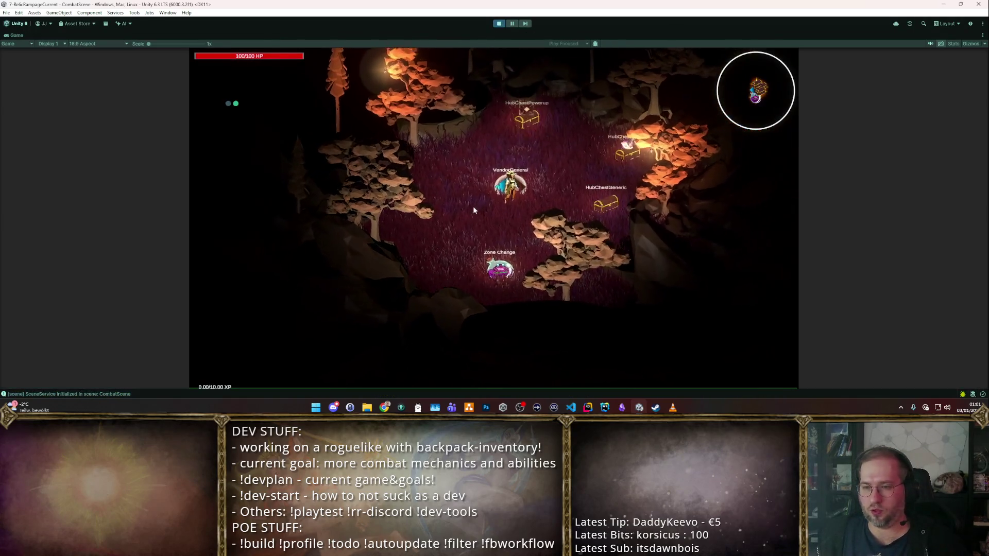
click(487, 211)
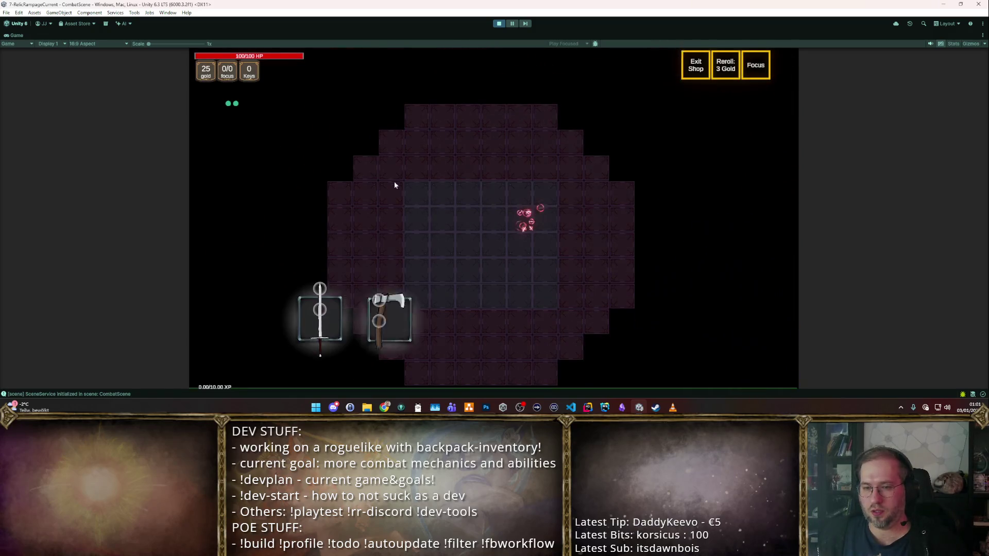
click(672, 311)
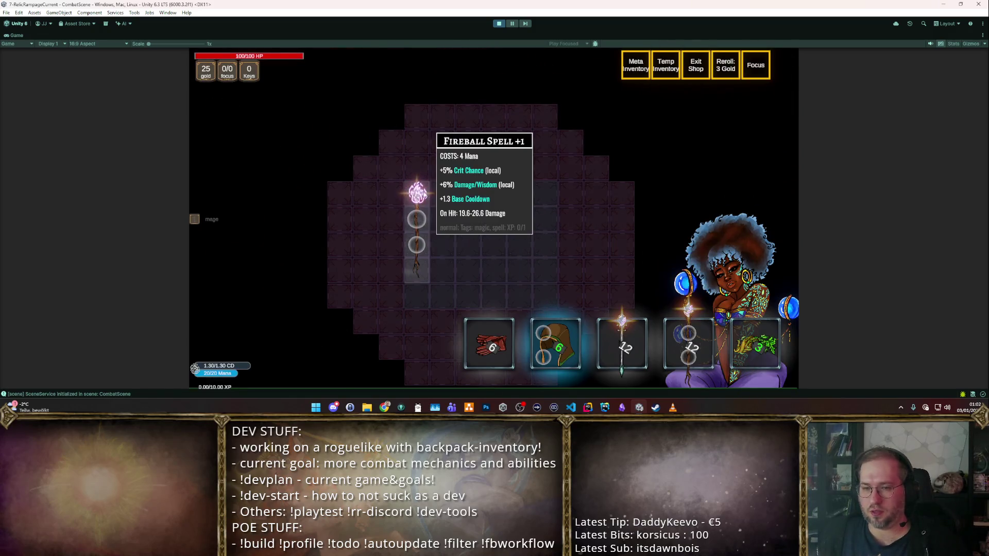
- Enable cheats, socket Spike Barrage into the Basic Staff, and leave the shop
key(F1)
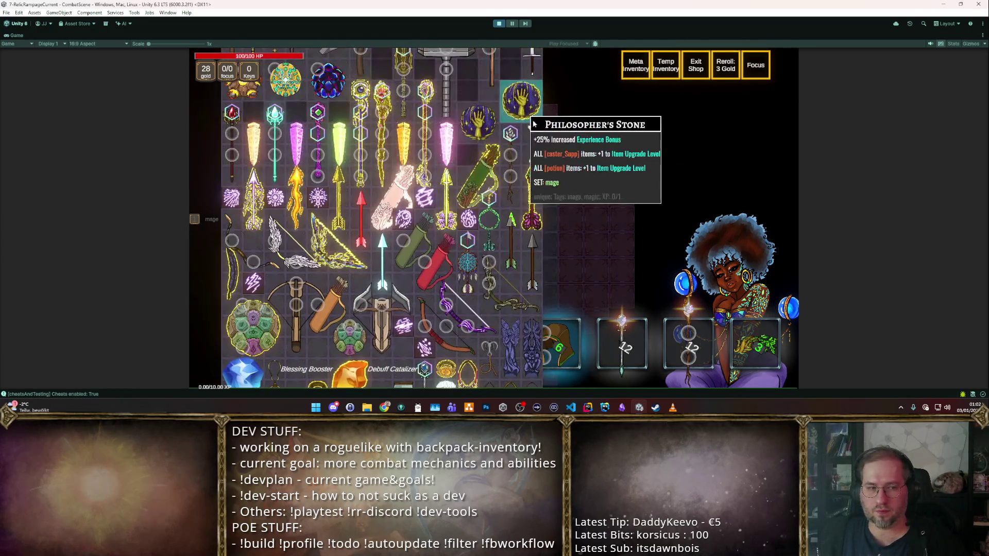
scroll(601, 121, down, 2)
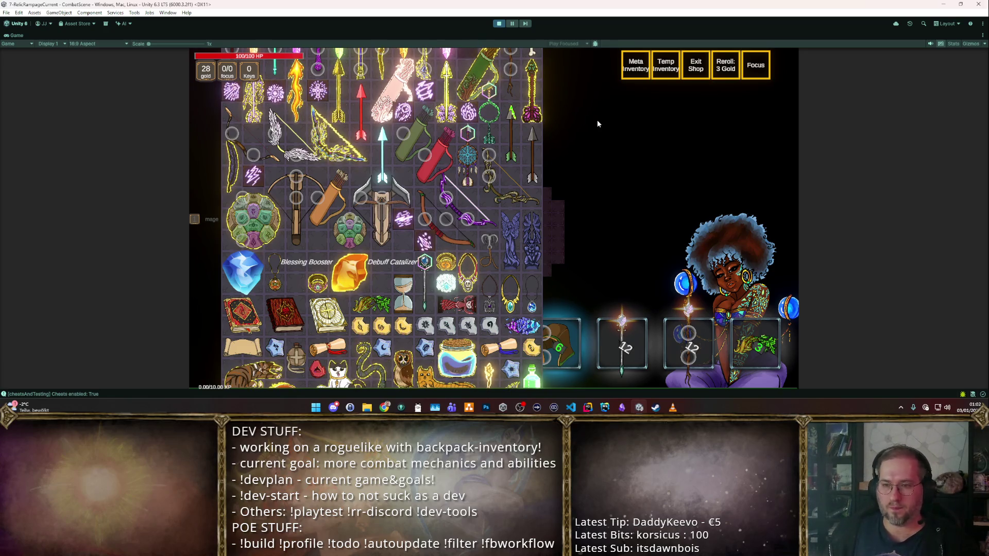
mouse_move(435, 196)
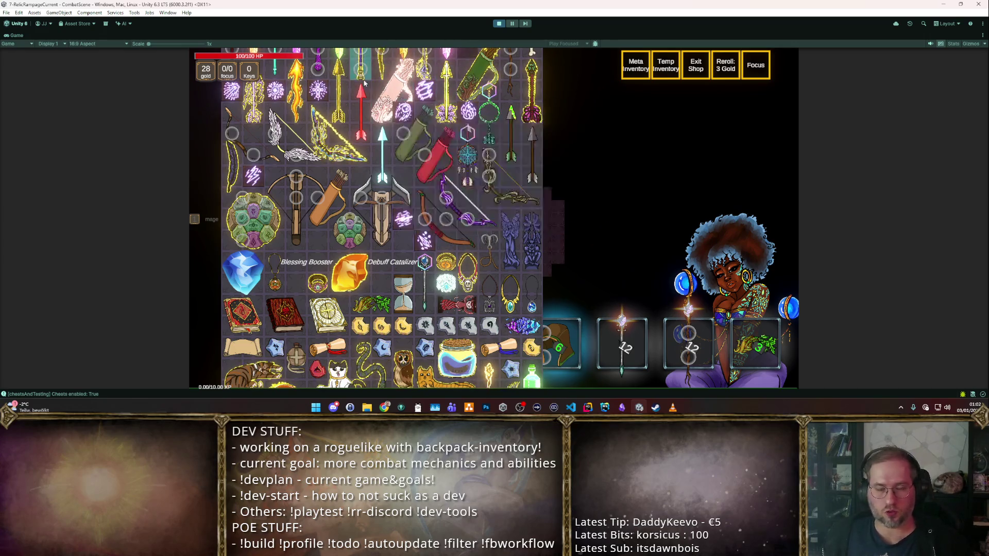
mouse_move(357, 81)
mouse_move(539, 141)
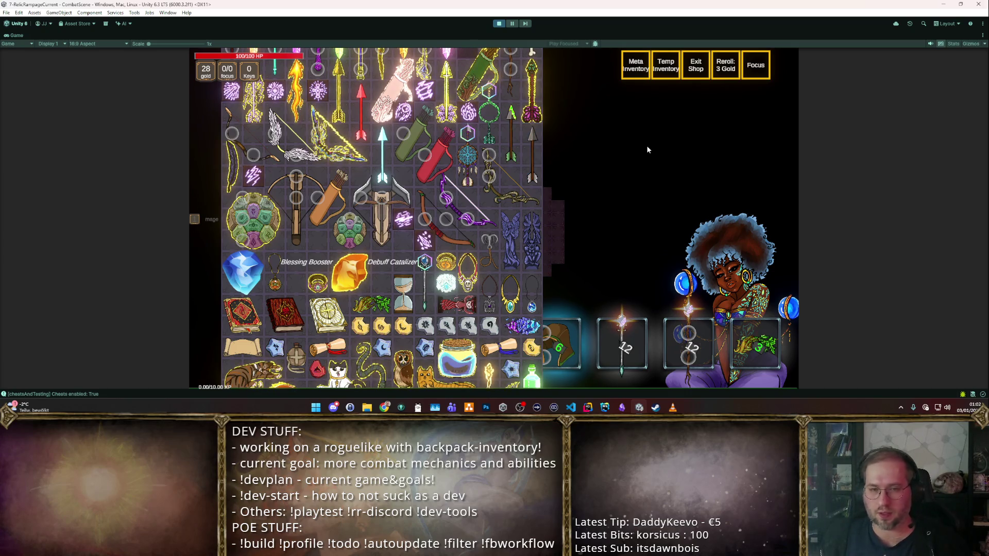
scroll(499, 163, up, 5)
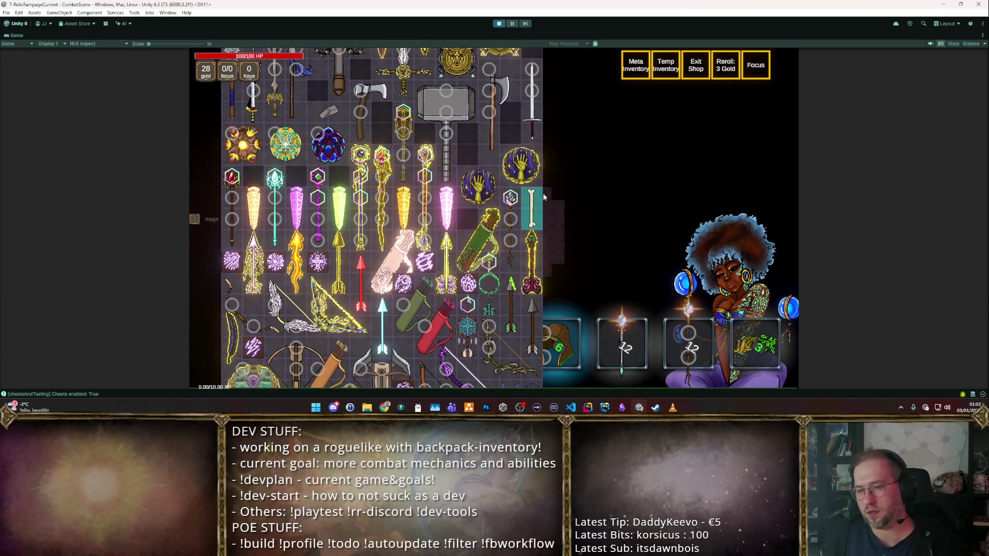
mouse_move(441, 242)
mouse_move(442, 242)
mouse_down()
mouse_move(463, 247)
mouse_move(513, 216)
mouse_move(502, 242)
mouse_move(458, 173)
mouse_move(383, 103)
mouse_move(340, 101)
mouse_up()
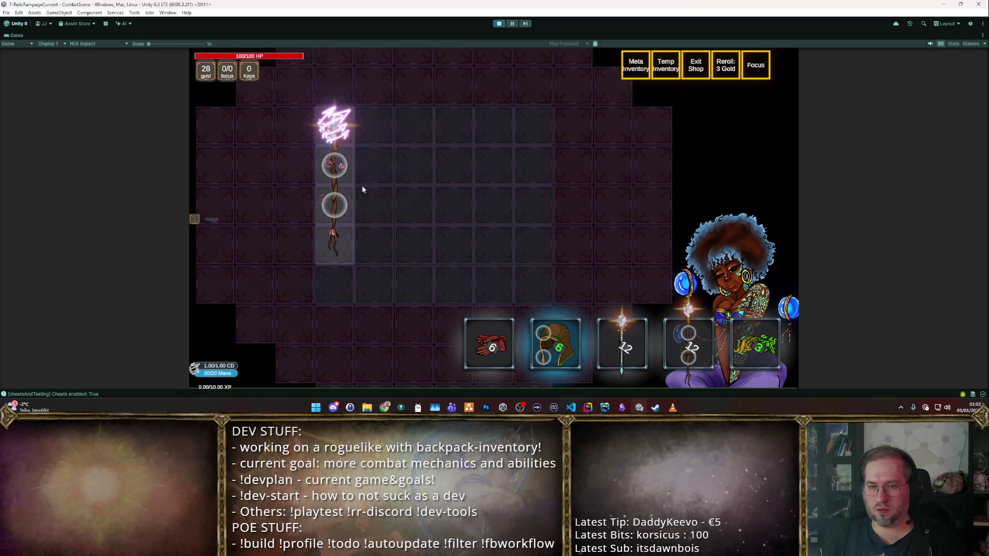
mouse_move(336, 234)
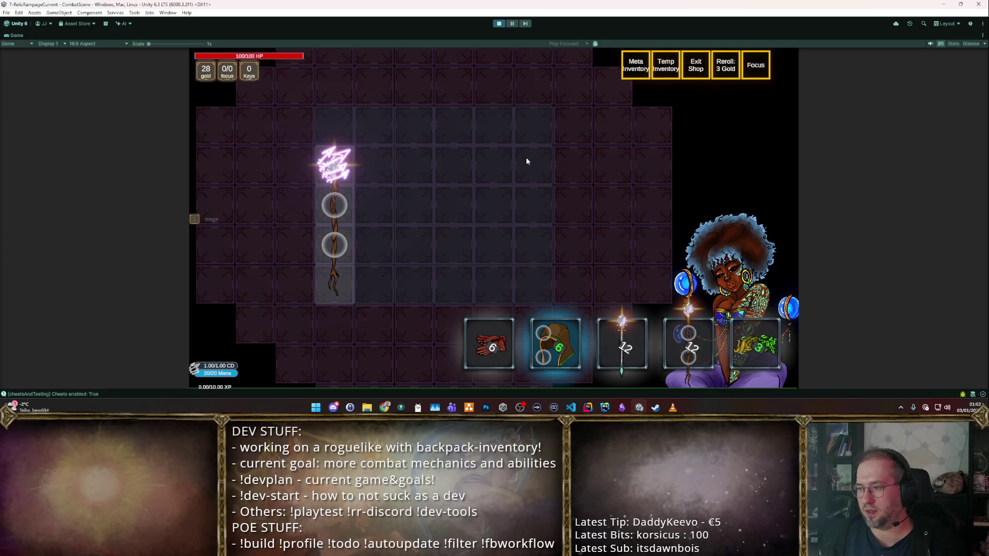
mouse_move(335, 163)
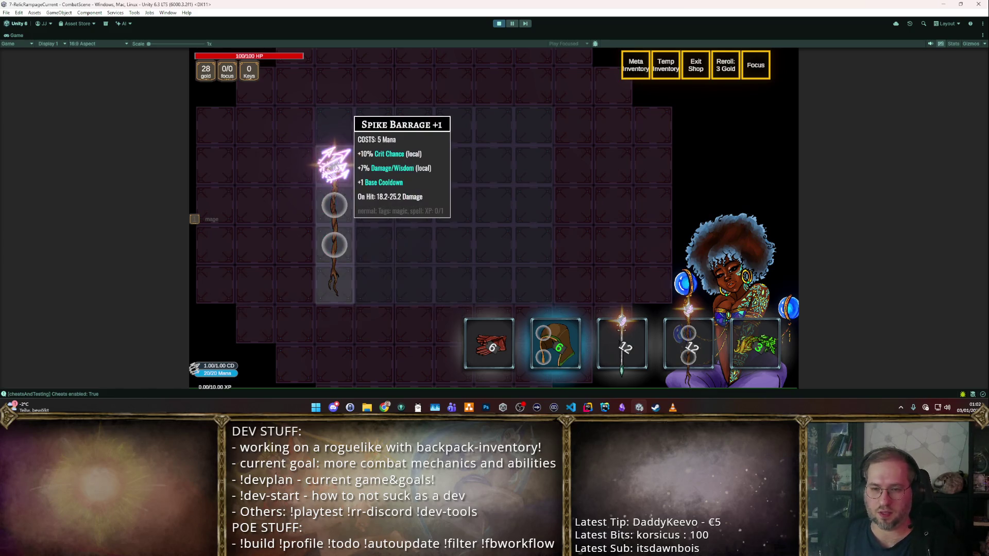
key(Escape)
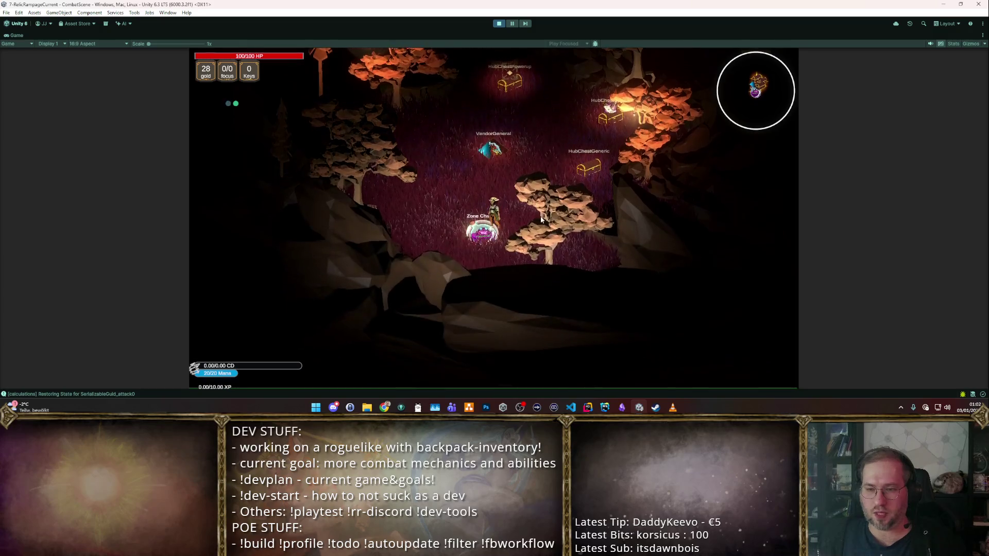
- Walk around the dummy room casting Spike Barrage at the DPS dummies, then restore the editor layout
click(443, 111)
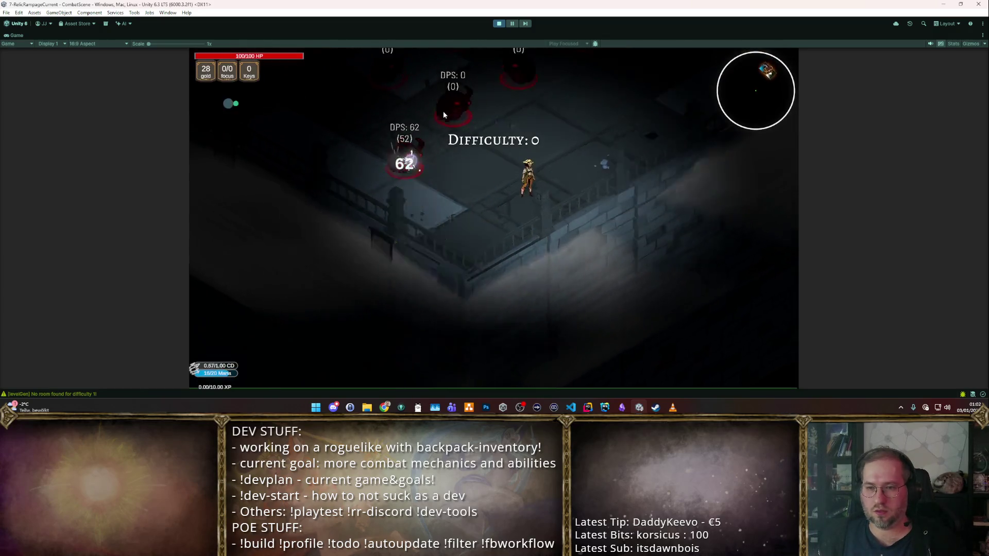
key(w)
click(360, 193)
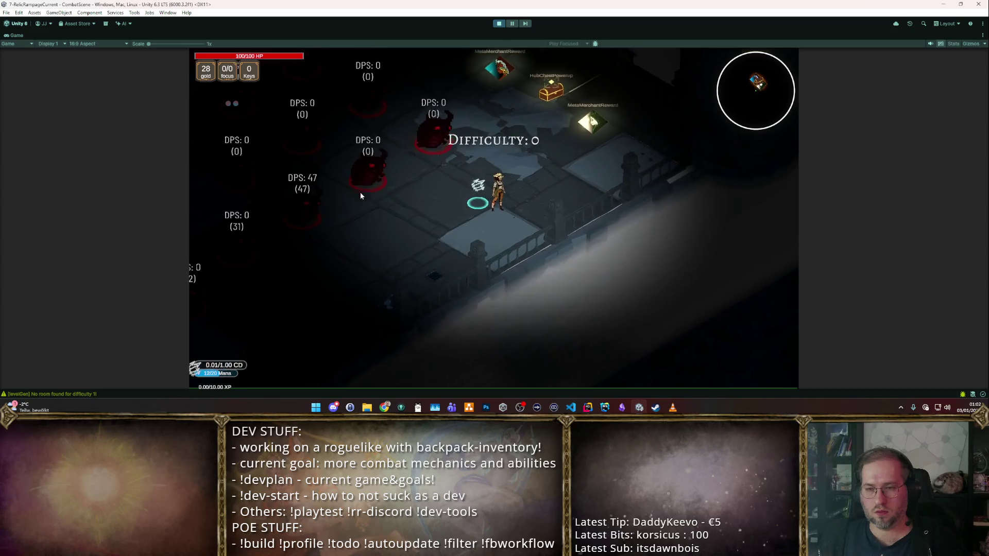
key(s)
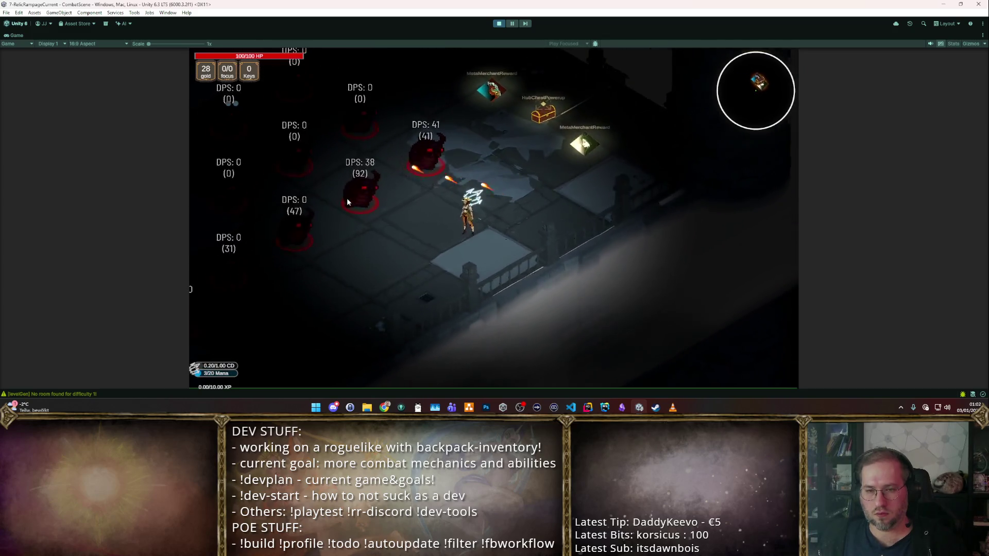
click(381, 164)
key(d)
click(363, 171)
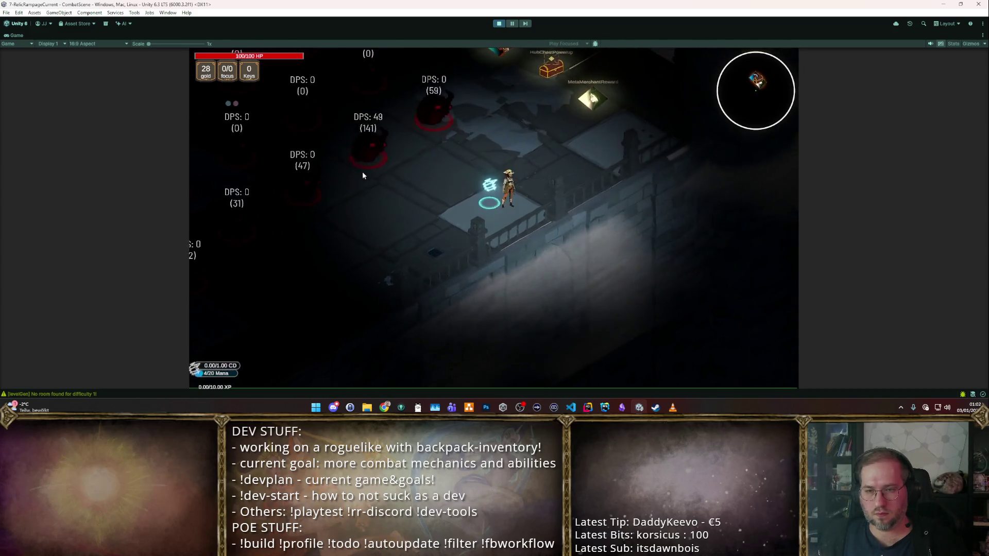
key(s)
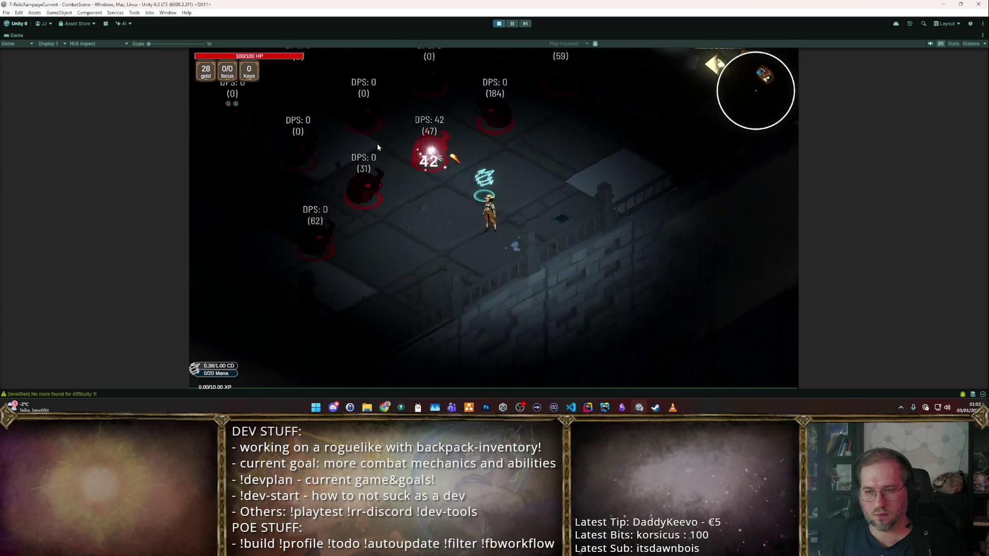
key(d)
click(395, 116)
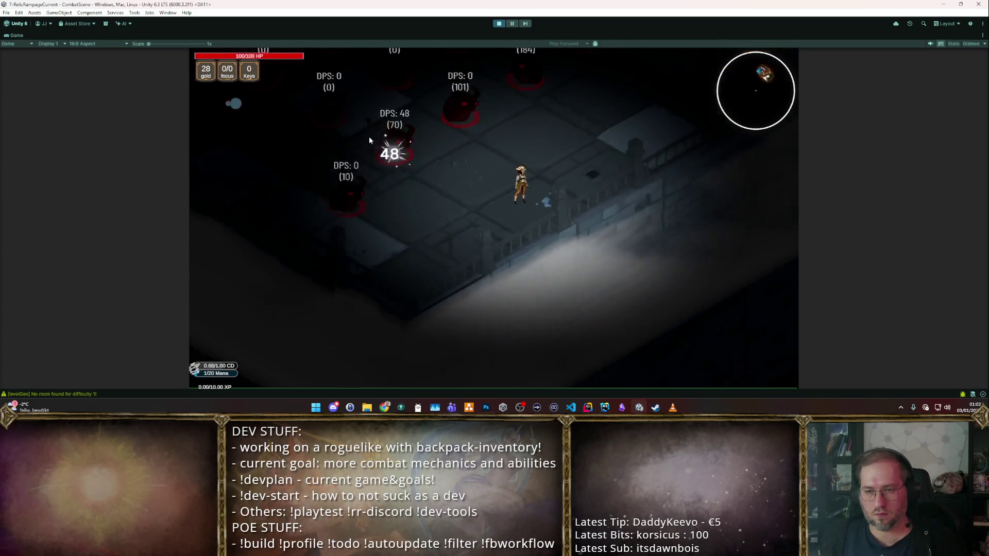
key(d)
click(350, 160)
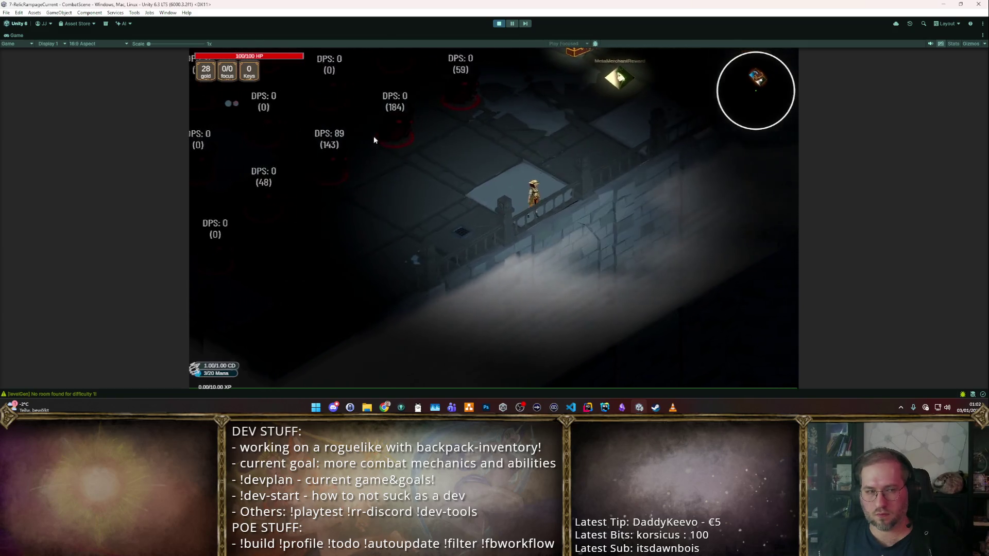
key(a)
click(360, 158)
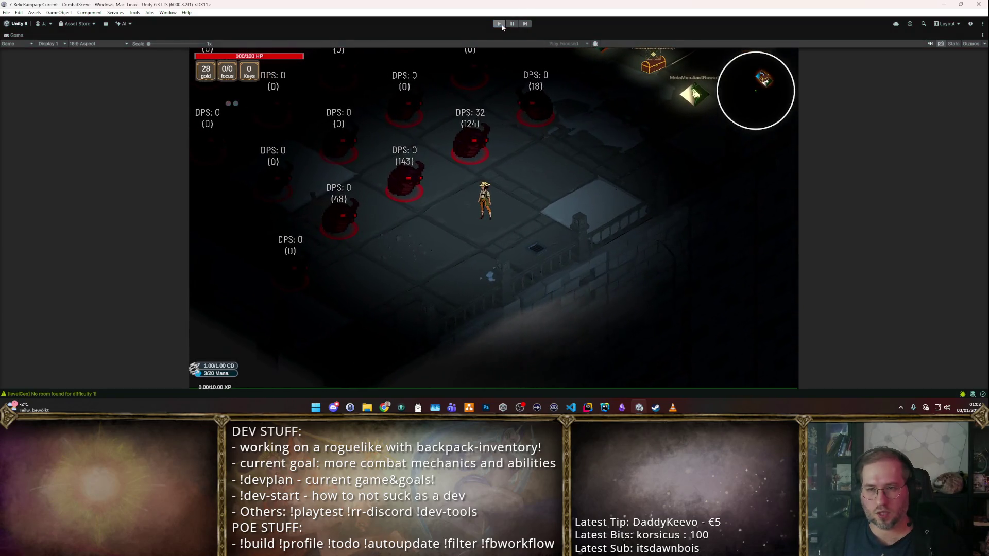
key(shift+space)
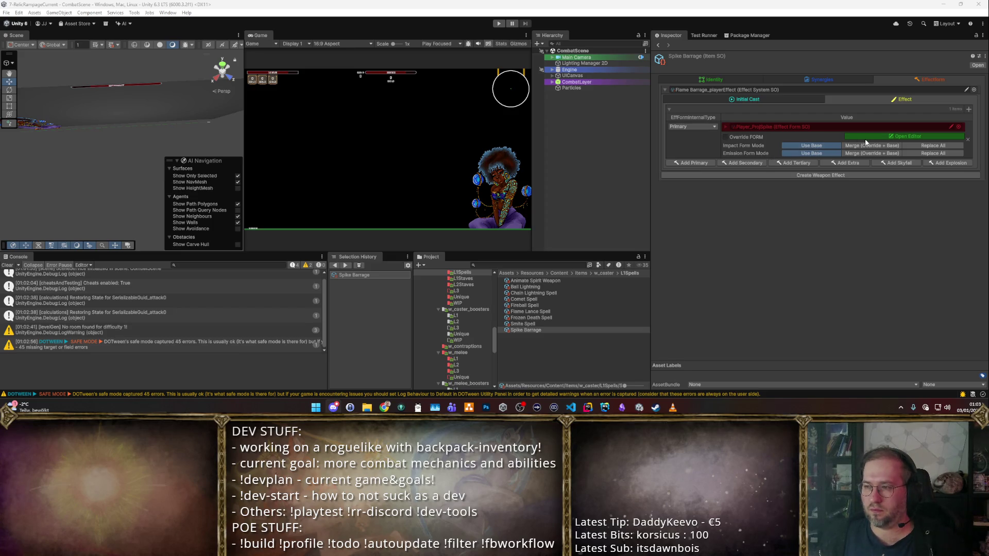
click(559, 328)
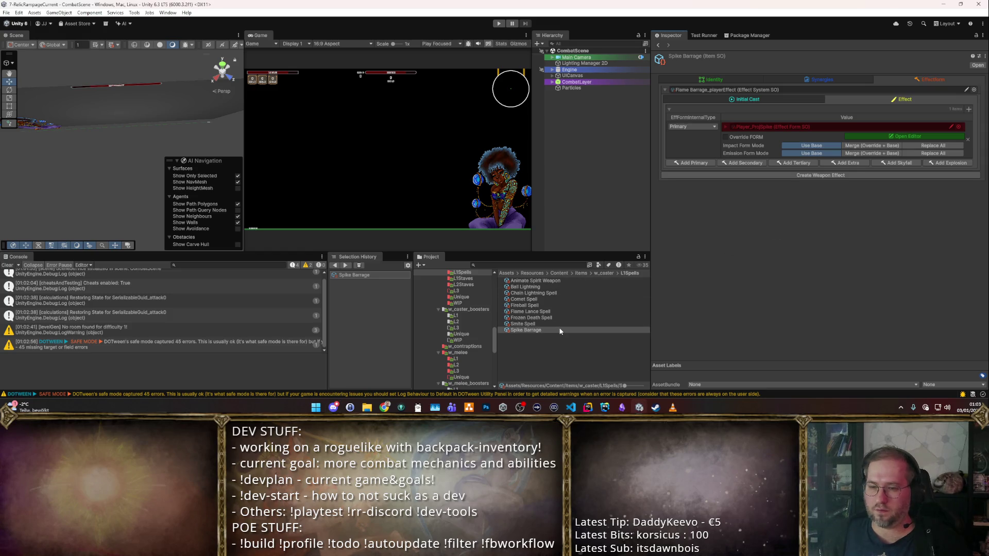
click(556, 325)
key(Down)
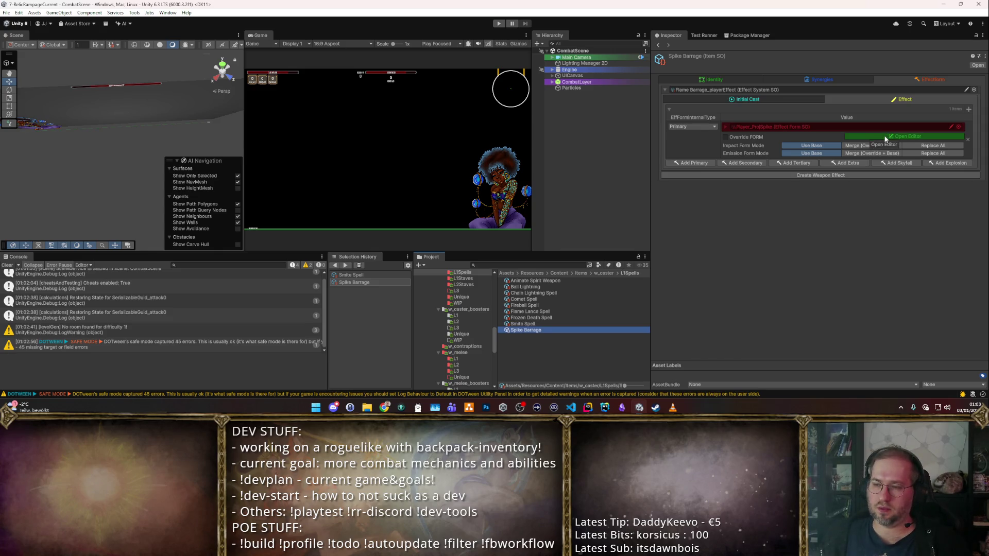
click(726, 138)
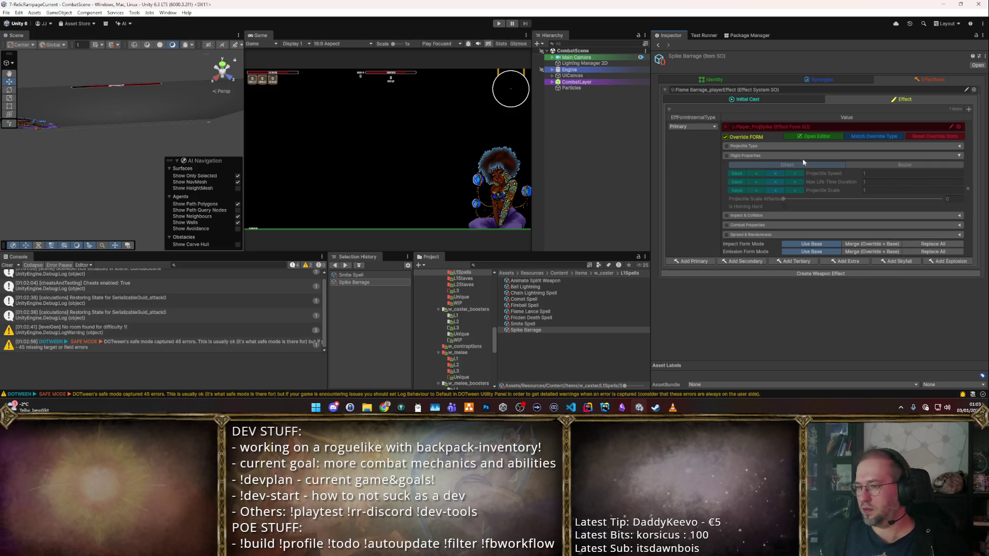
click(726, 137)
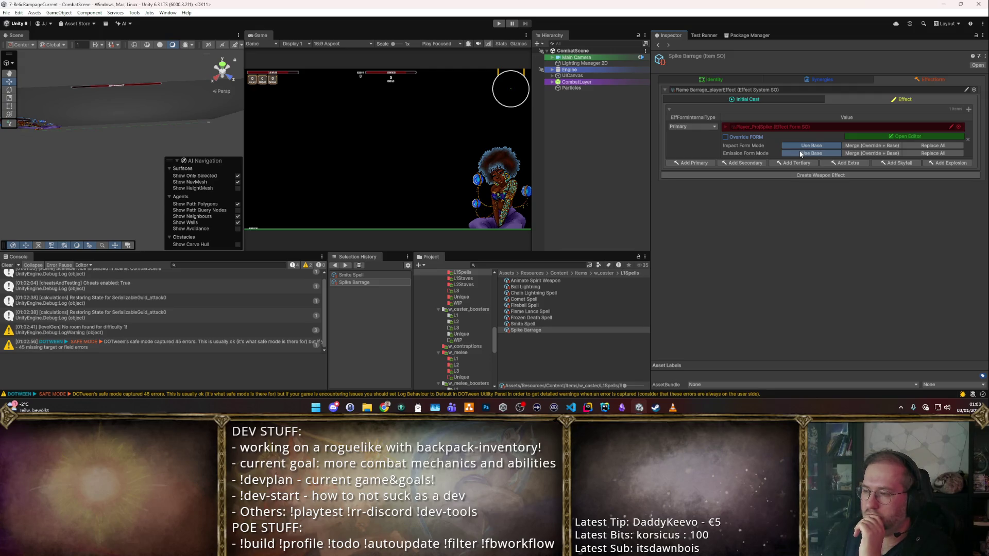
click(725, 137)
click(726, 137)
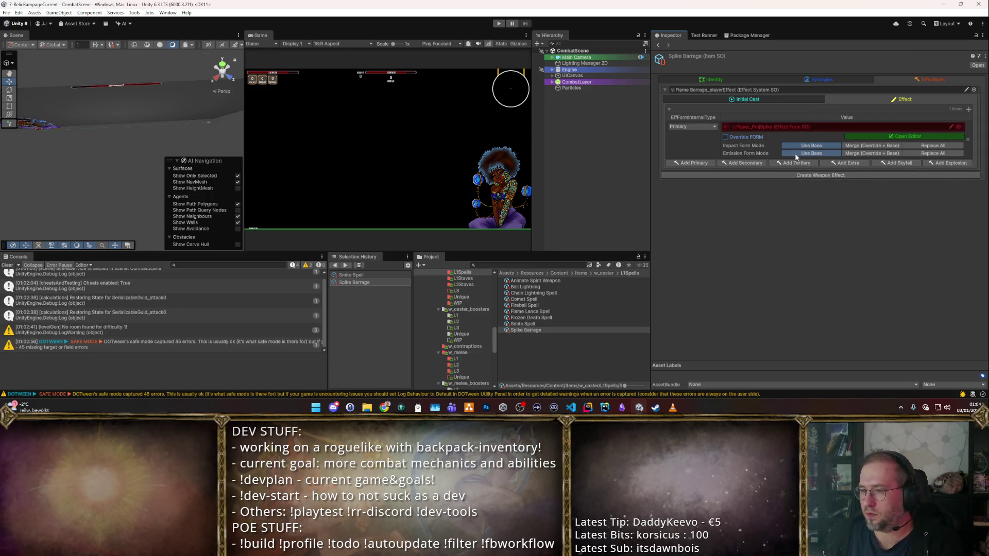
click(871, 153)
- Set Emission Form Mode to Replace All and expand Emission Overrides, undoing an accidental reset
click(810, 153)
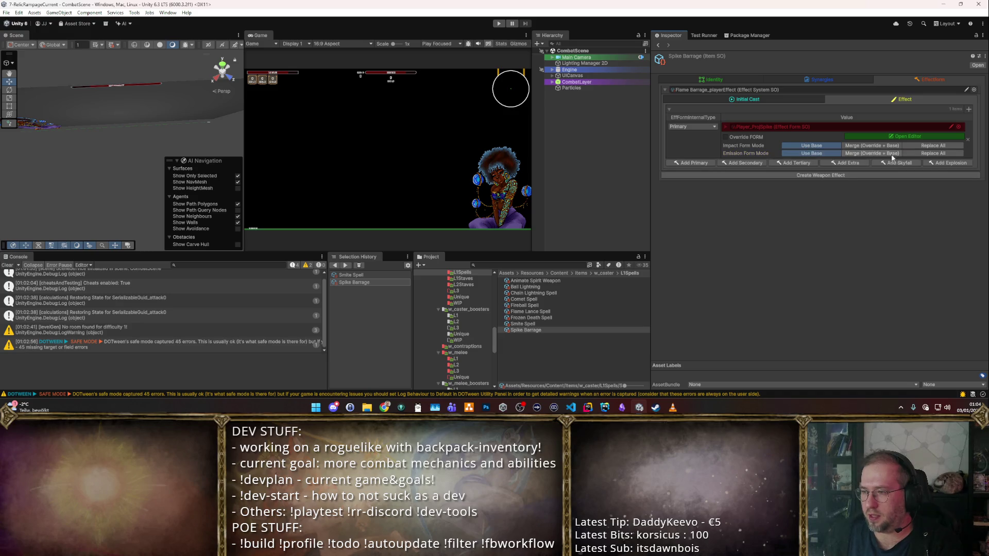
click(913, 153)
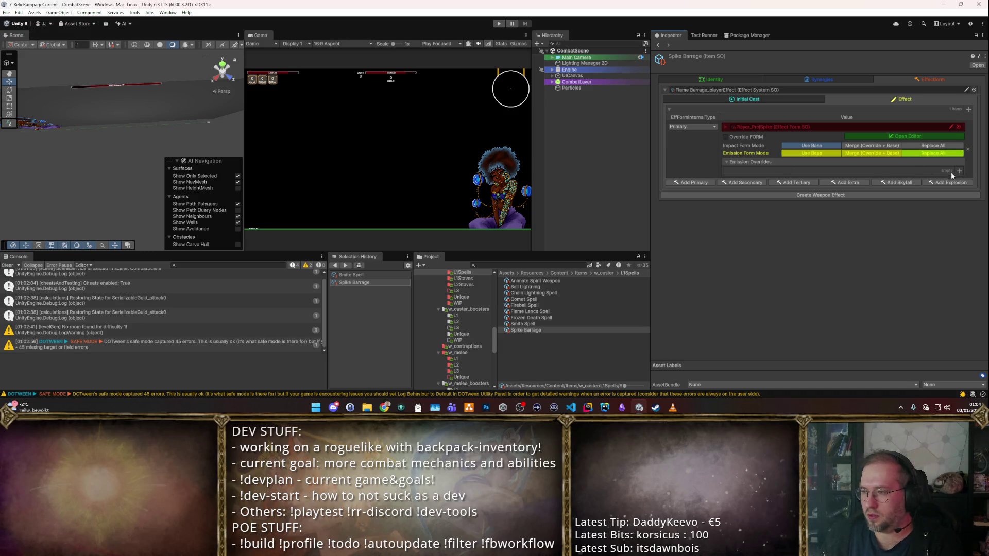
click(933, 163)
click(817, 180)
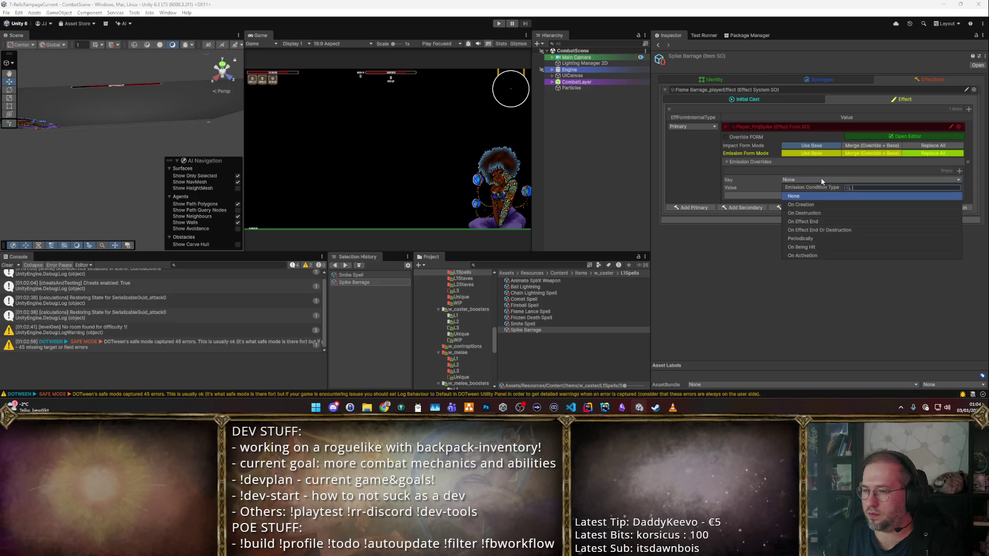
click(811, 213)
click(931, 195)
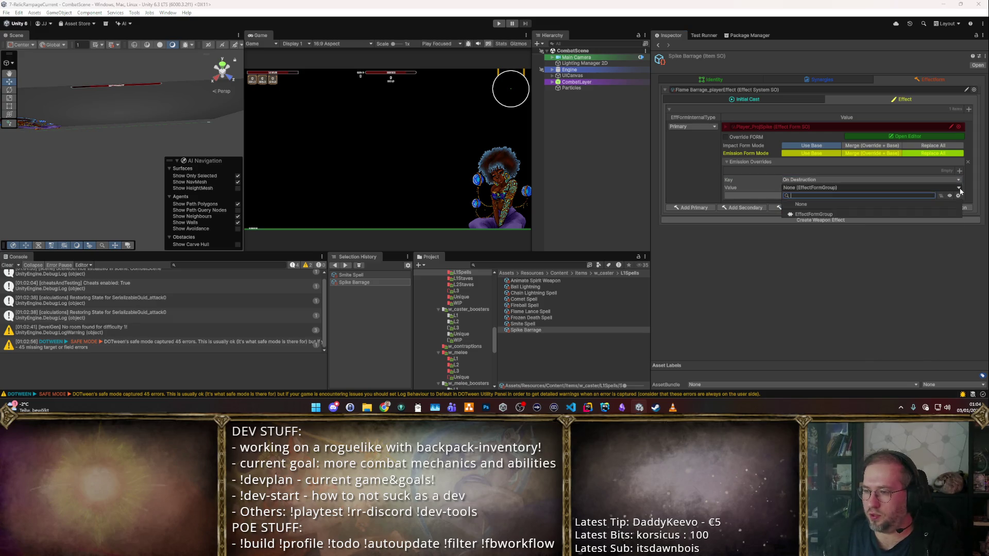
click(812, 217)
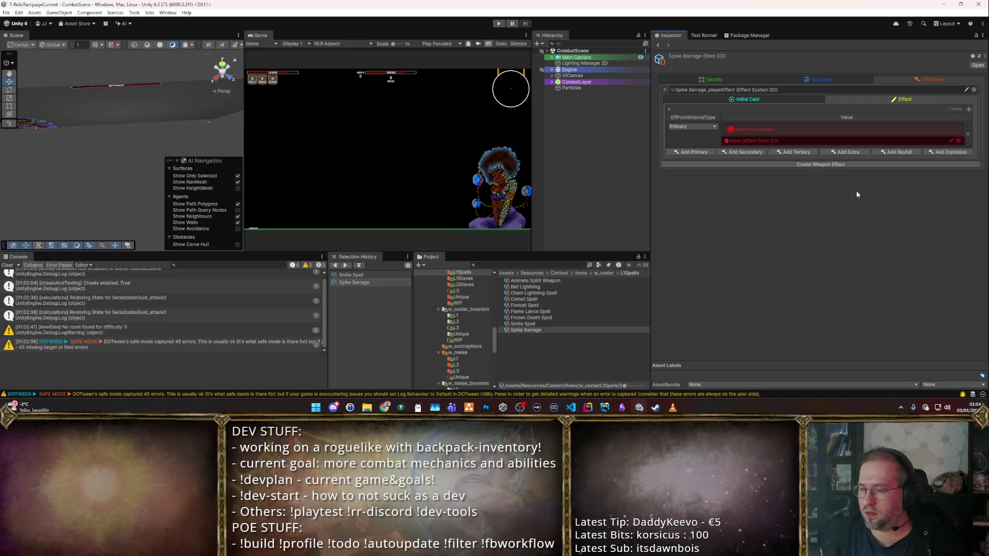
key(ctrl+z)
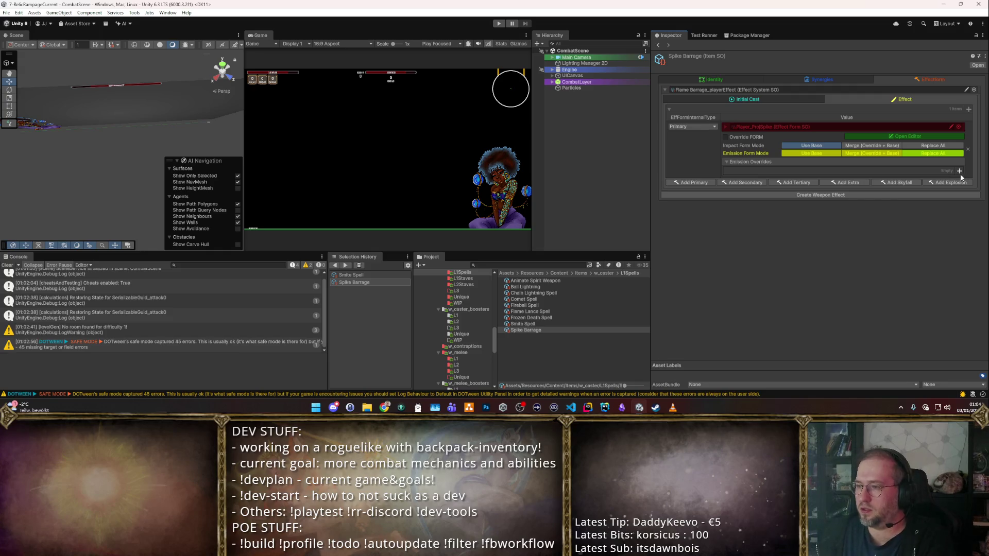
- Add an emission override keyed On Destruction with an EffectFormGroup value
click(959, 171)
click(803, 179)
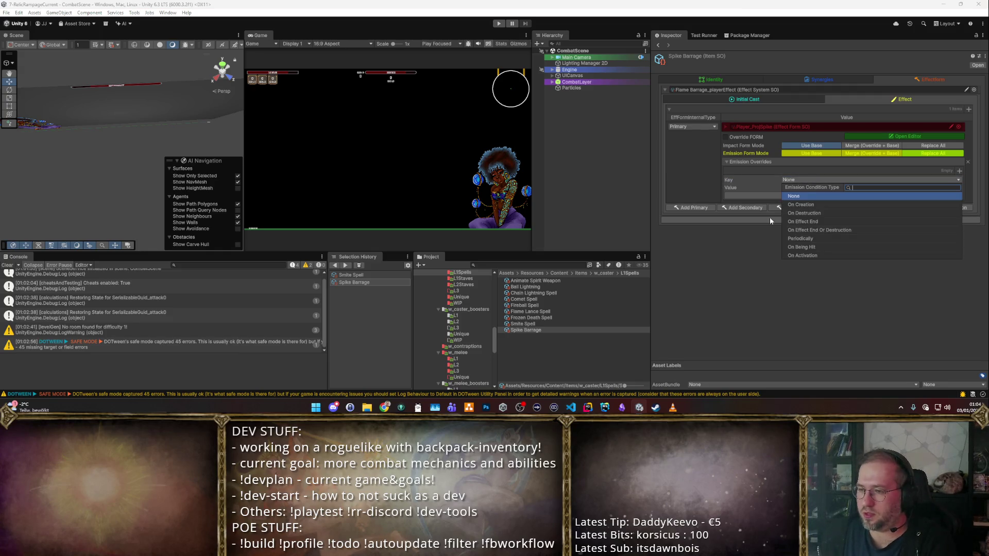
click(769, 218)
click(793, 180)
click(804, 212)
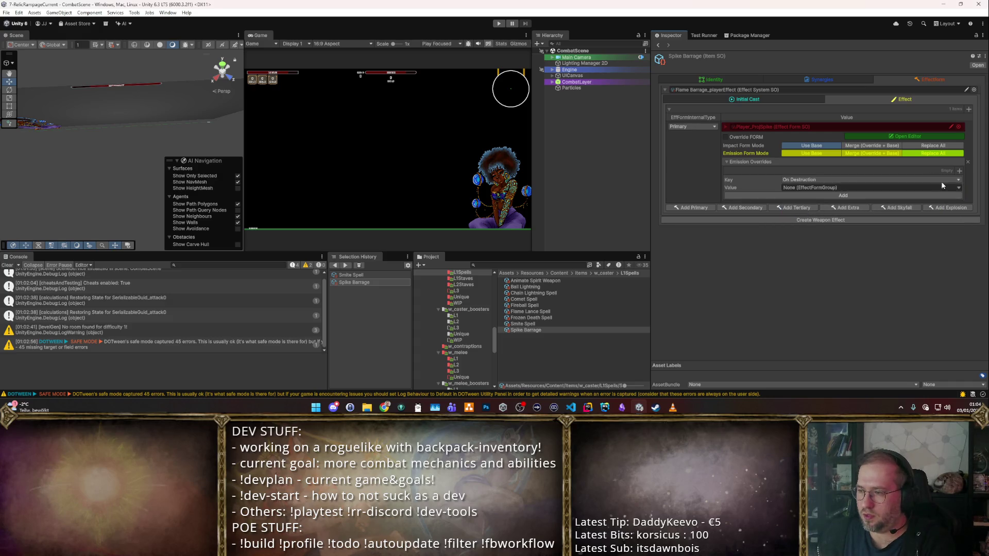
click(823, 187)
click(814, 214)
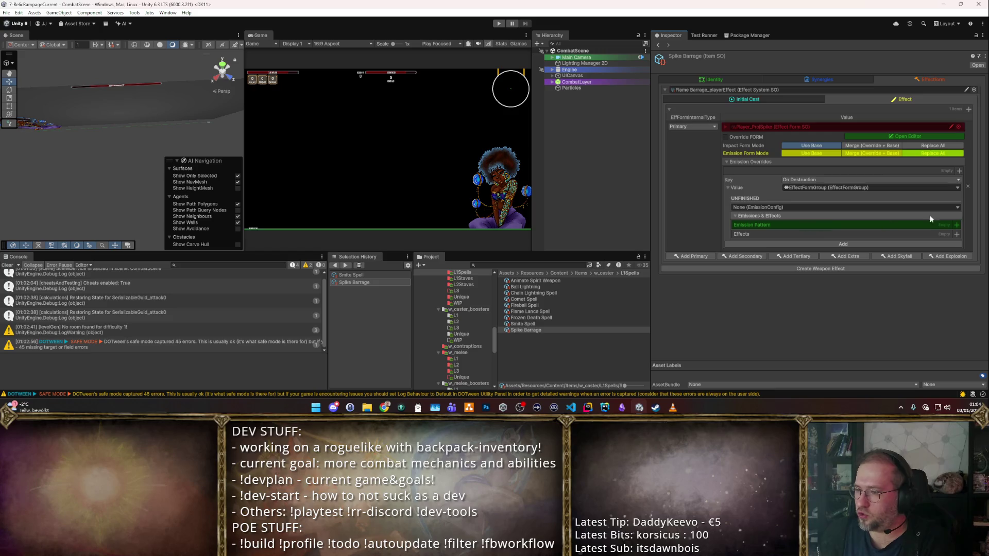
- Add a Projectile Explosion Effect to the group and give it an EmissionConfig
click(955, 234)
click(824, 243)
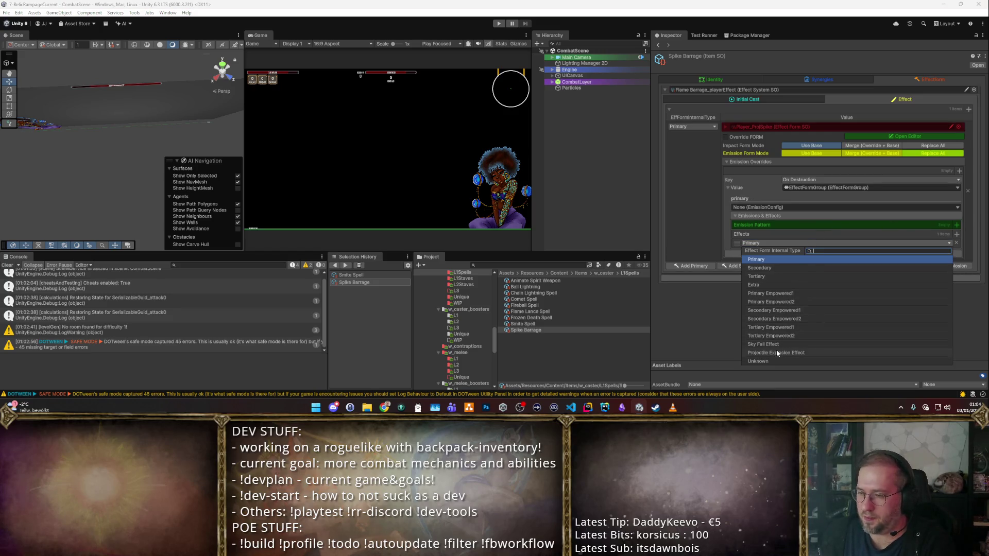
click(791, 353)
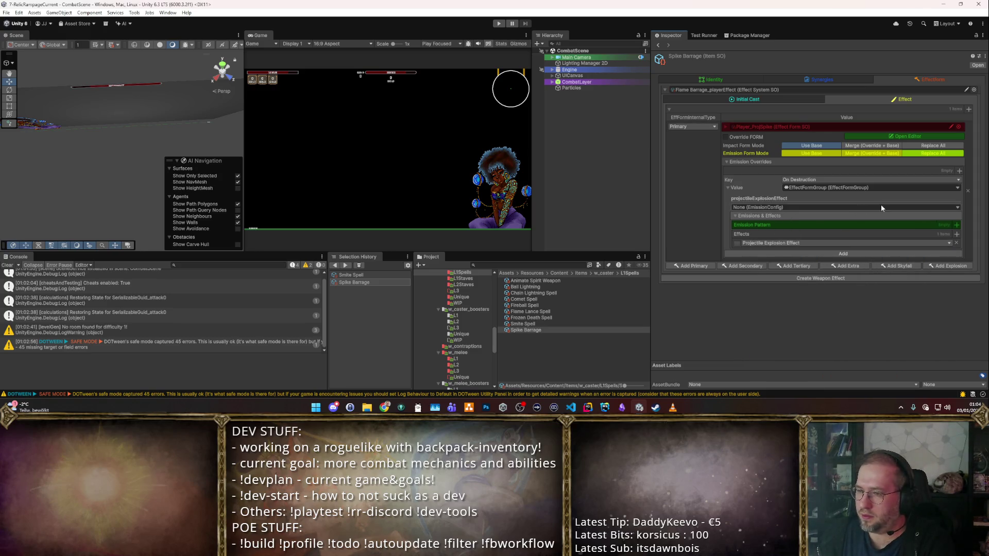
click(957, 208)
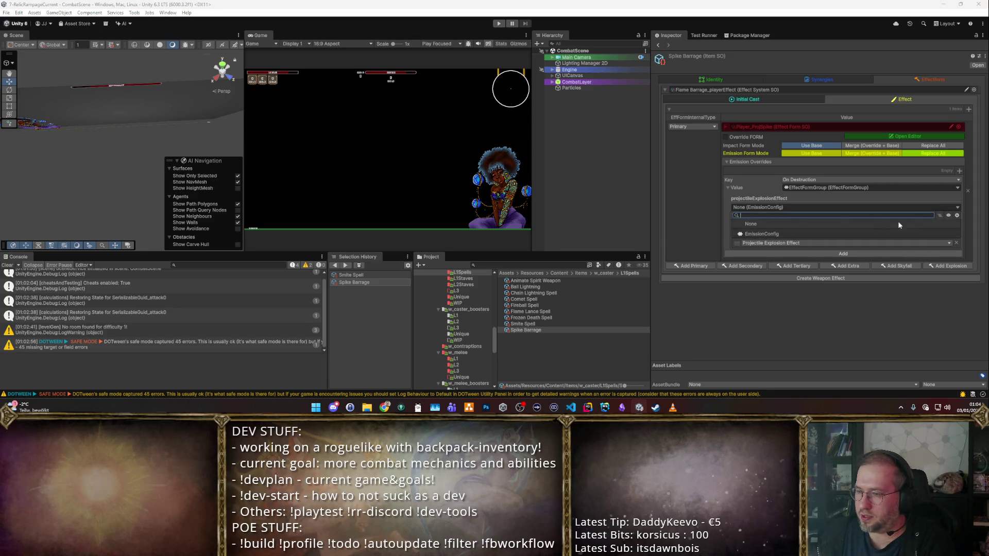
click(809, 234)
scroll(846, 319, down, 1)
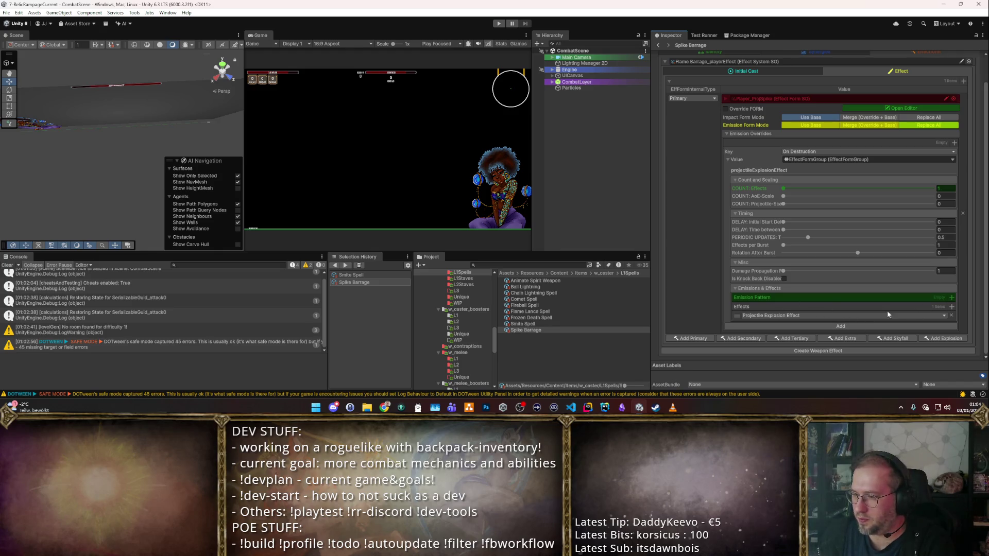
- Use RandomizerEmissionPattern as the override's emission pattern and commit the entry
click(951, 298)
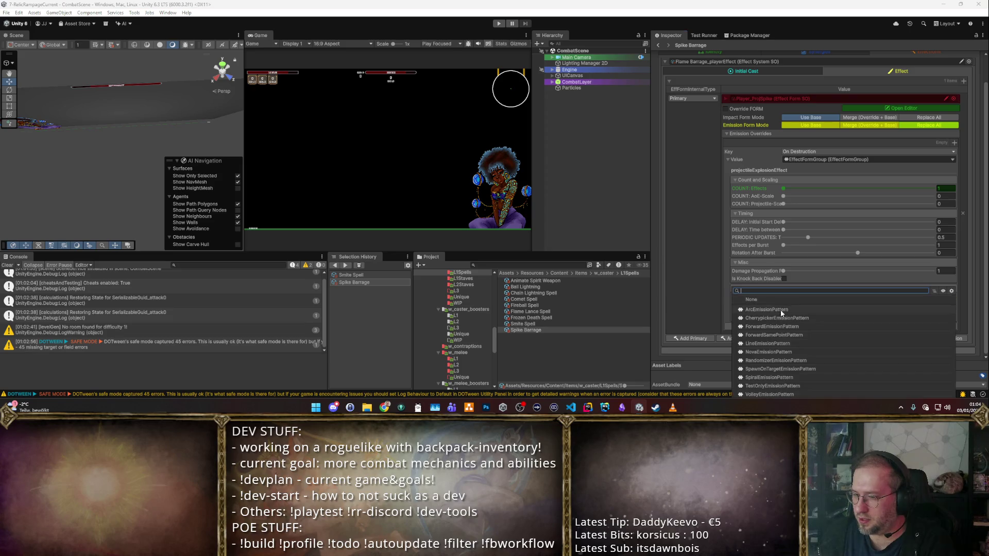
click(774, 360)
scroll(815, 298, down, 2)
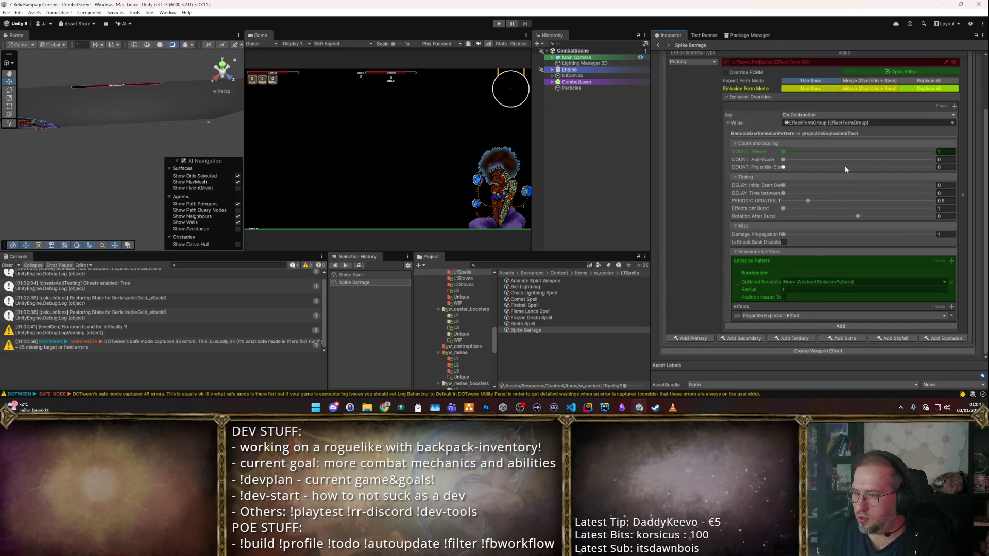
click(835, 326)
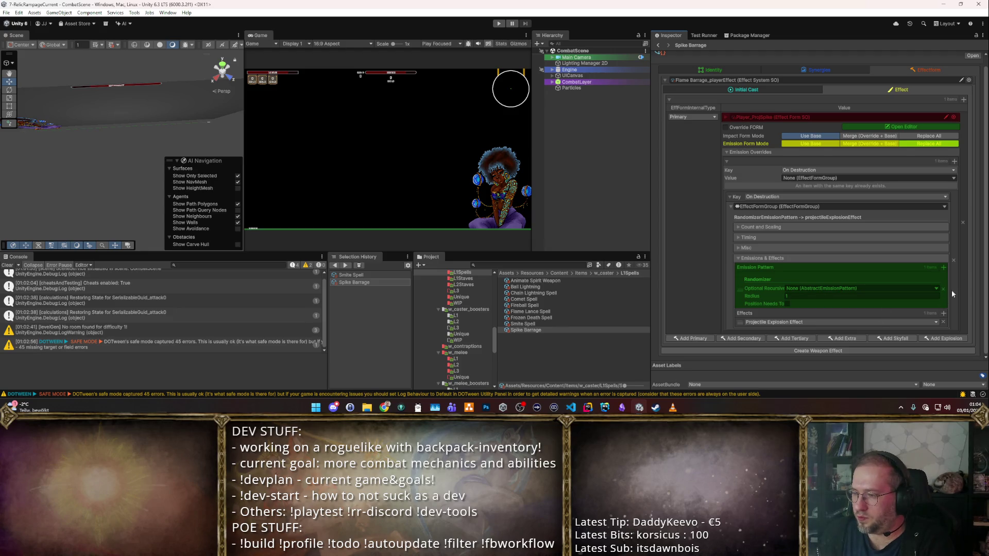
- Add a projectile explosion using Player_AoEArcaneExplosion and start play mode
click(940, 338)
click(953, 328)
double_click(348, 131)
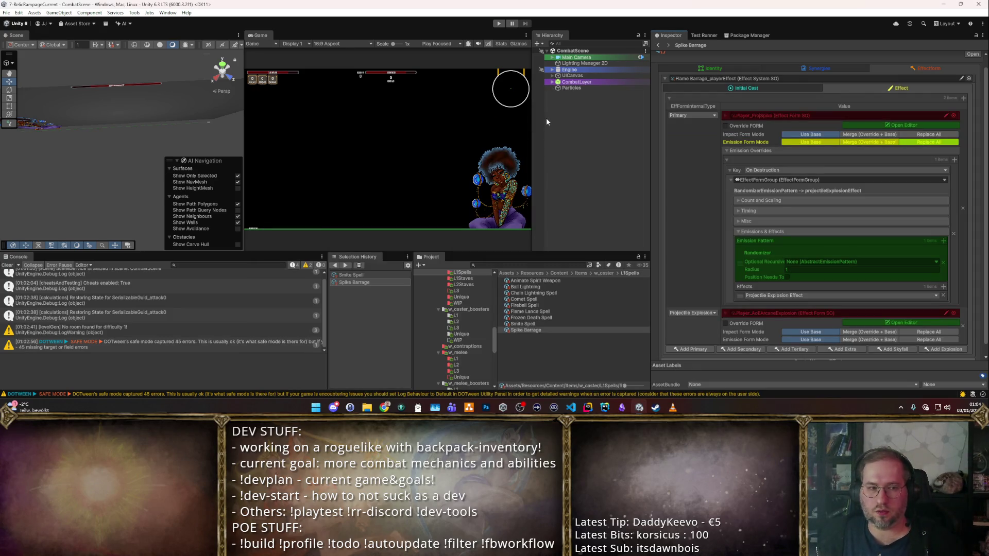
click(498, 23)
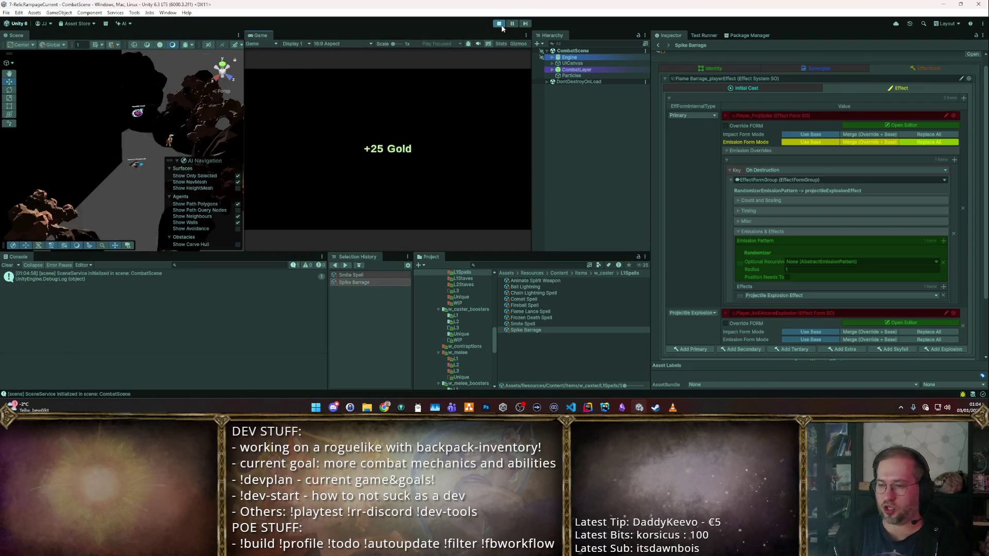
- Maximize the Game view and take the Basic Staff from the Starter Weapon Pack
double_click(264, 36)
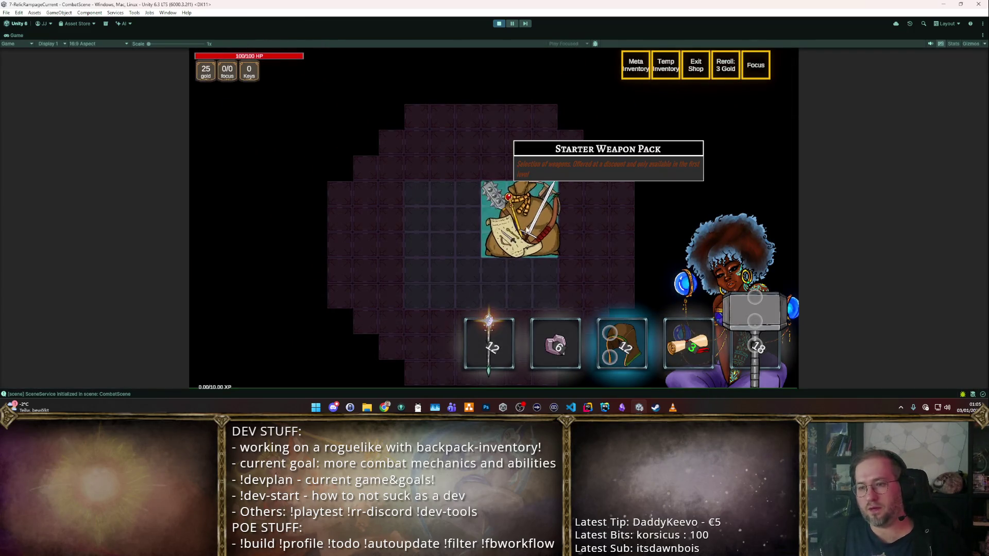
click(520, 227)
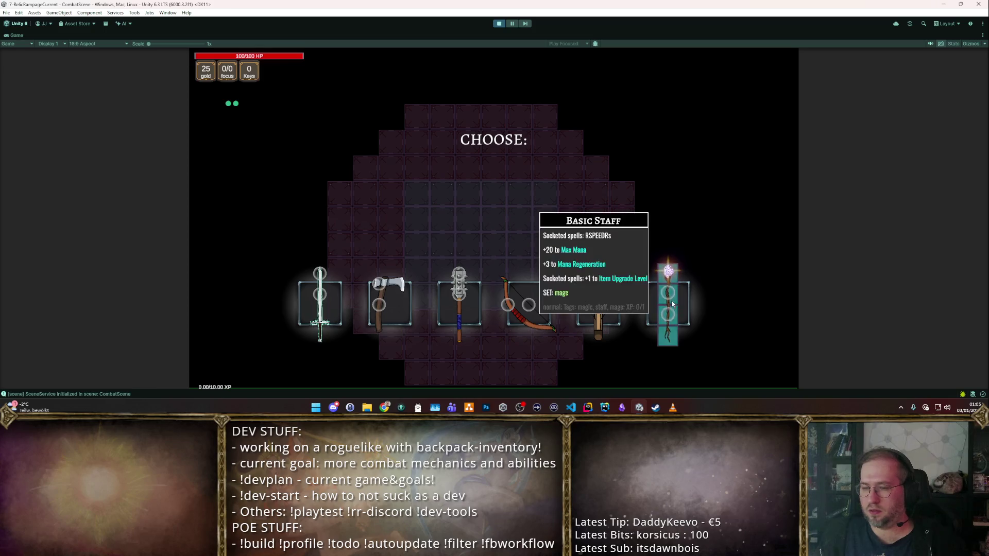
click(672, 304)
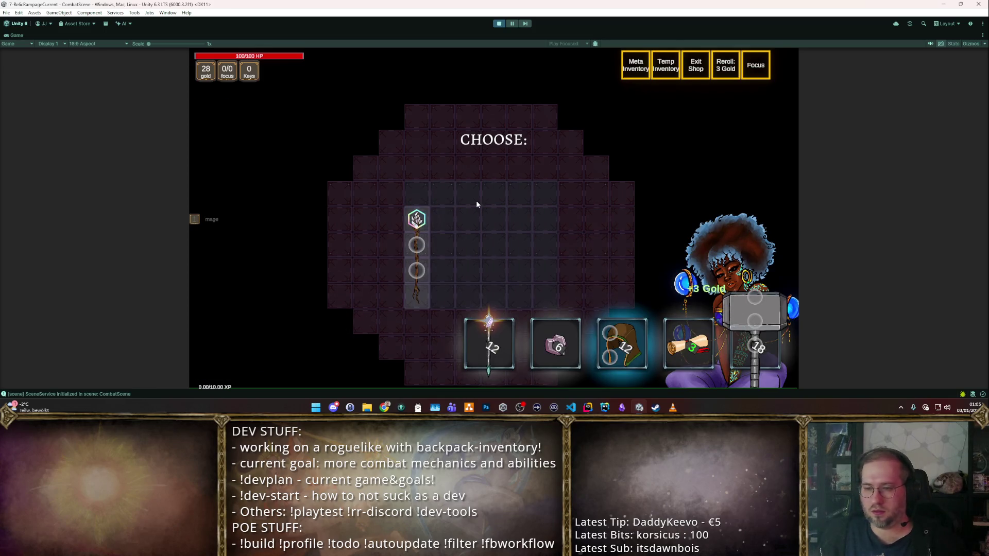
- Spawn the cheat items with F1, look through them, then clear the spawned pile
key(F1)
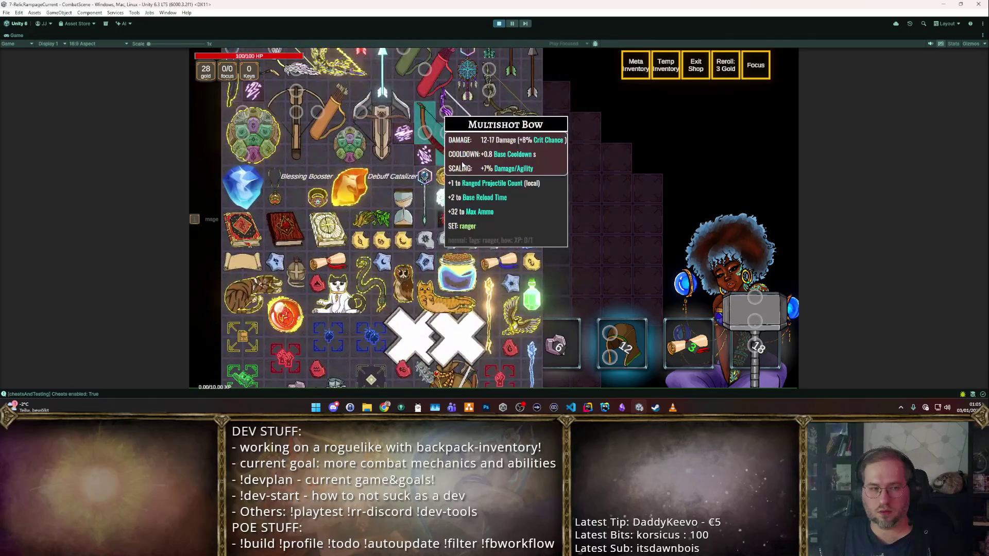
scroll(462, 165, up, 2)
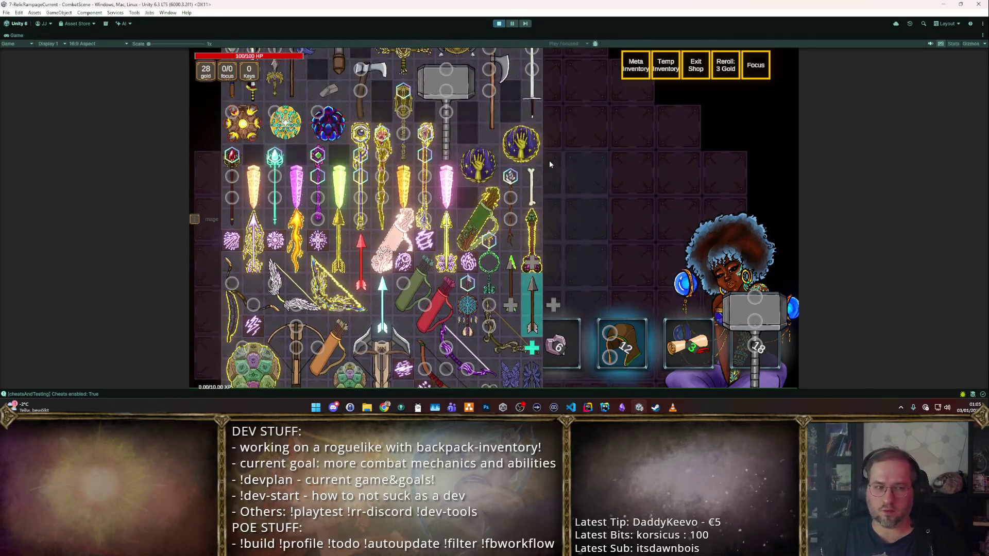
scroll(515, 185, up, 2)
mouse_move(402, 135)
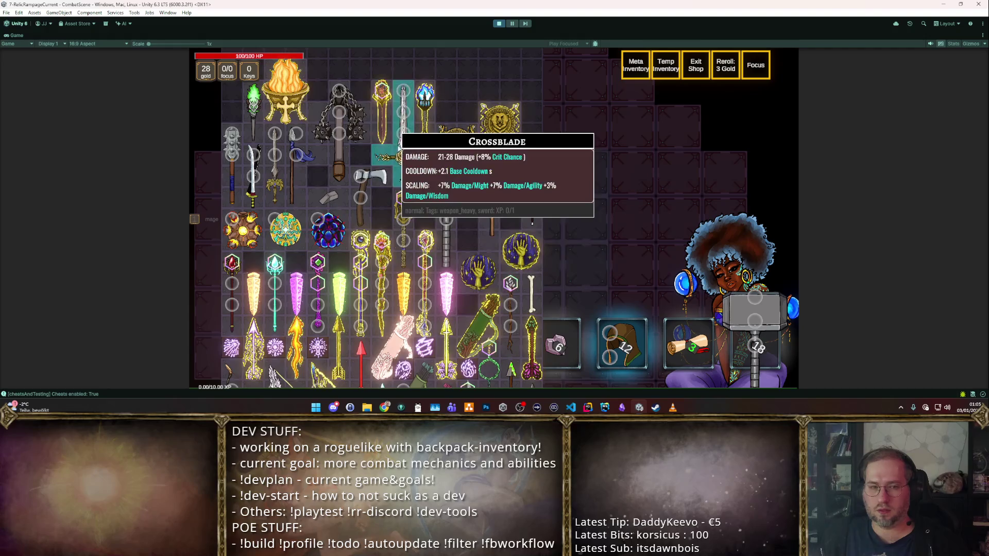
mouse_move(503, 149)
scroll(502, 149, down, 6)
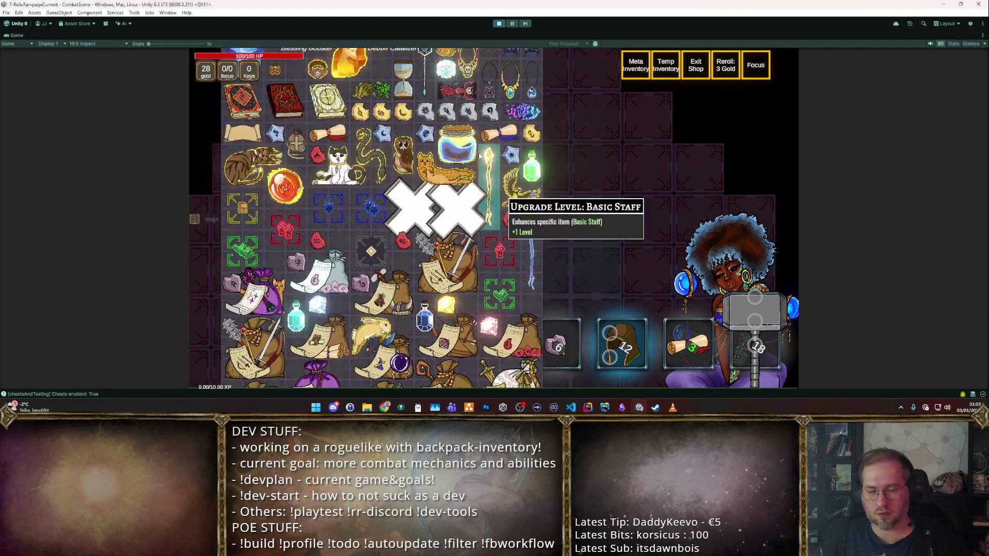
scroll(479, 156, up, 6)
mouse_move(327, 179)
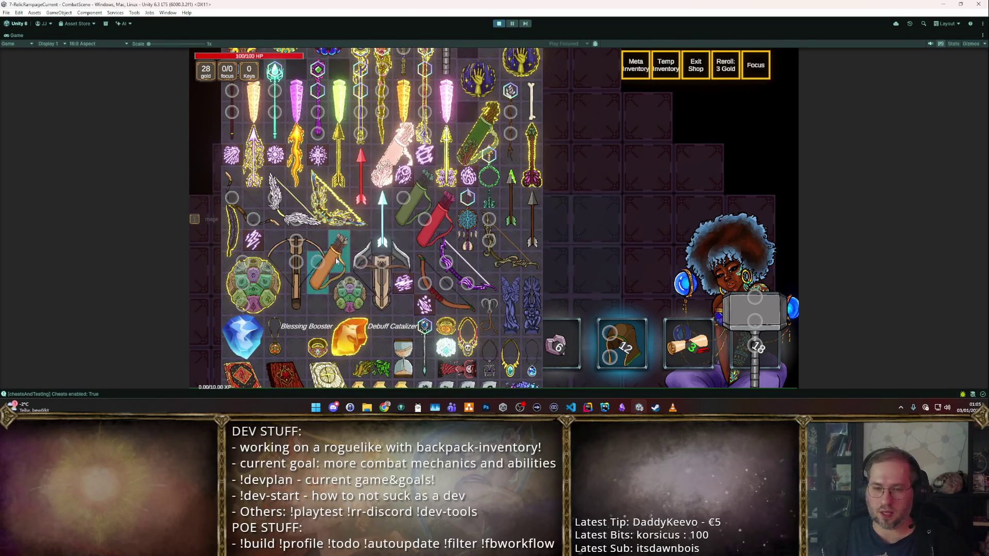
mouse_move(502, 257)
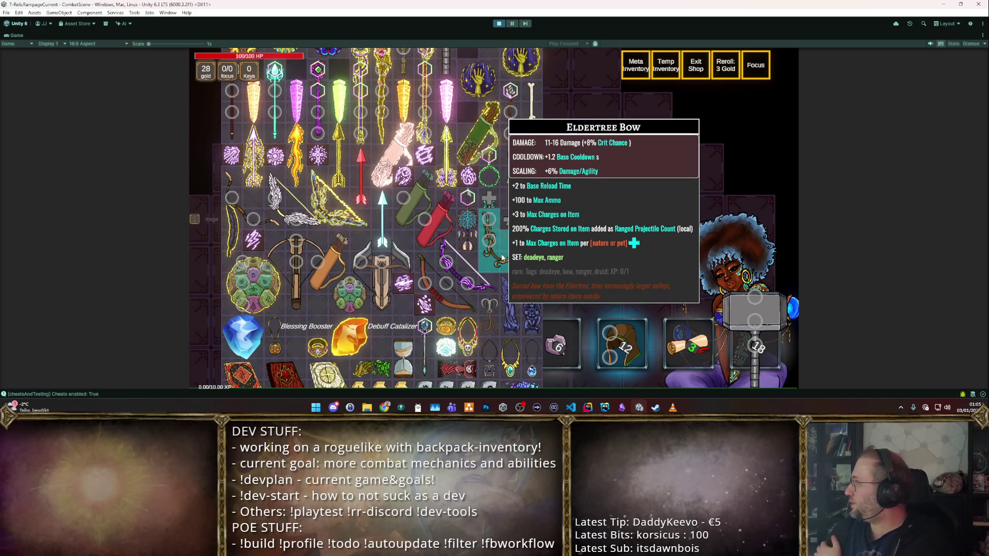
mouse_move(502, 229)
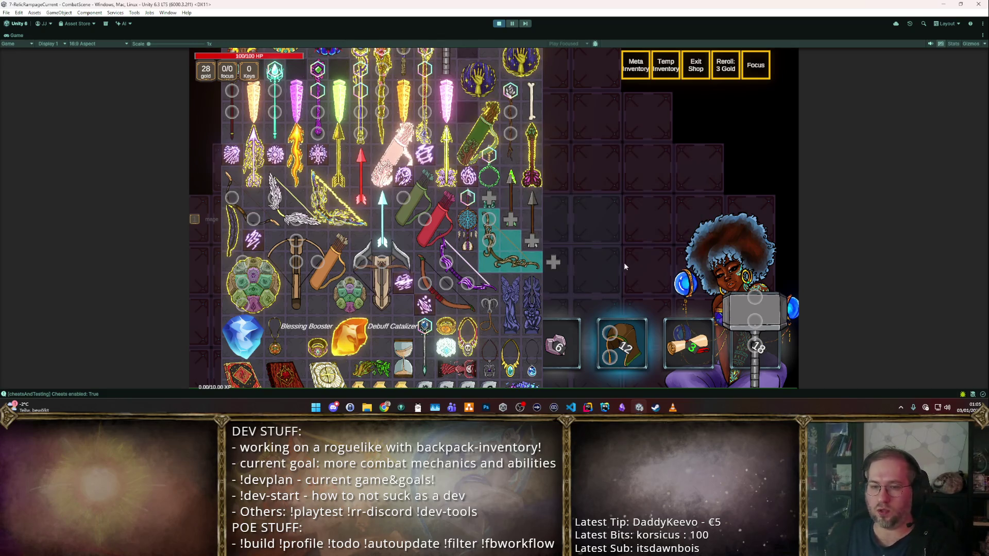
click(516, 196)
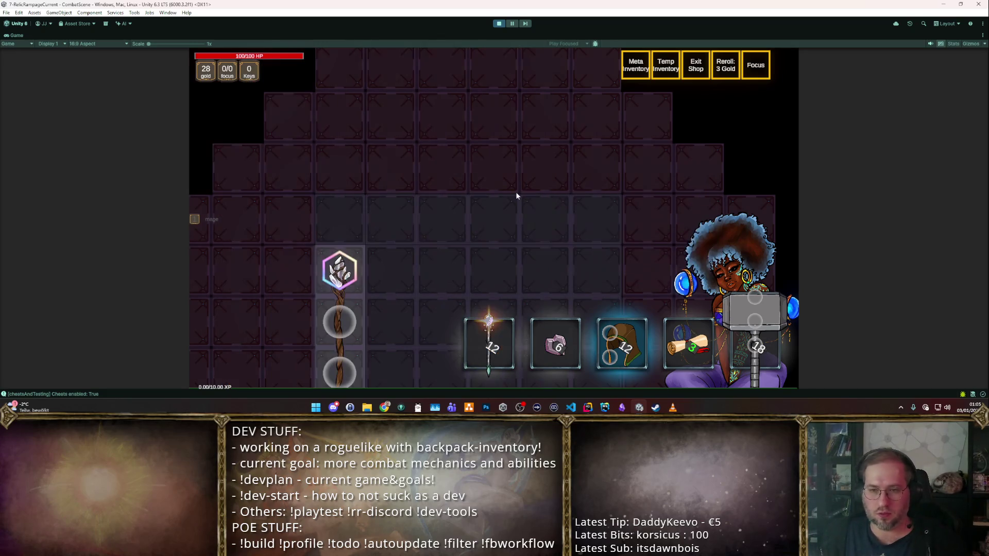
- Bring back the spawned test items and move the arrow item to the inventory's last column
click(516, 196)
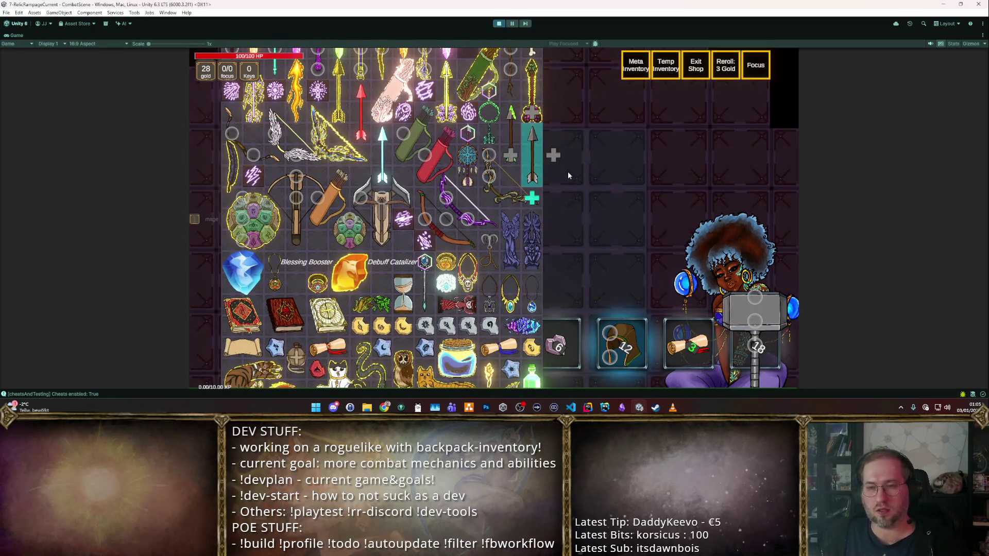
mouse_move(535, 161)
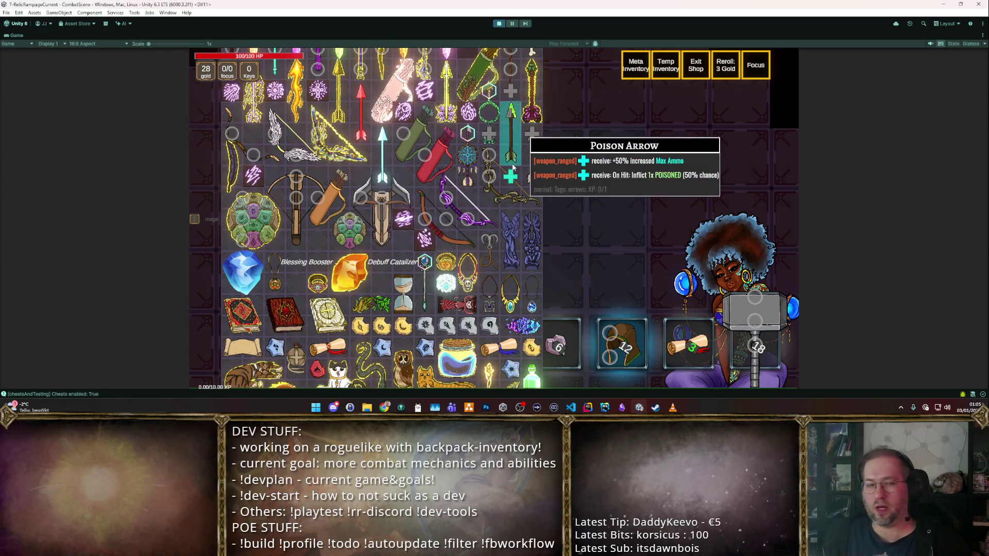
mouse_move(480, 213)
mouse_move(531, 191)
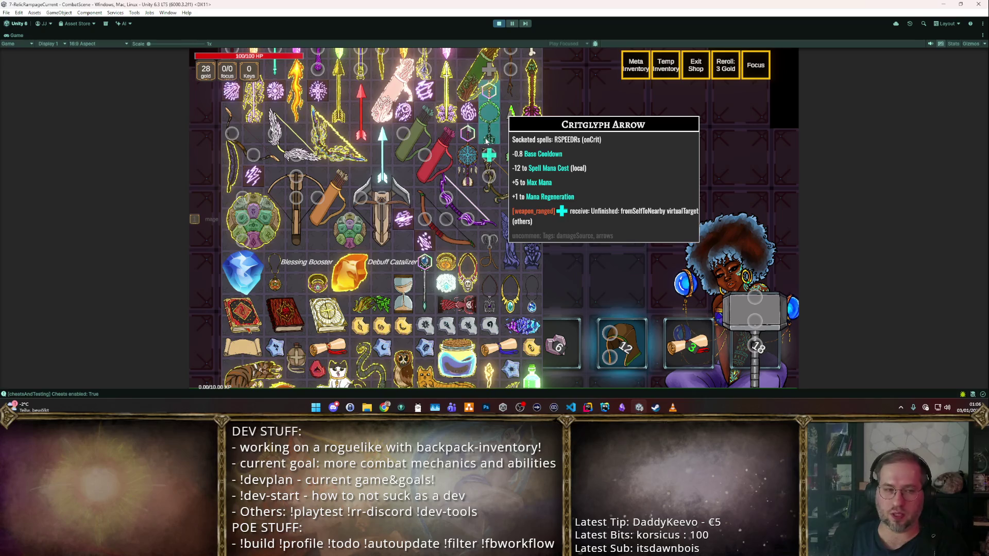
mouse_move(412, 96)
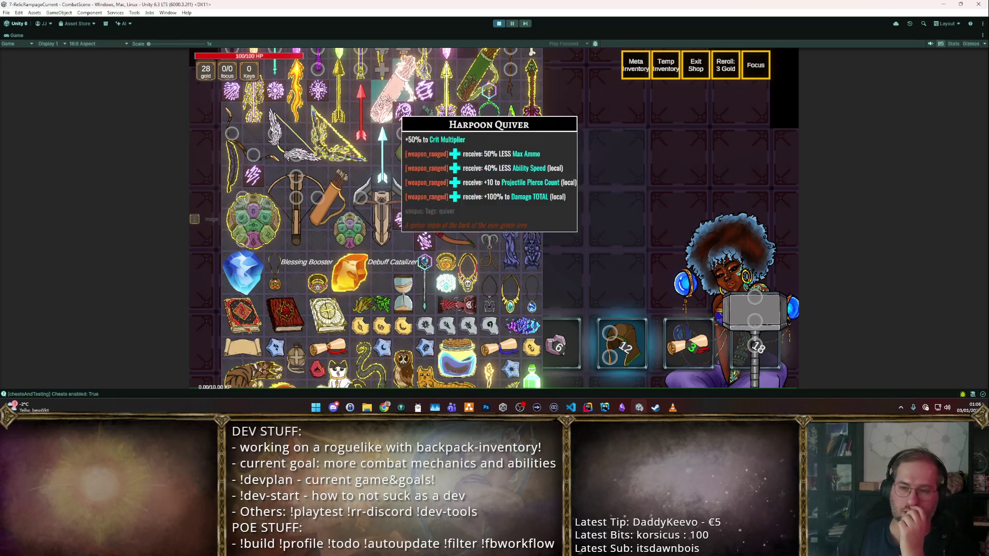
mouse_move(489, 178)
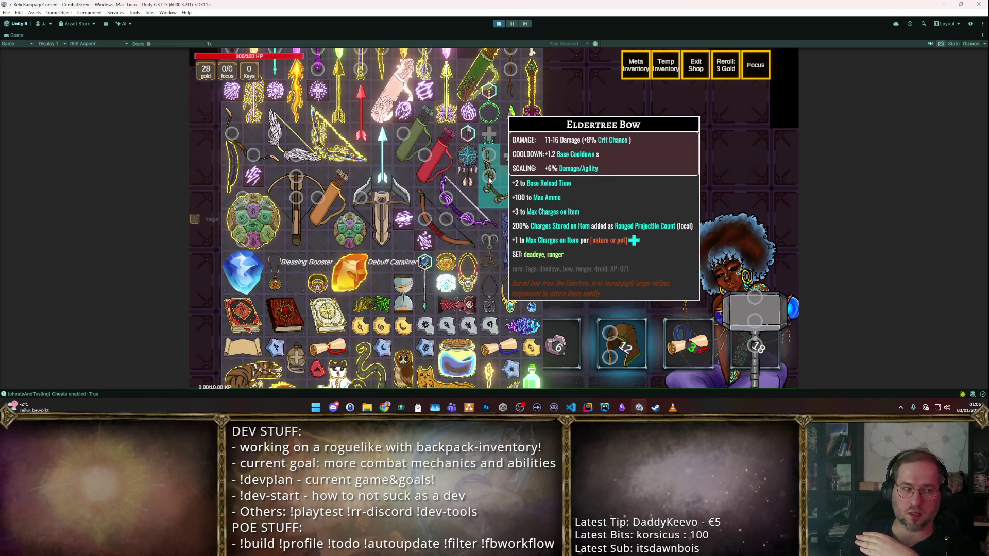
scroll(483, 151, up, 3)
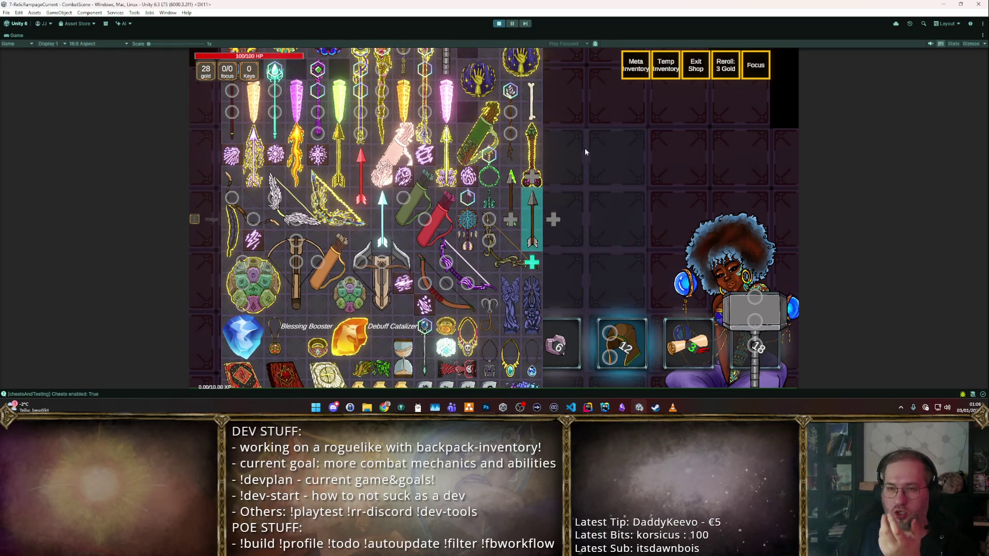
mouse_move(498, 164)
mouse_down()
mouse_move(620, 153)
mouse_move(566, 72)
mouse_move(557, 174)
mouse_up()
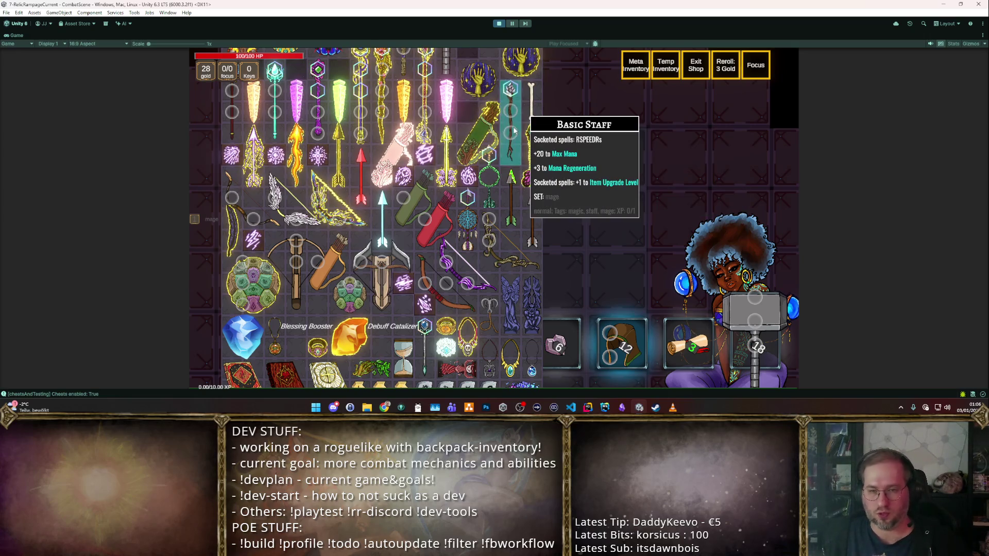
- Equip the purple spell item into the backpack grid
scroll(577, 200, up, 1)
scroll(576, 195, up, 5)
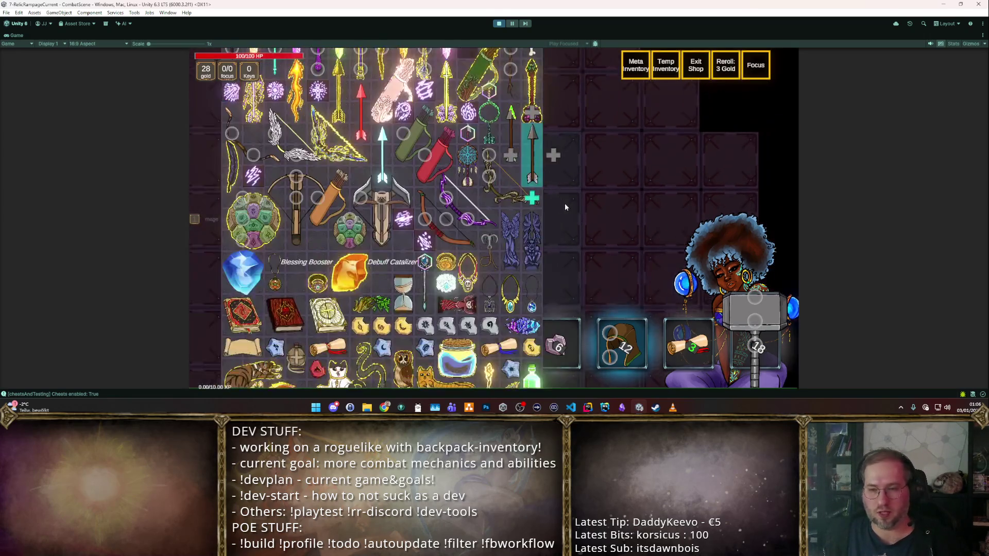
scroll(530, 195, up, 6)
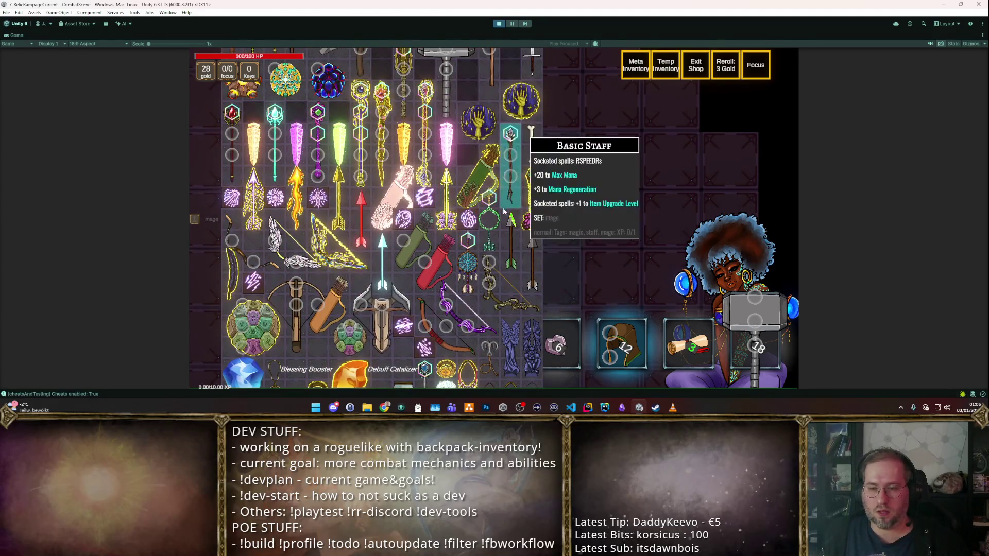
mouse_move(275, 198)
mouse_down()
mouse_move(360, 180)
mouse_move(375, 216)
mouse_move(408, 227)
mouse_move(257, 216)
mouse_up()
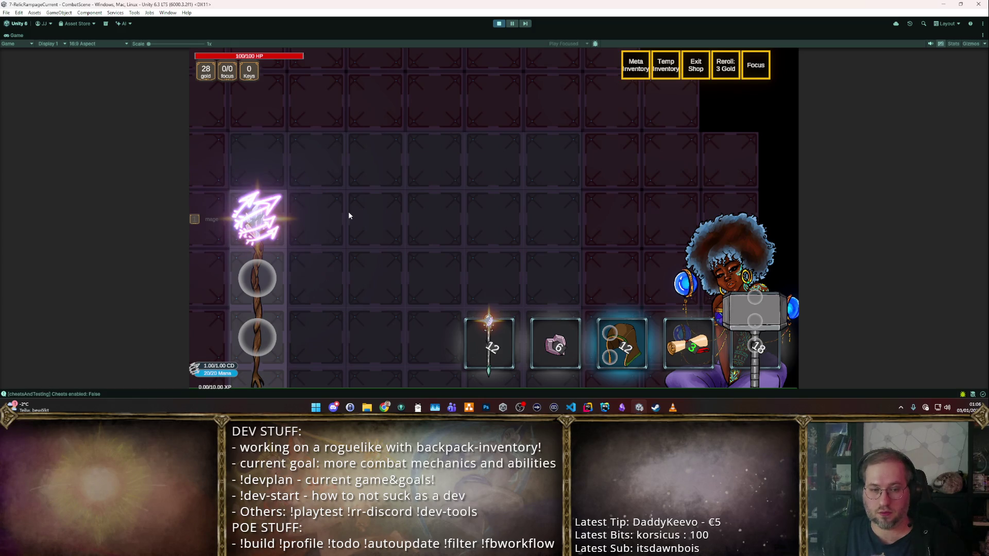
- Leave the shop, cast the arcane-exploding spell repeatedly at the training dummies, then stop play mode
key(c)
key(Escape)
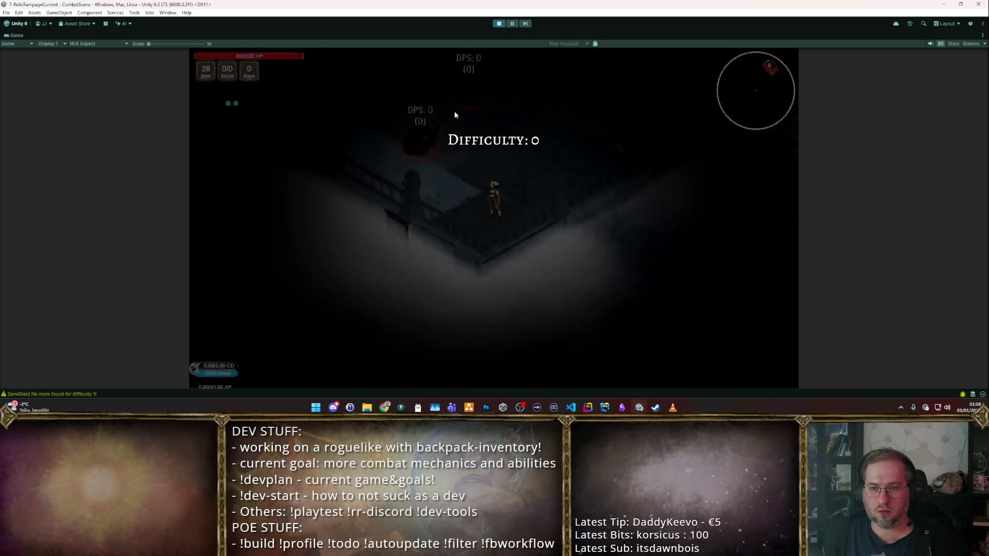
click(429, 103)
click(381, 134)
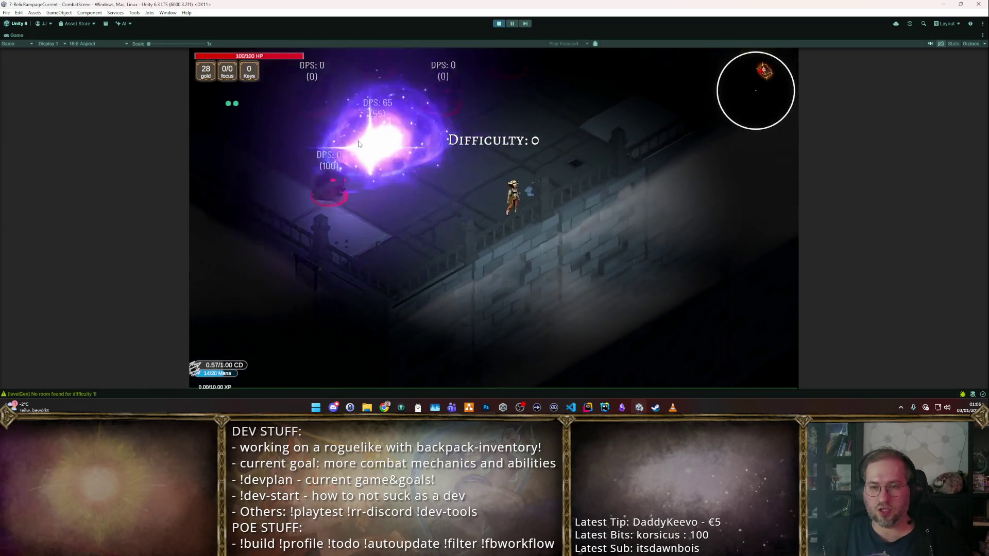
click(317, 159)
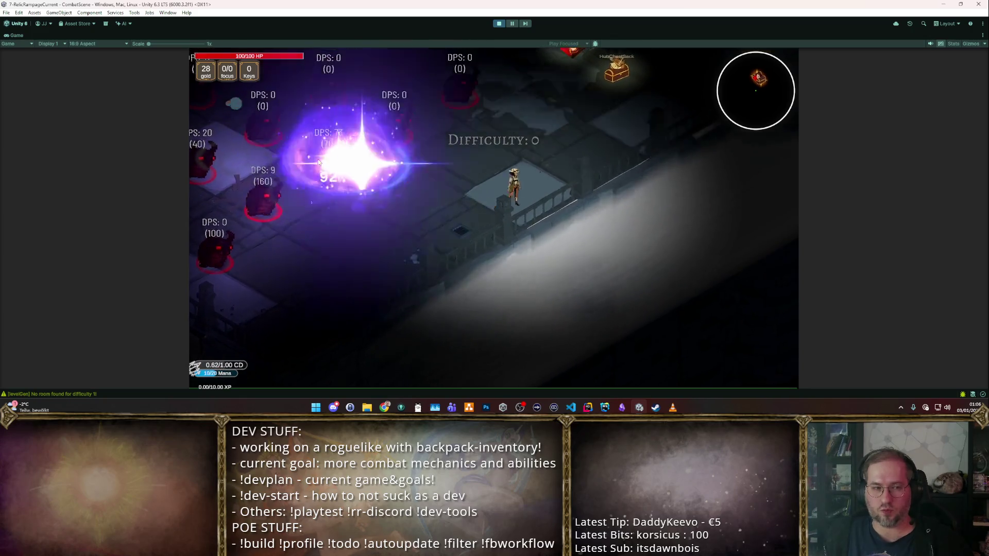
click(258, 175)
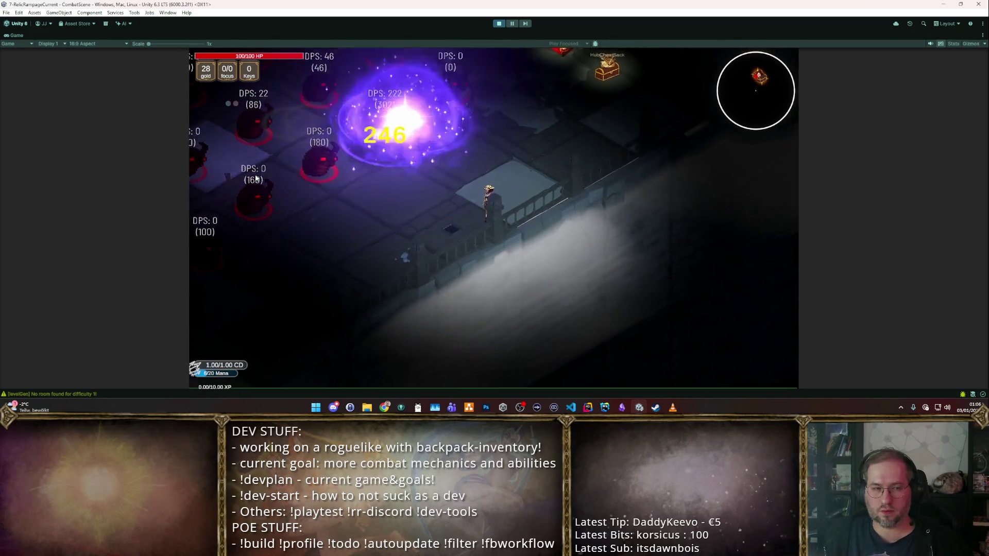
click(255, 175)
click(256, 181)
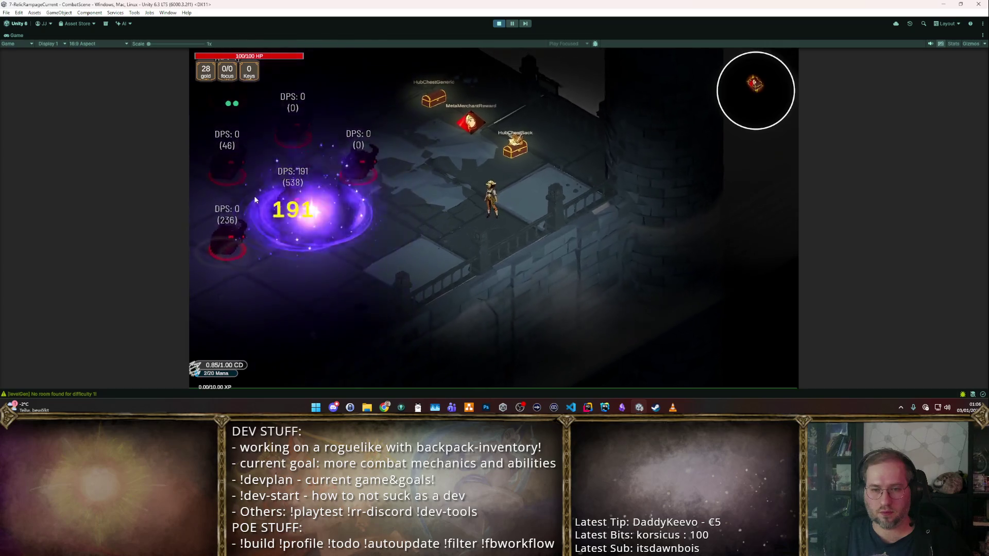
click(255, 182)
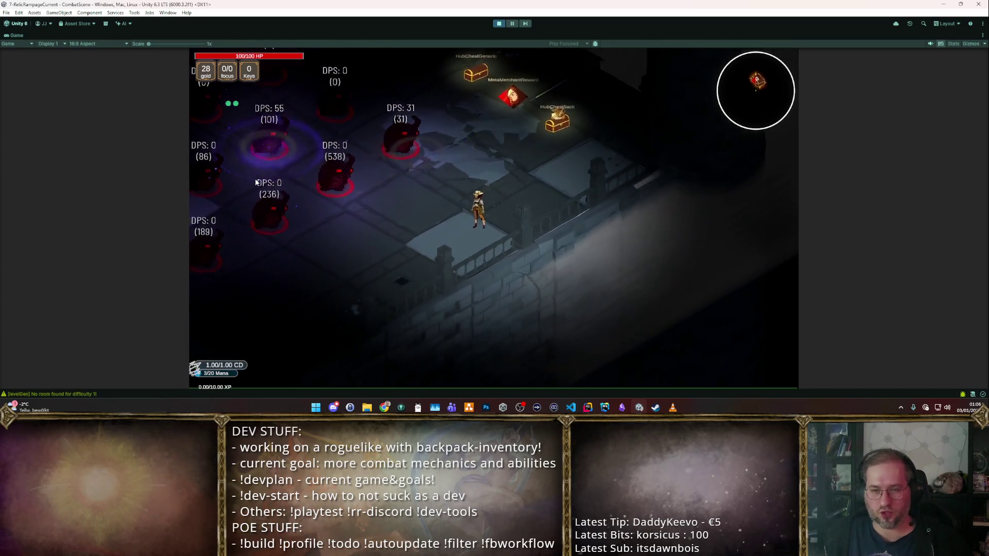
click(366, 110)
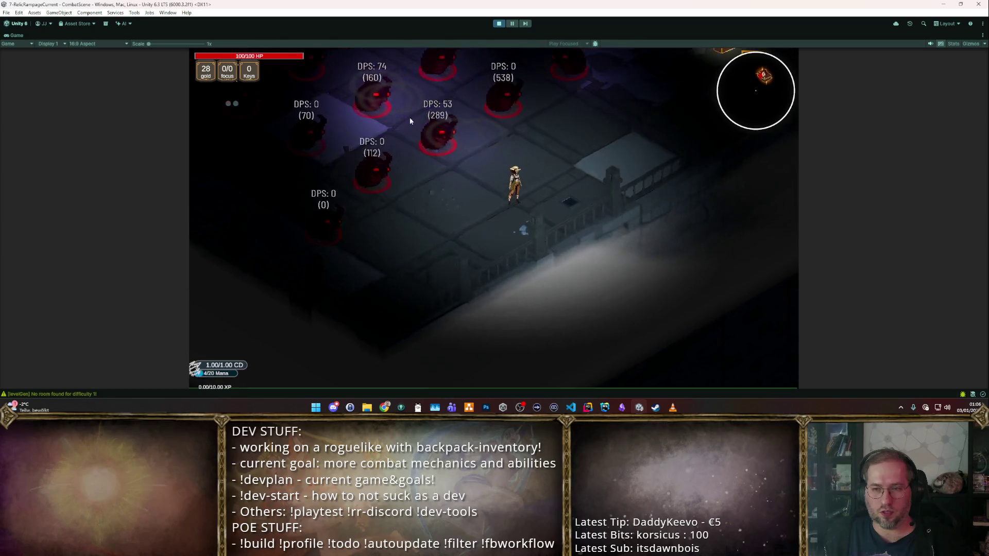
click(360, 144)
click(498, 23)
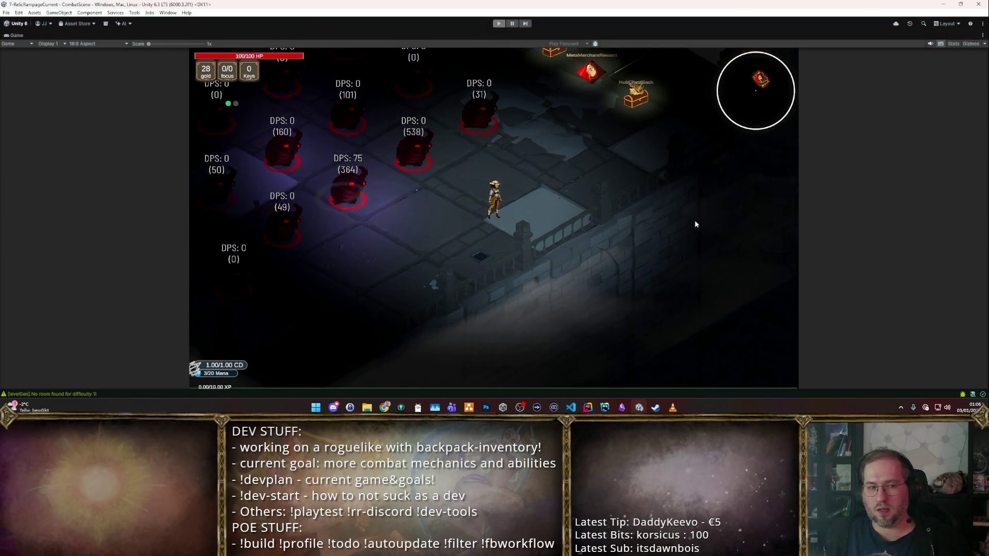
scroll(897, 180, down, 1)
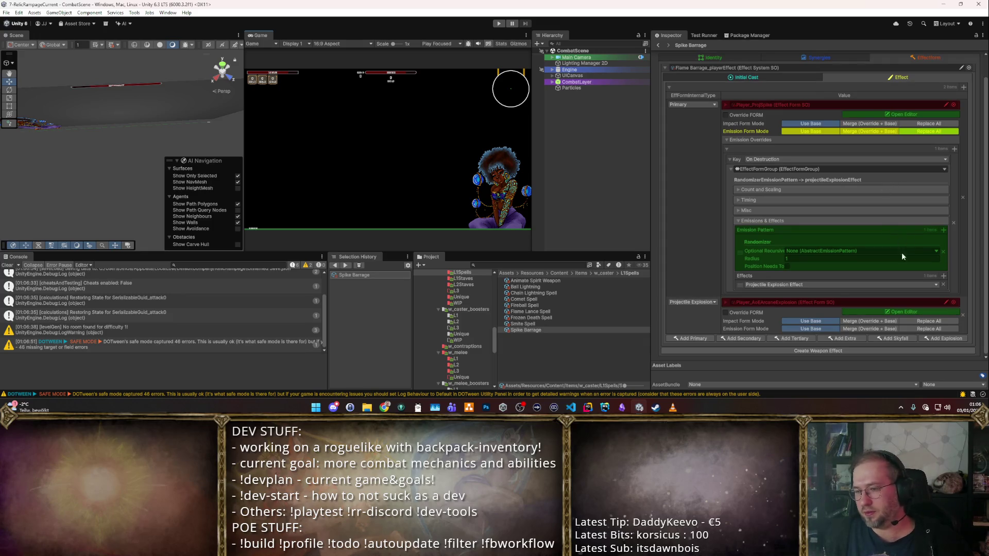
- Remove Spike Barrage's Projectile Explosion entry and Emission Overrides, then switch to Obsidian
click(963, 315)
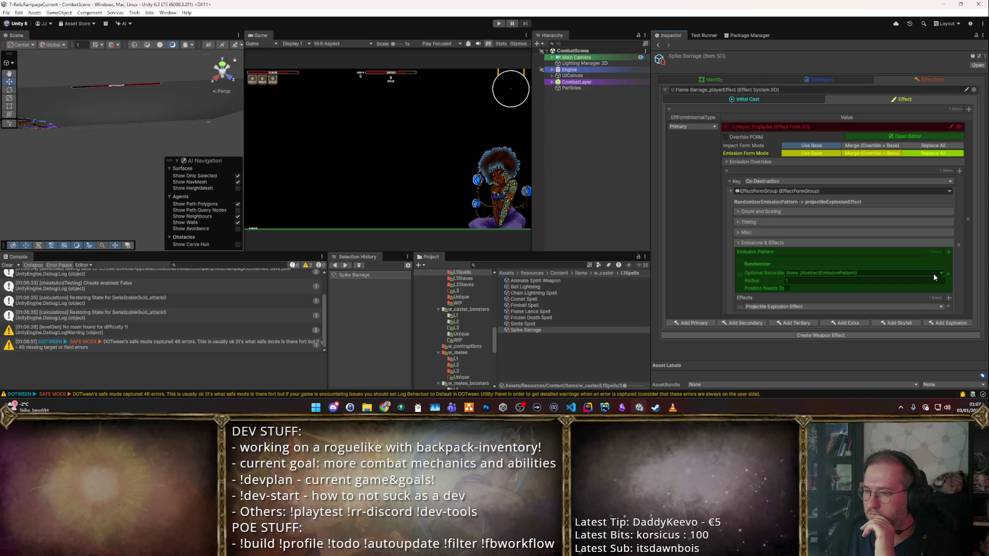
click(960, 245)
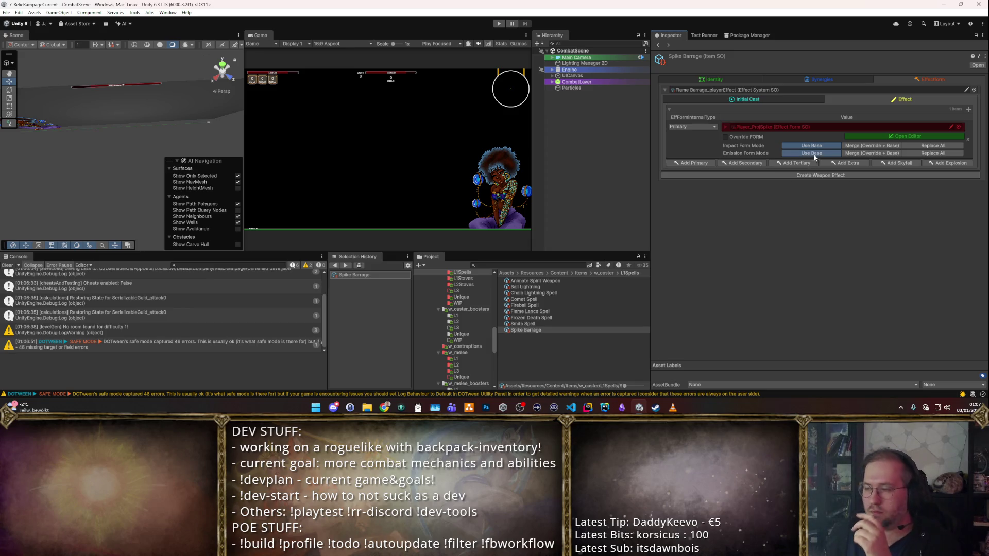
key(alt+Tab)
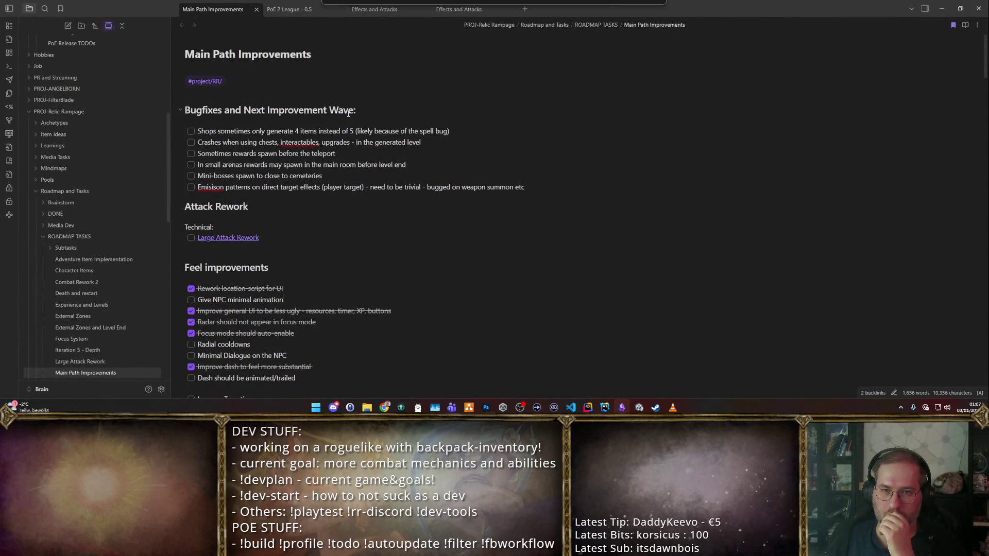
- Go from the Main Path Improvements note to the Large Attack Rework note
click(373, 13)
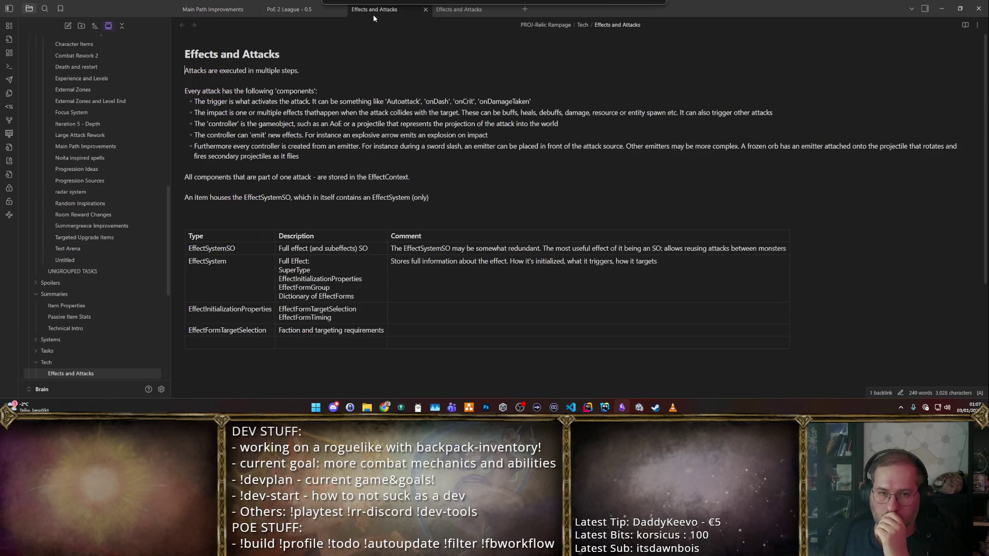
click(221, 8)
click(239, 236)
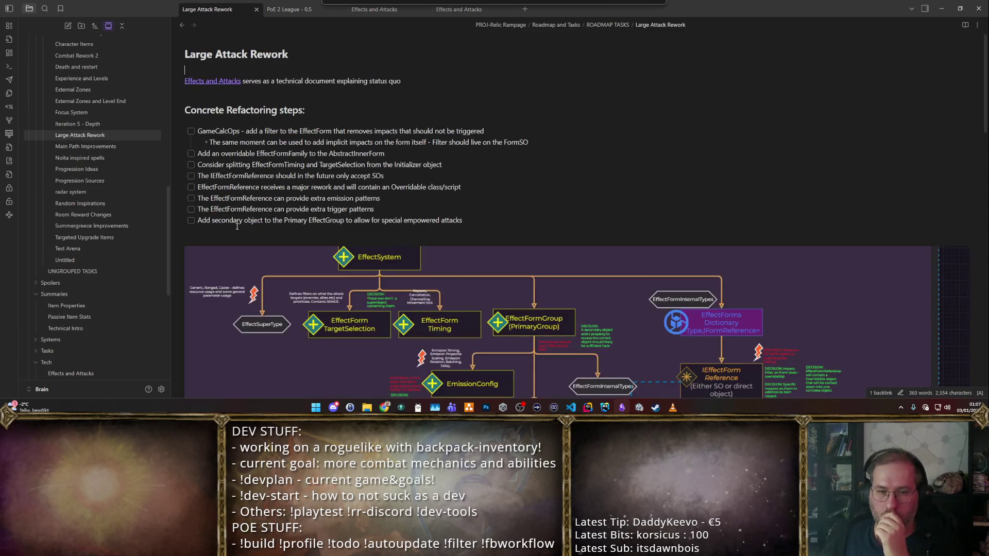
scroll(486, 165, down, 3)
scroll(458, 174, up, 3)
scroll(412, 185, down, 8)
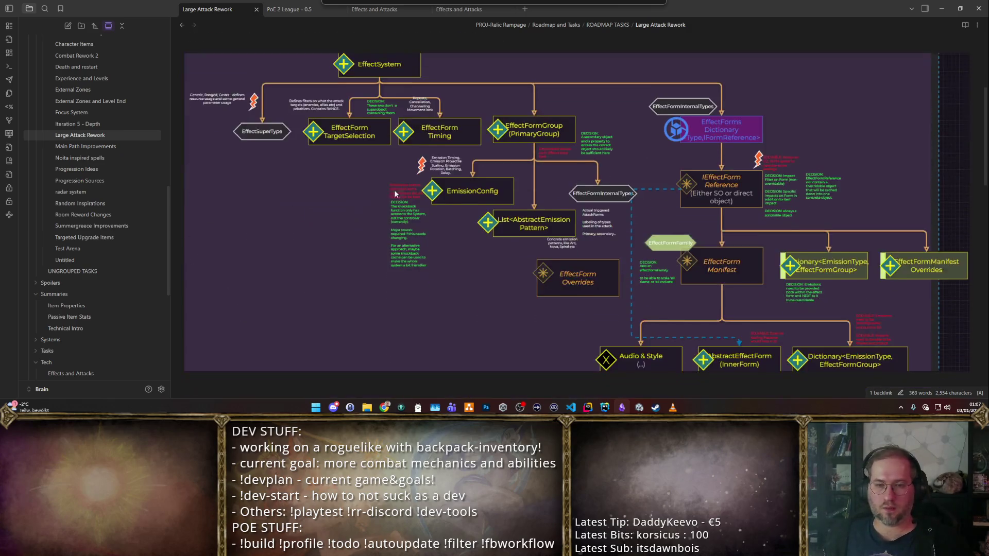
scroll(401, 160, up, 6)
scroll(489, 146, up, 2)
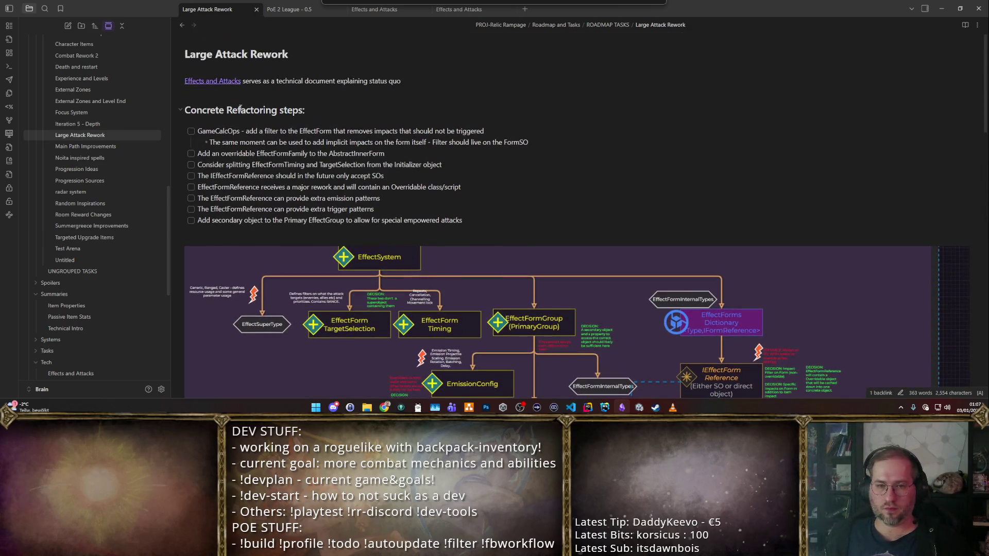
- Add a '## Related Content Ideas' heading below the refactoring checklist
click(329, 110)
click(354, 118)
key(Down)
key(Down)
key(Down)
key(End)
key(Return)
text(##)
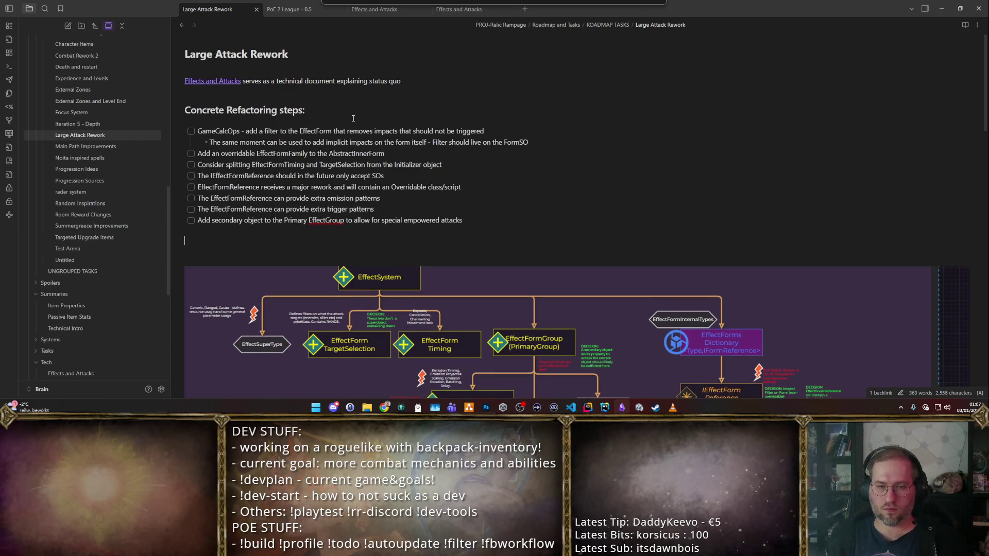
text( Rel)
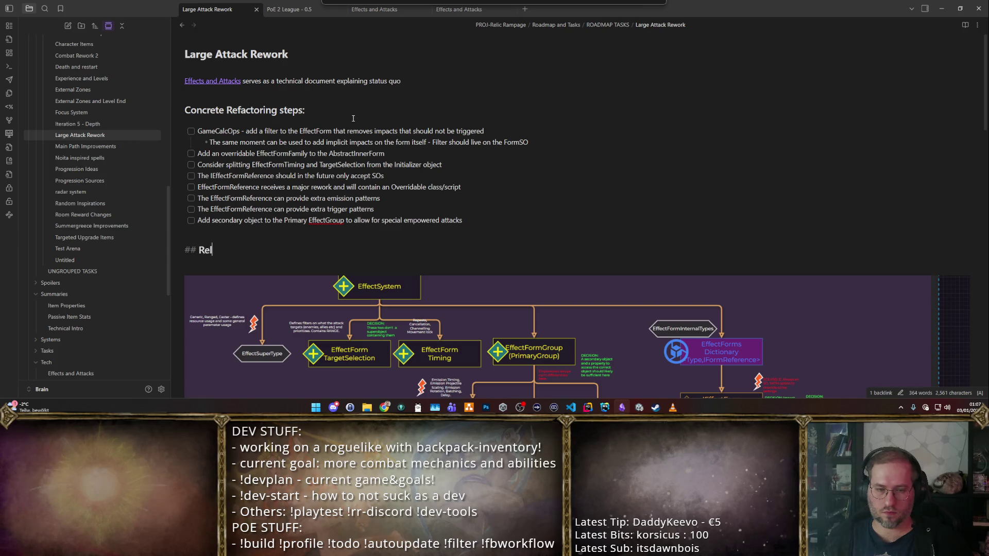
text(ated Content Ideas:)
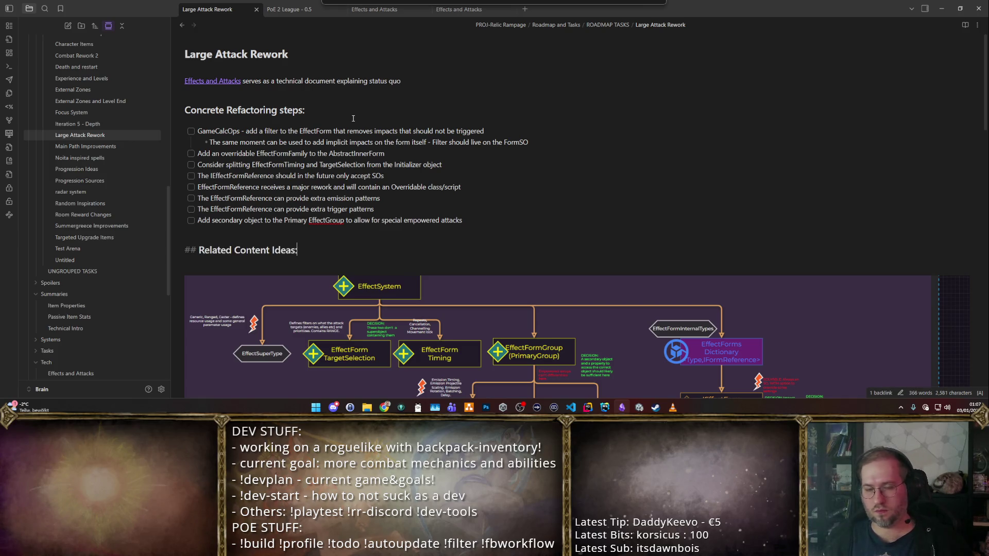
key(Return)
- Add the task "- [ ] Add 'Reproject' and 'Split' ideas", then return to Unity
text(- )
text([ ] Add)
text( Reproject)
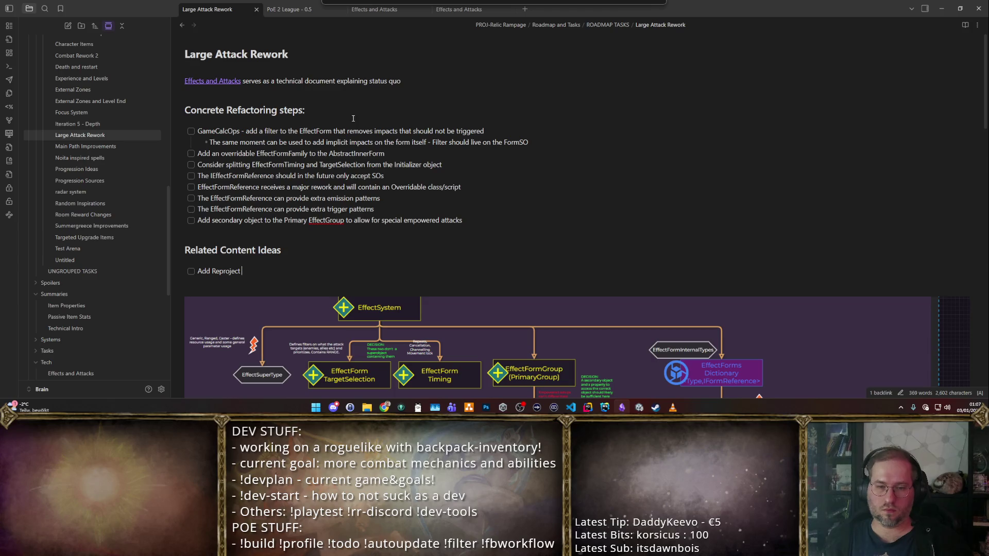
key(ctrl+Left)
text(' and 'Split' )
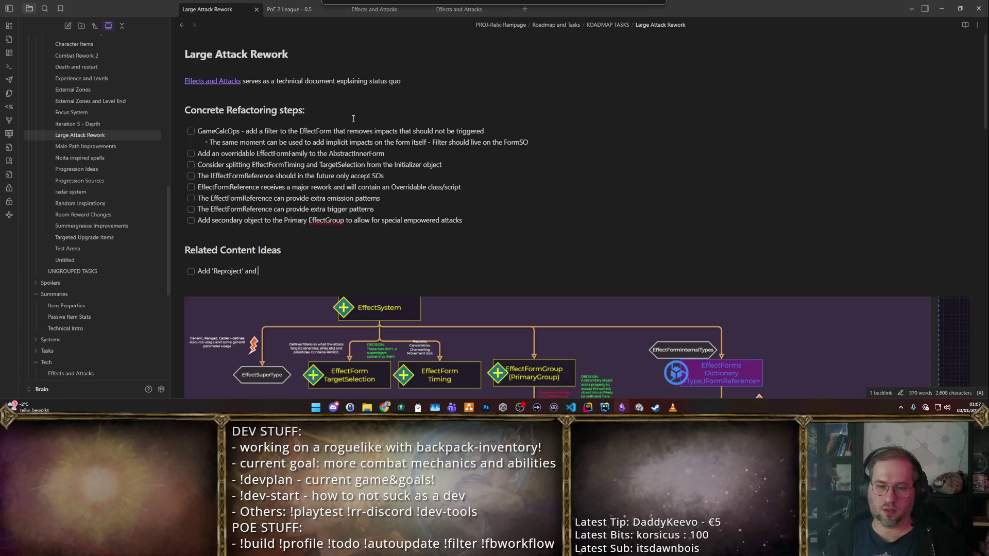
text(ideas)
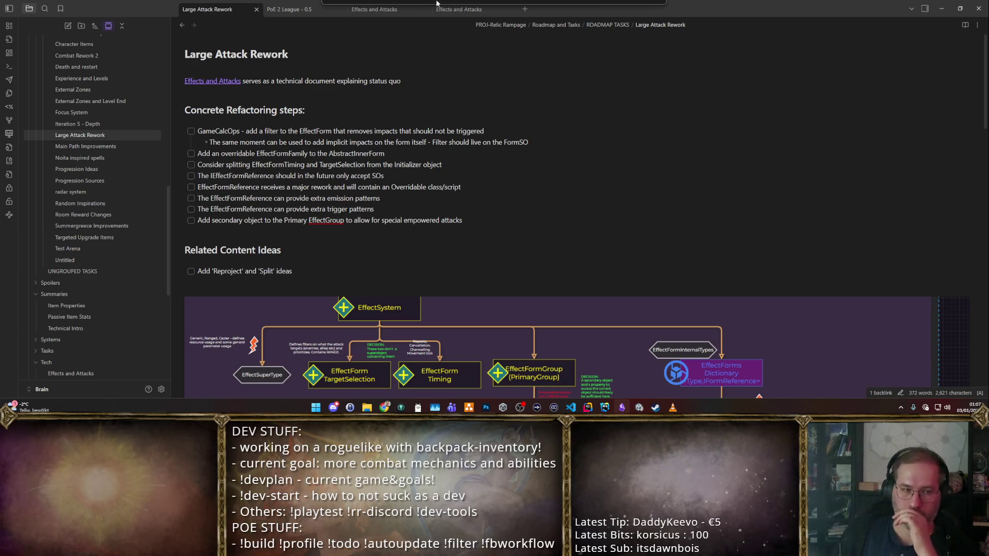
key(alt+Tab)
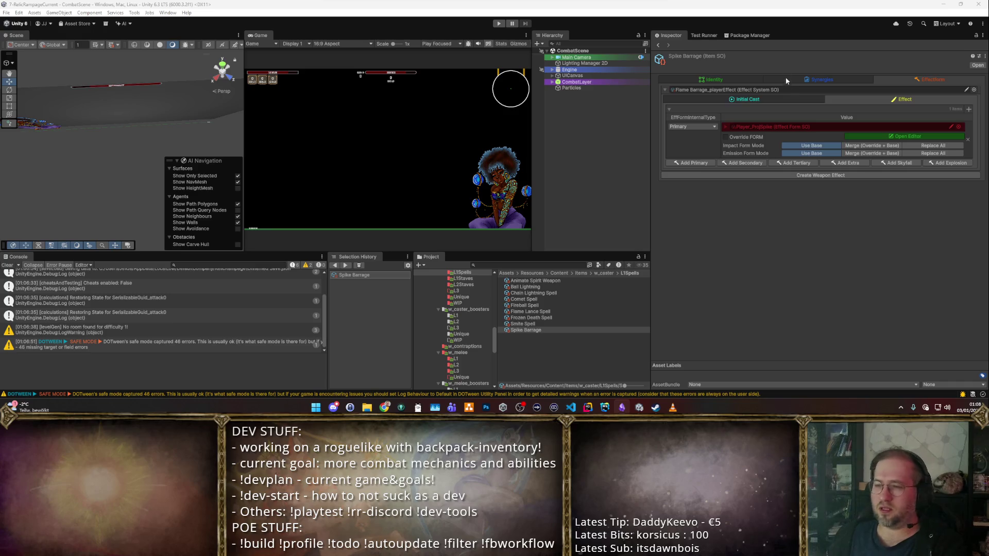
- Select the Spike Barrage spell and show its Effect tab listing the primary spike form
click(811, 99)
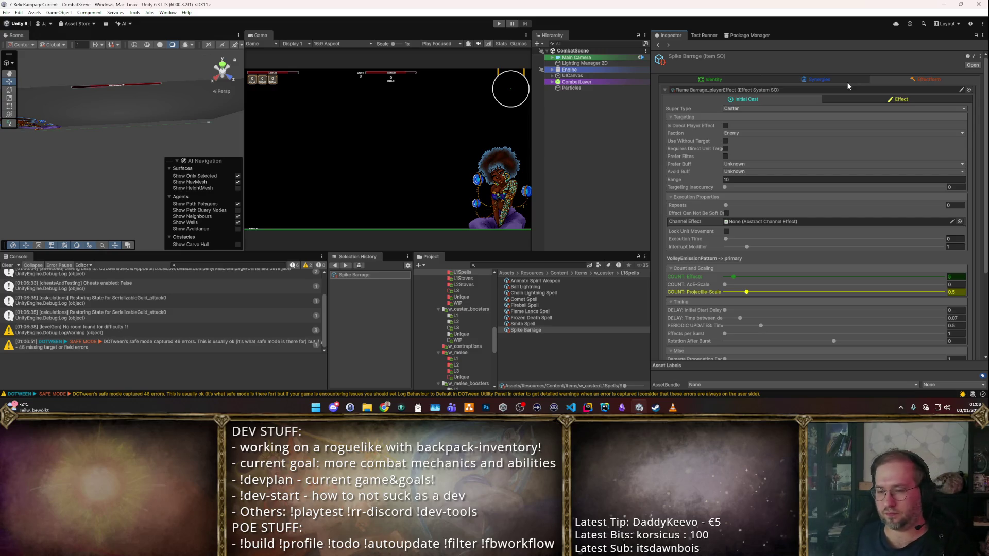
click(601, 317)
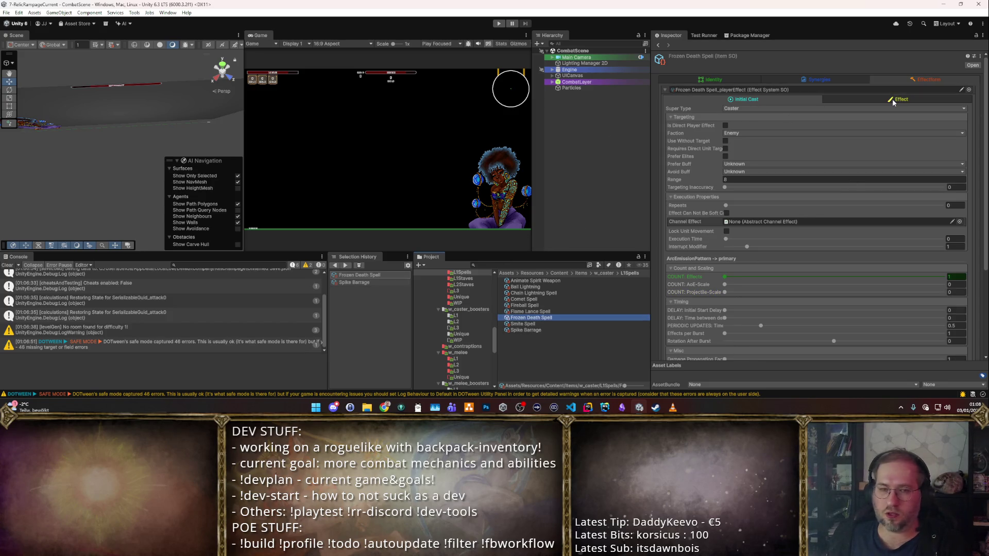
click(552, 329)
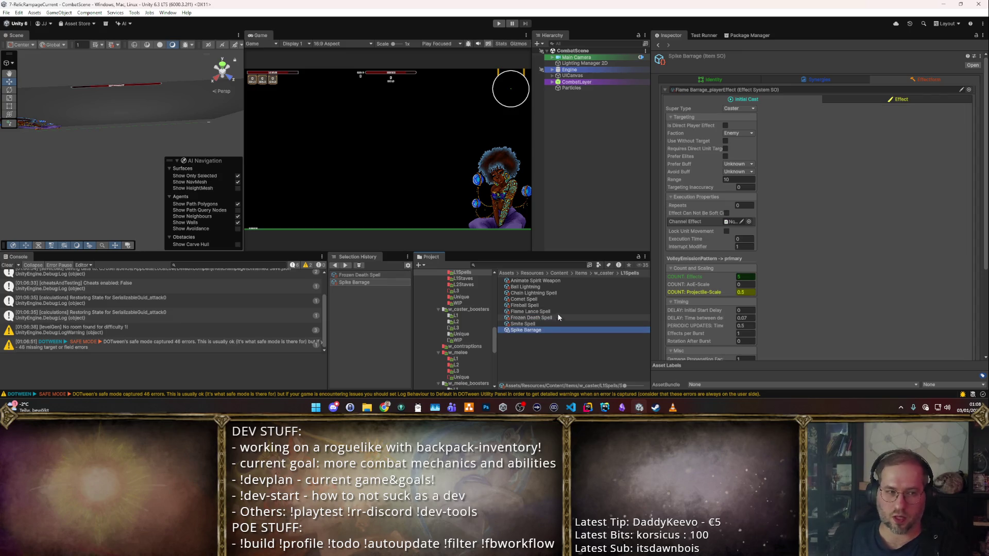
click(866, 99)
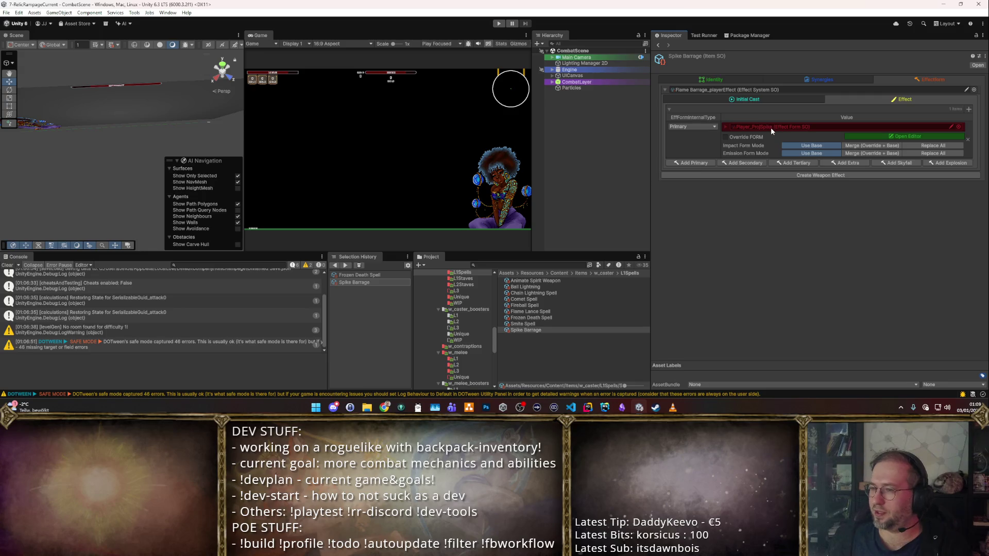
- Duplicate the Player_ProjFireball projectile form and rename the copy Player_ProjOrb
double_click(835, 128)
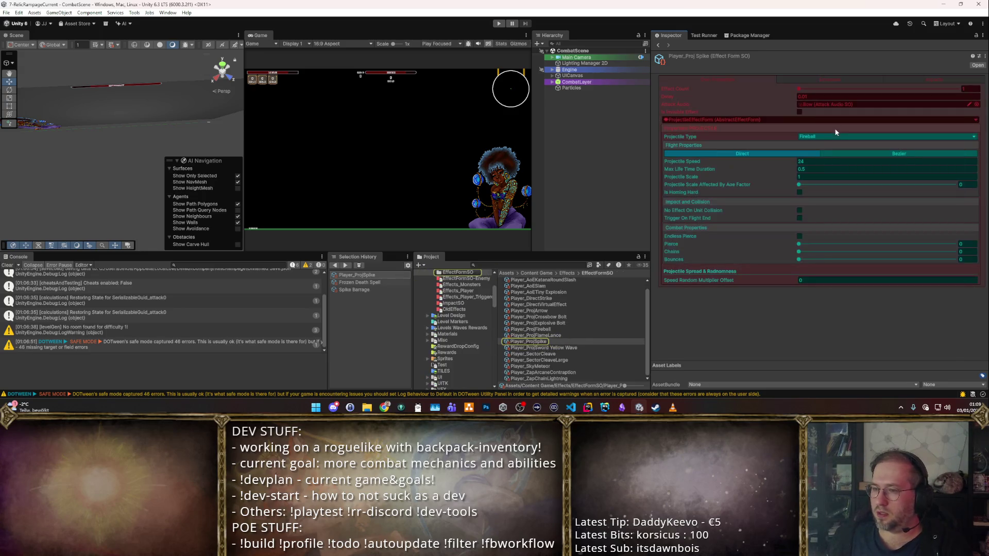
click(571, 348)
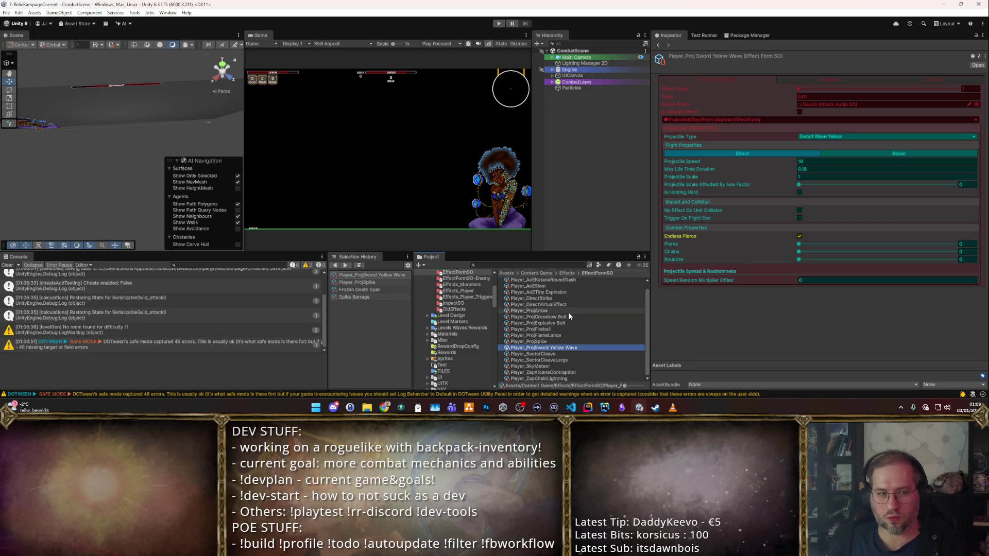
click(564, 328)
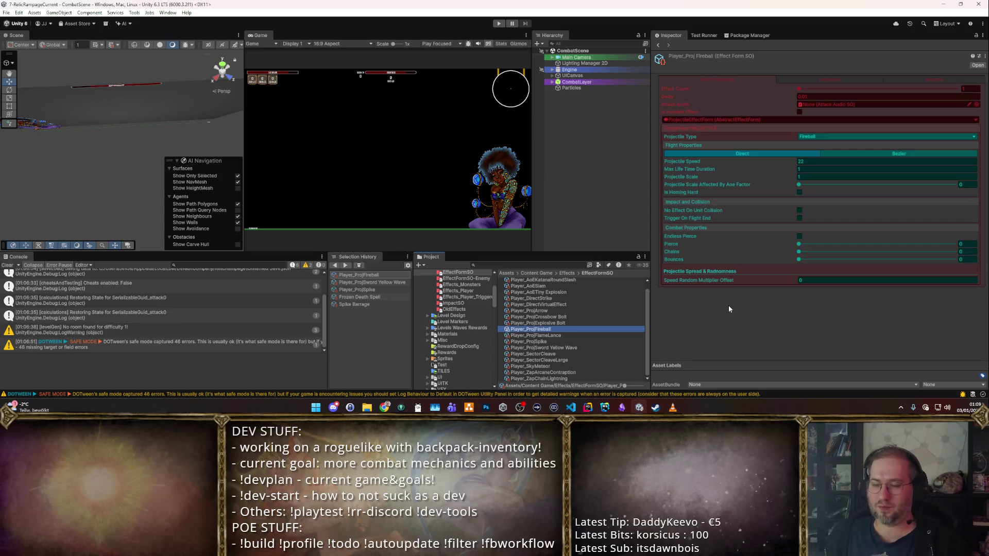
key(ctrl+d)
key(F2)
key(End)
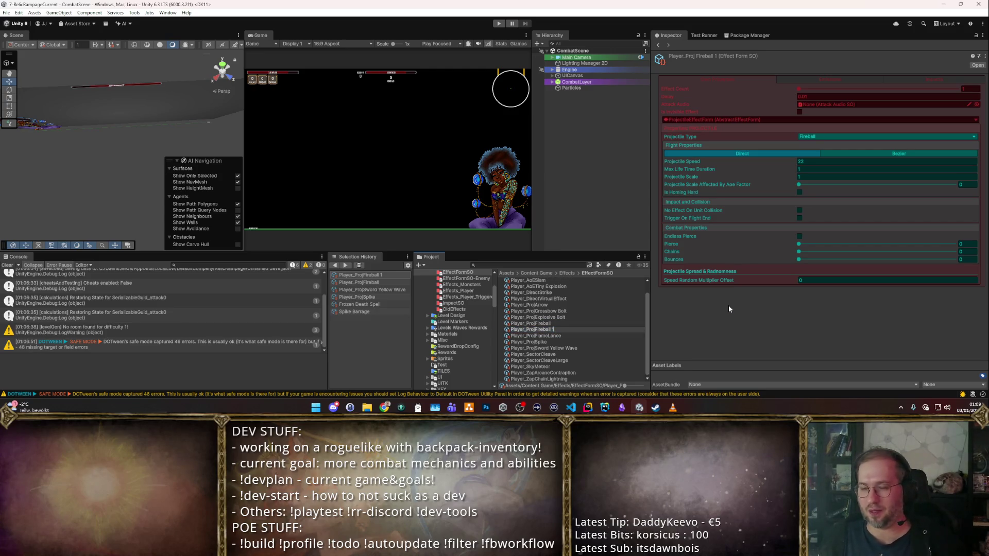
key(BackSpace)
key(BackSpace)
key(BackSpace)
text(Orb)
key(Return)
- Give Player_ProjOrb speed 12, max lifetime 1.5, Dark Matter type and Endless Pierce
click(801, 161)
text(12)
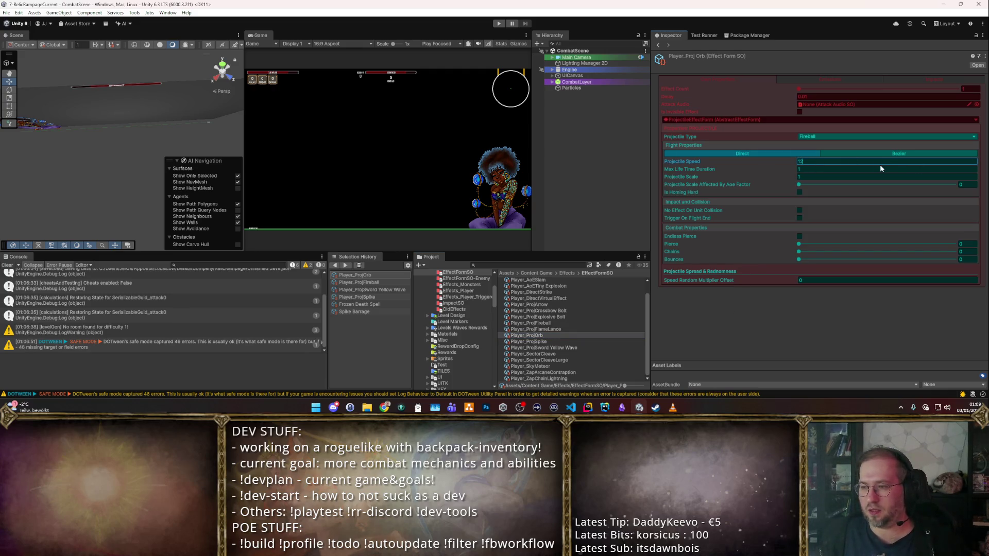
click(848, 175)
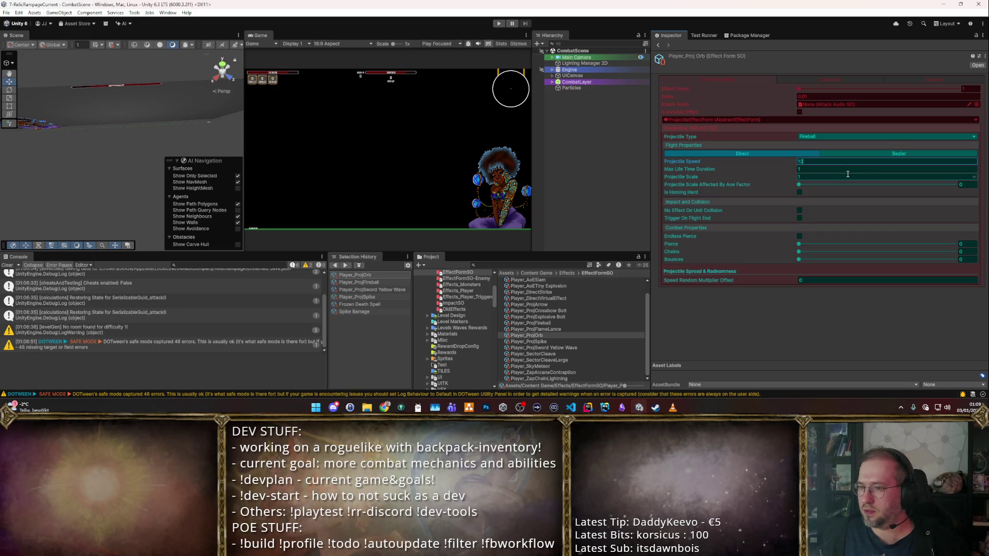
click(846, 167)
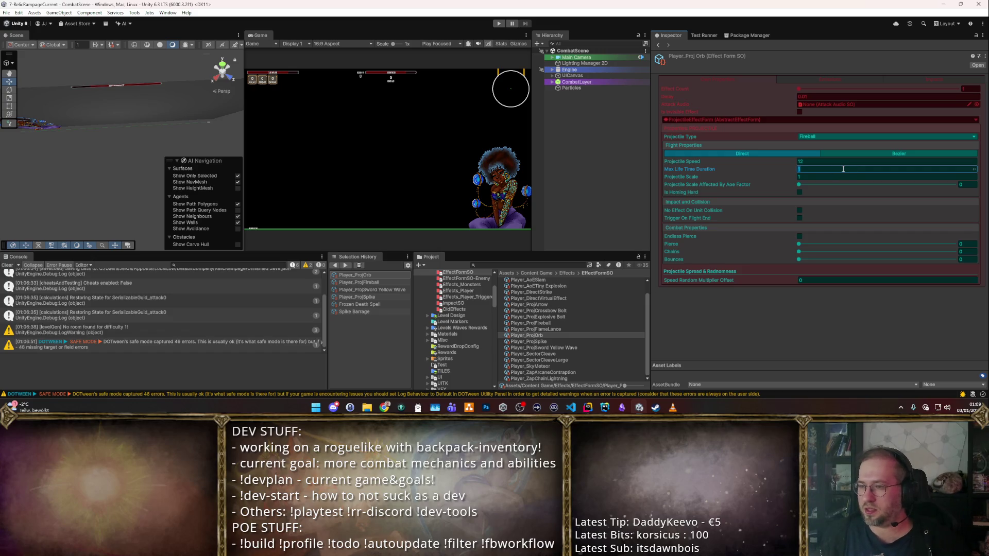
text(.5)
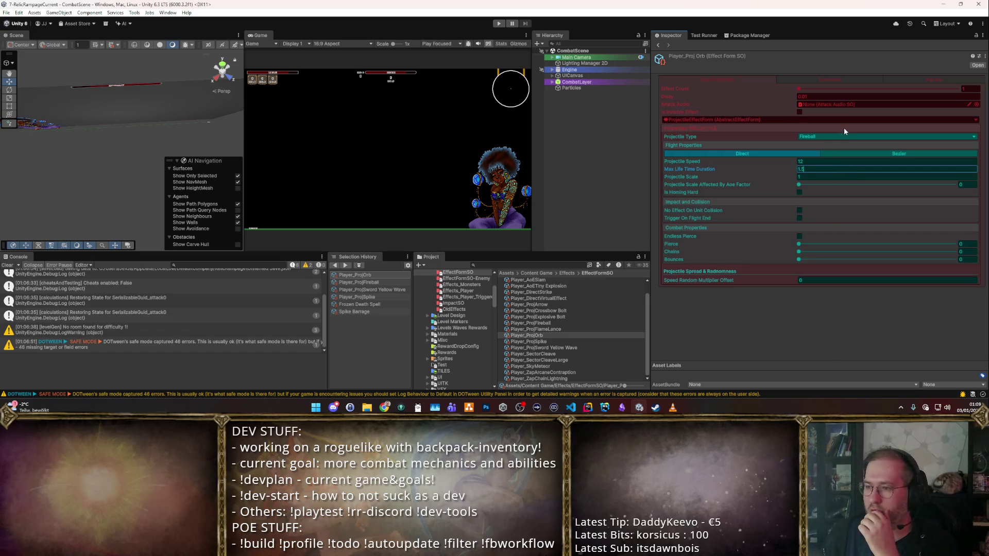
click(848, 137)
click(841, 169)
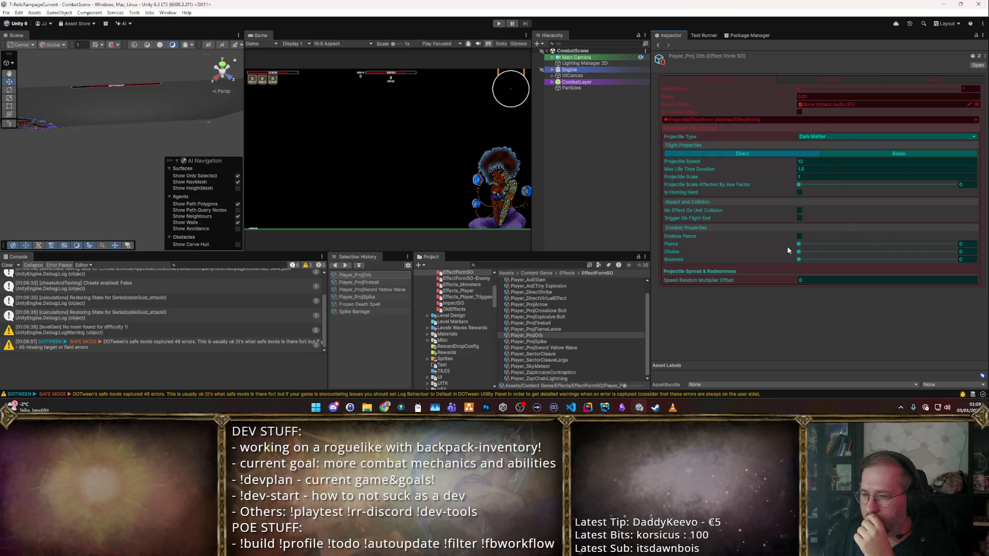
click(799, 237)
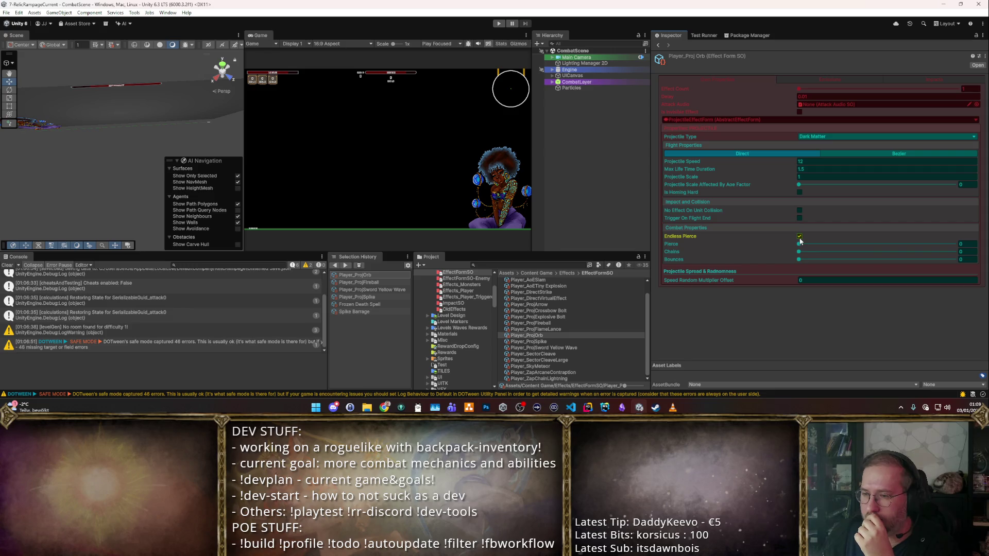
click(799, 210)
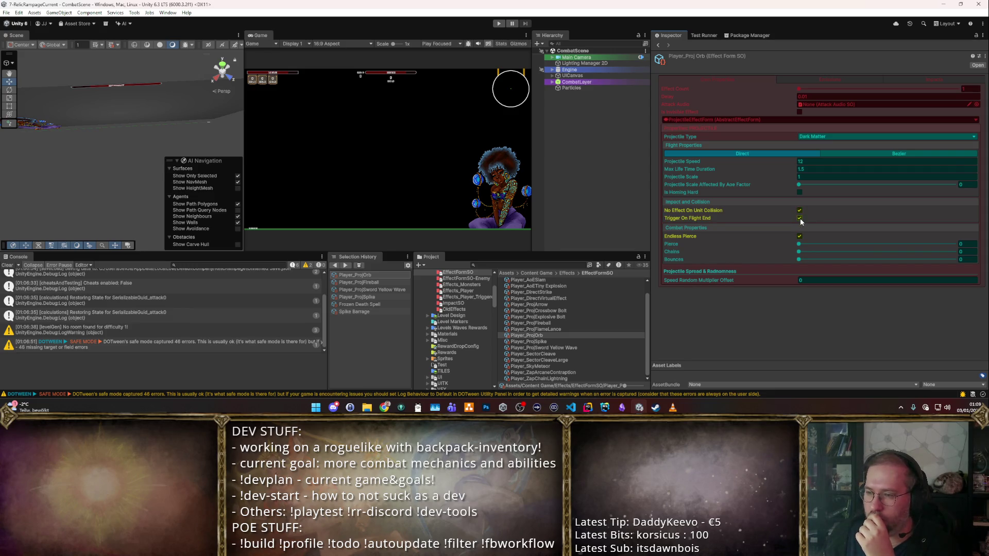
click(799, 210)
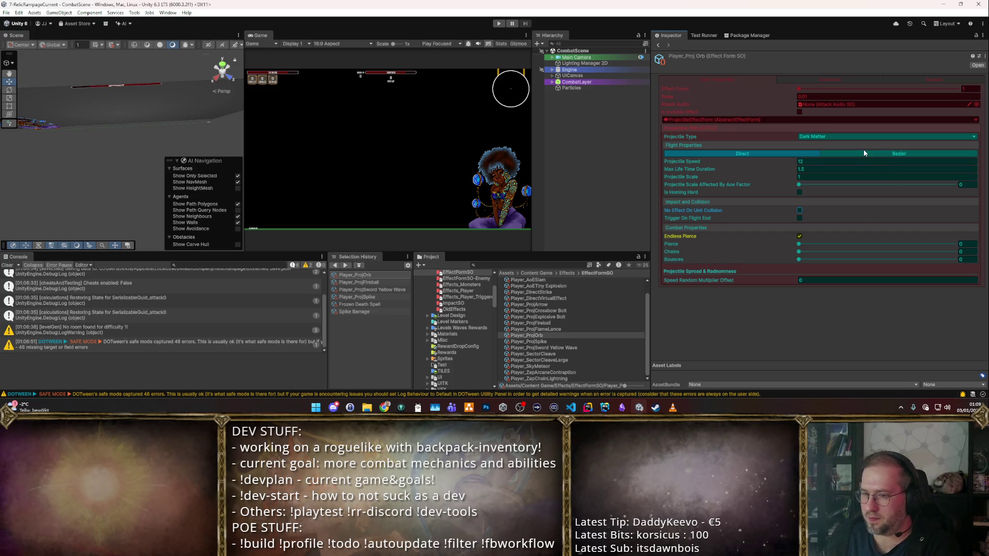
- Remove the inherited On Destruction effect group from Player_ProjOrb
click(862, 81)
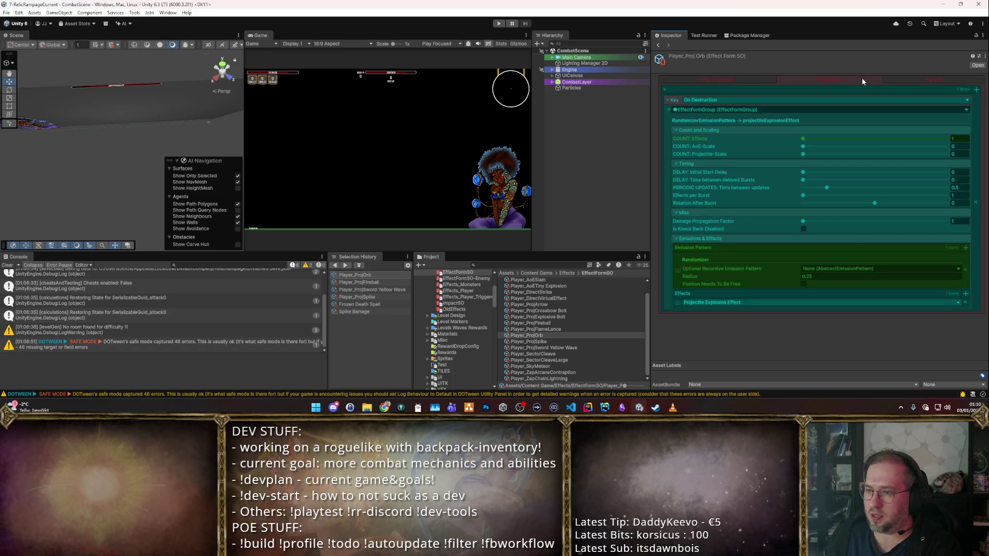
click(535, 329)
click(526, 335)
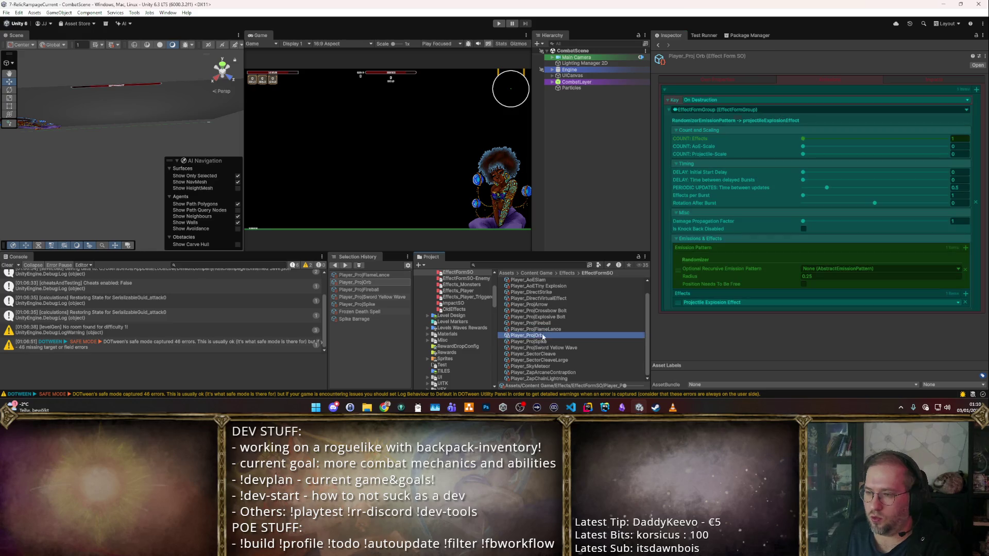
click(977, 204)
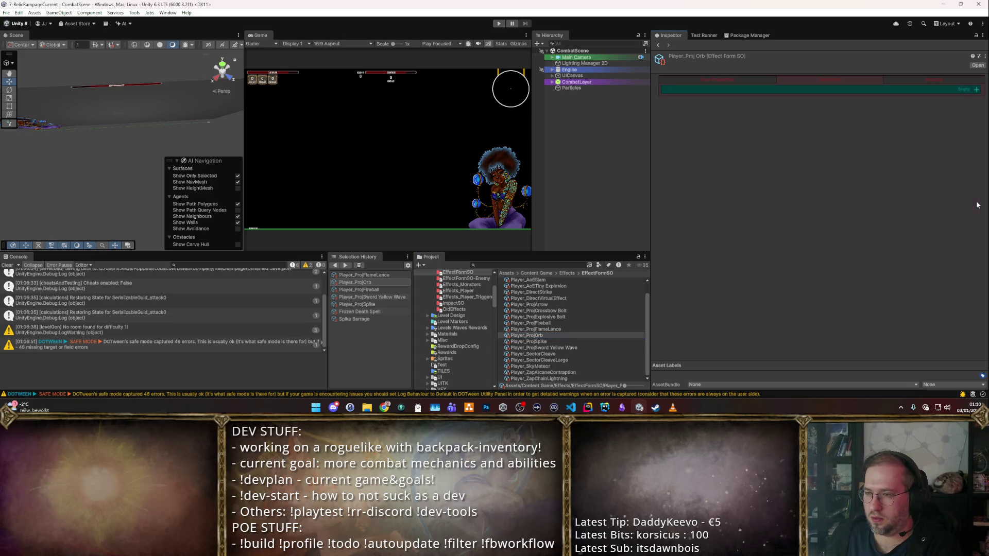
click(526, 335)
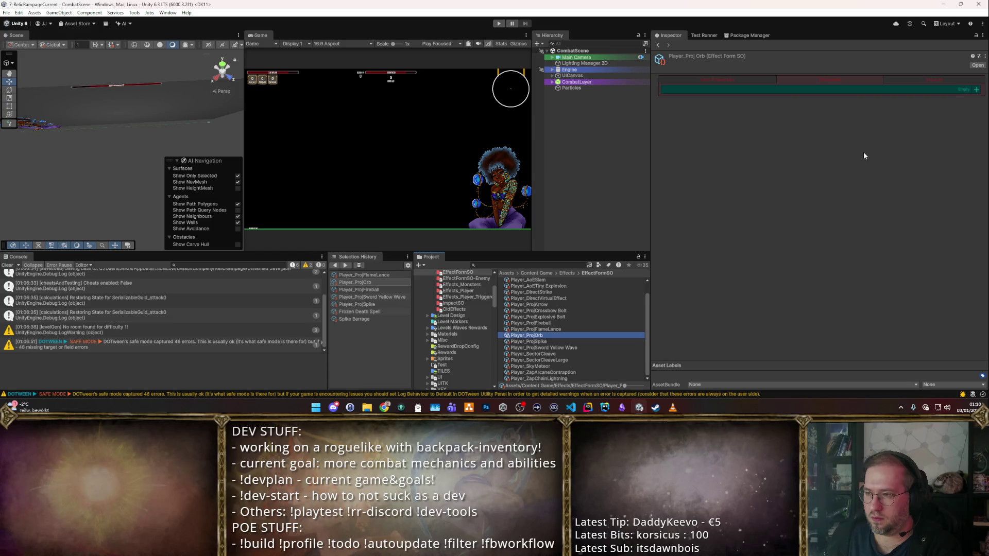
- Compare against Player_ProjSpike, check Player_ProjOrb's impact list, and bring up the favourites popup
click(554, 341)
click(551, 335)
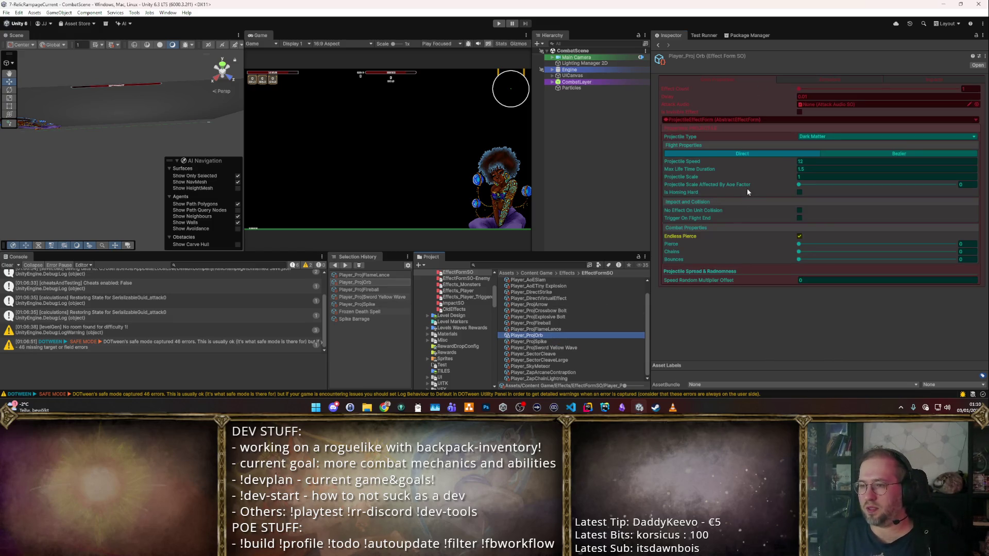
click(925, 82)
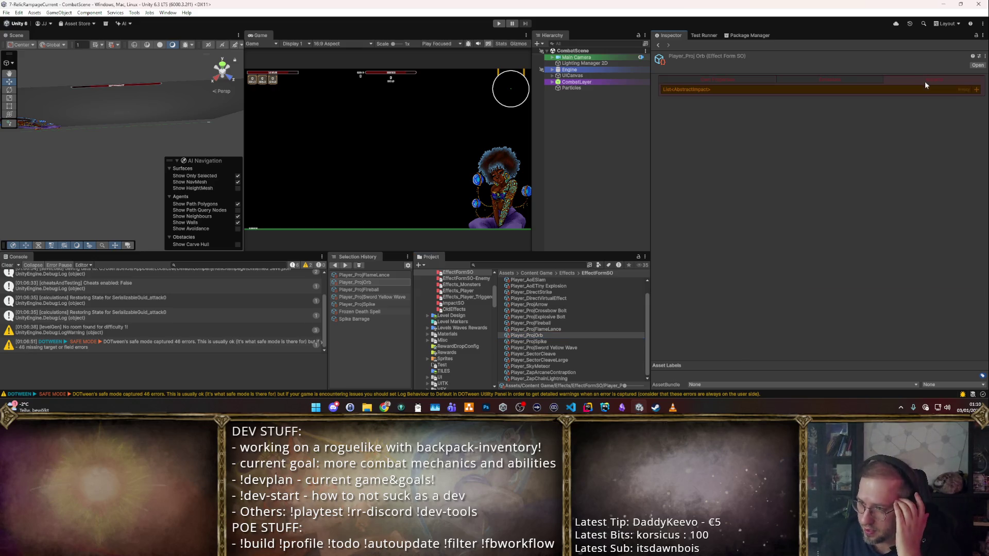
click(737, 80)
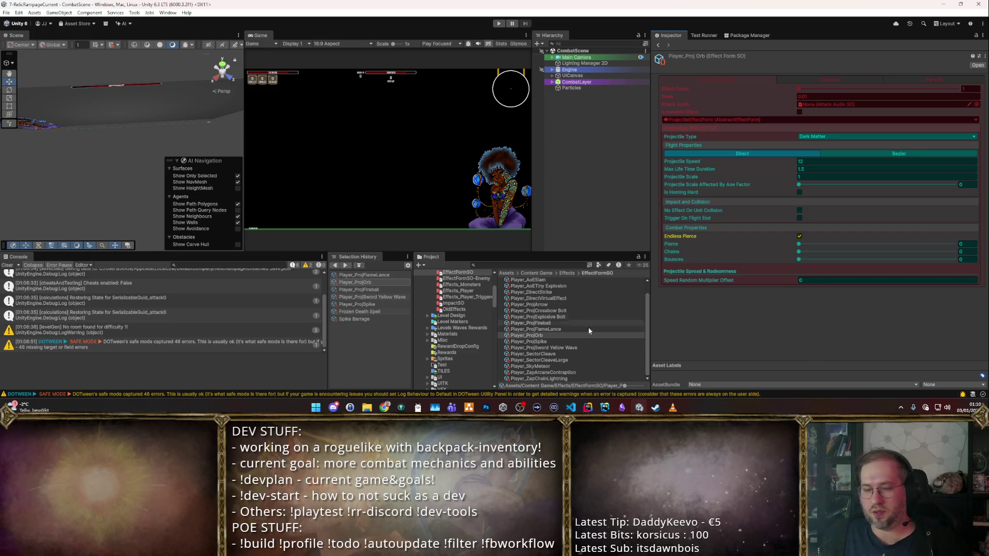
key(alt)
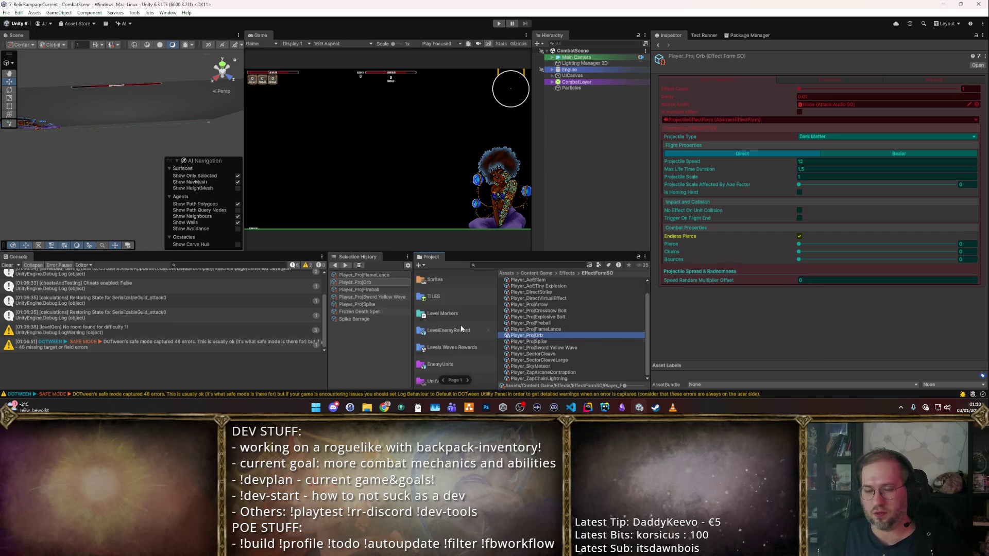
click(538, 339)
key(alt)
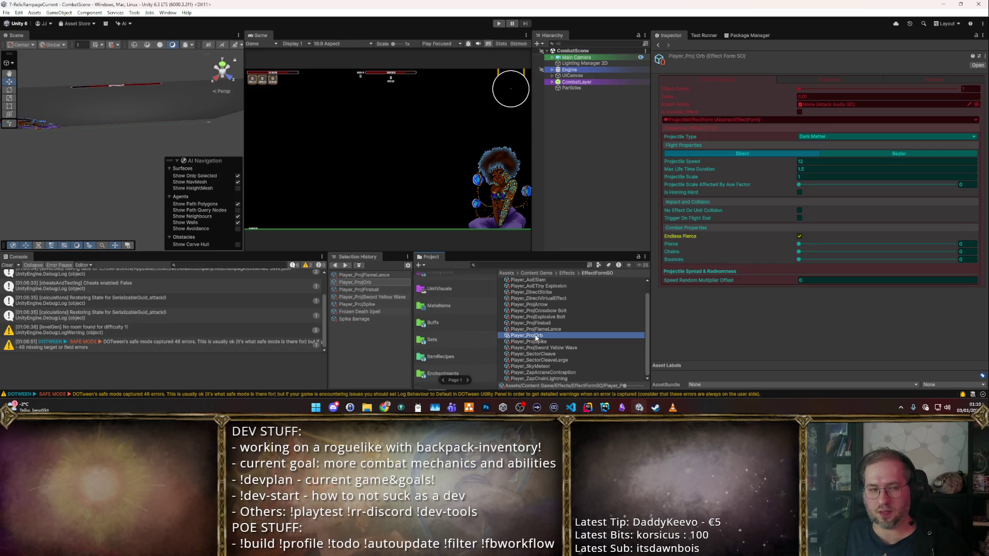
- Start Play mode and buy and arrange the staff, robe and longsword in the inventory
click(499, 23)
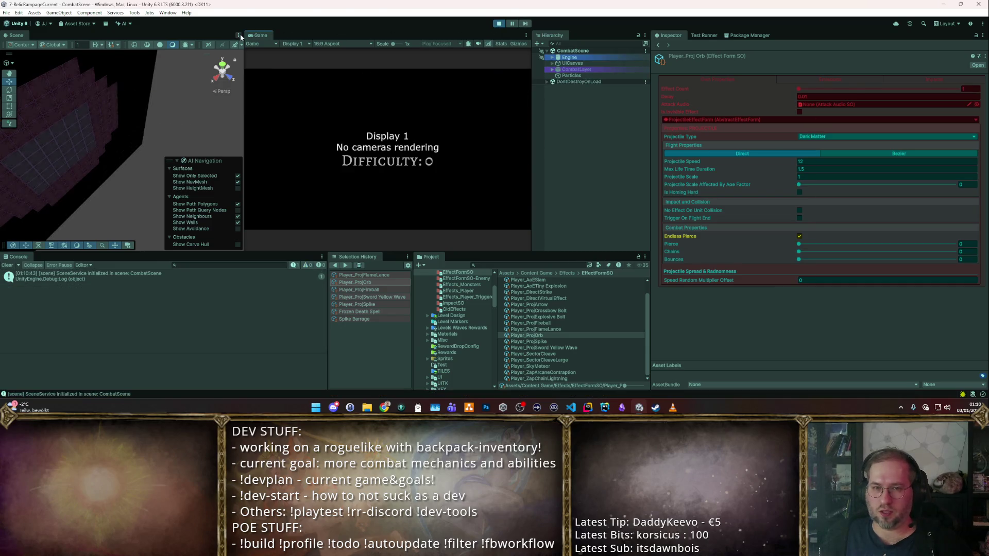
key(d)
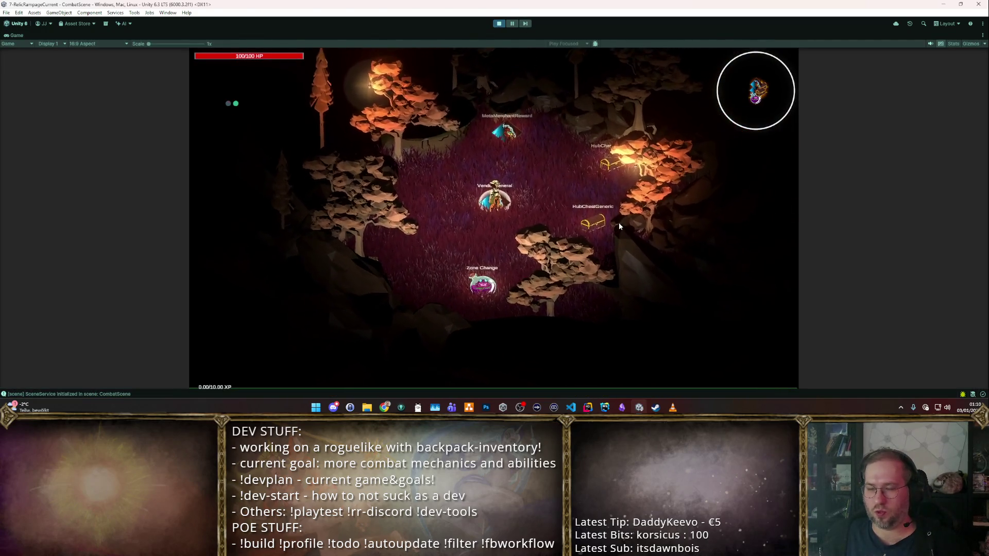
click(535, 211)
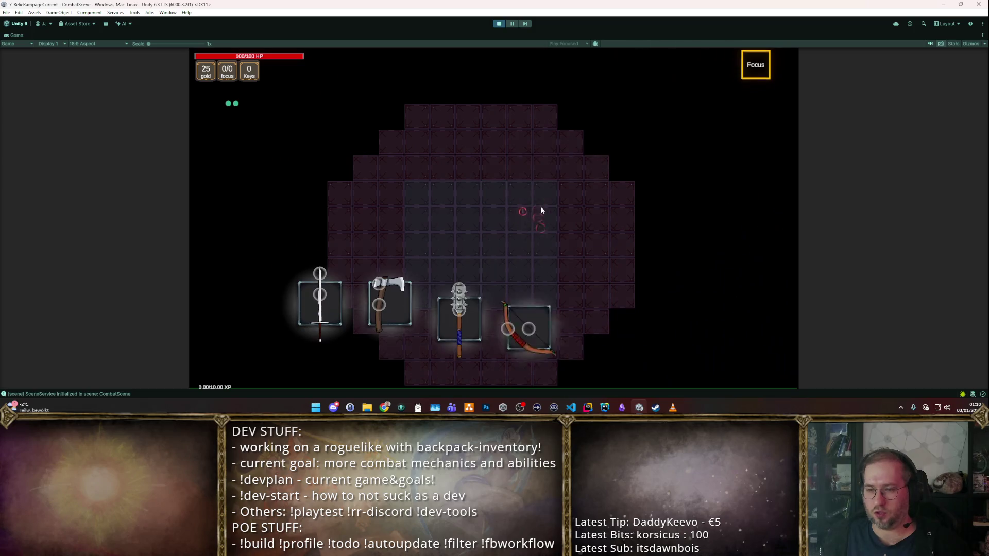
mouse_move(669, 278)
mouse_down()
mouse_move(421, 246)
mouse_move(443, 244)
mouse_up()
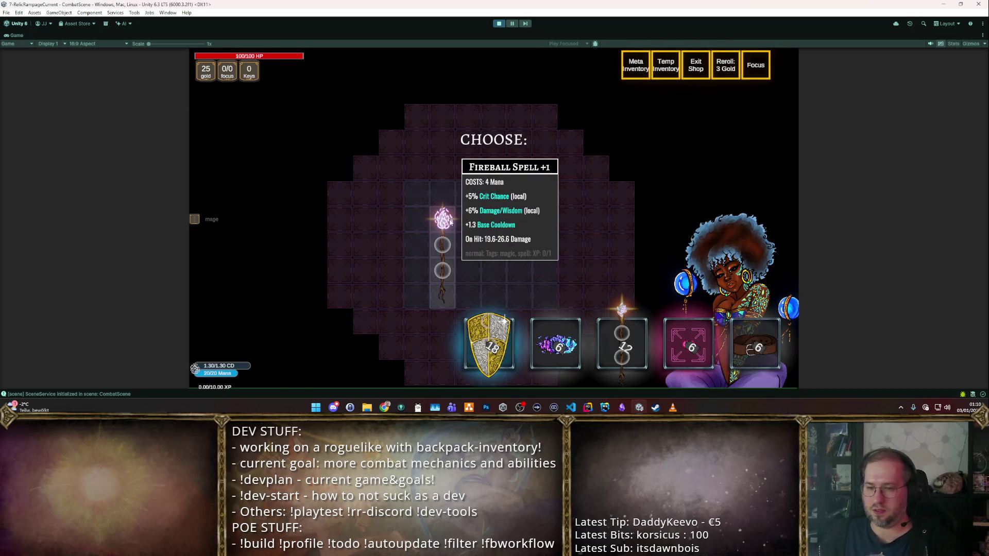
drag(495, 219, 442, 219)
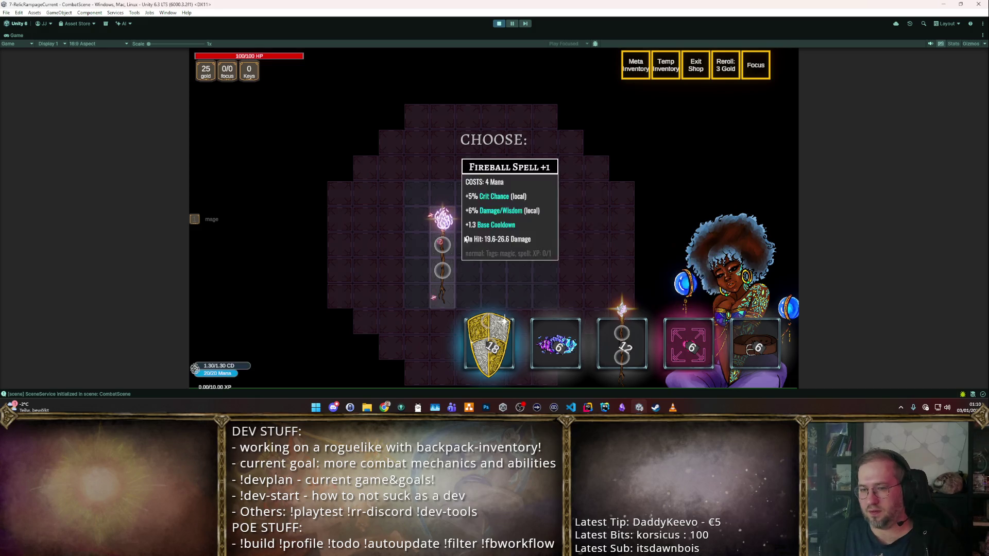
mouse_move(621, 343)
mouse_down()
mouse_move(464, 232)
mouse_move(491, 257)
mouse_up()
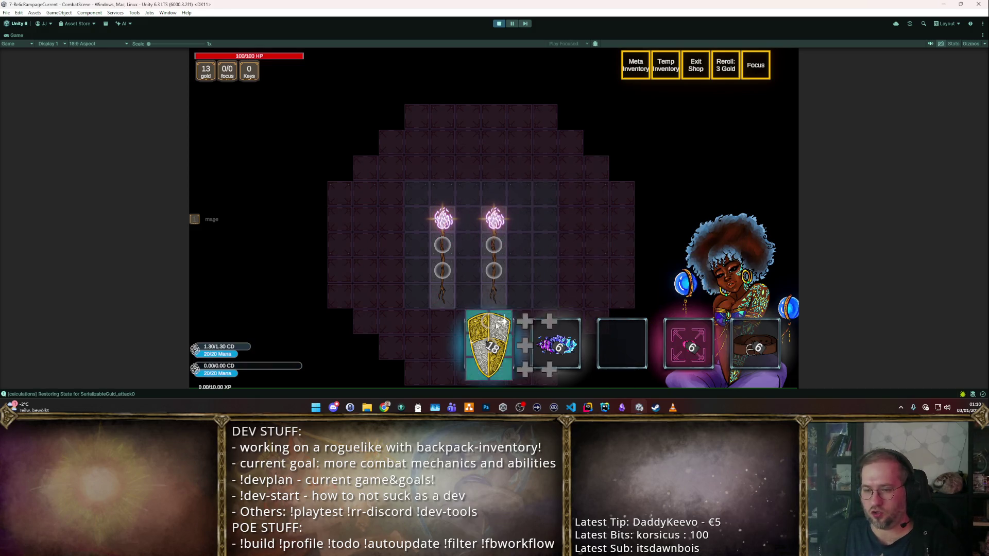
click(725, 65)
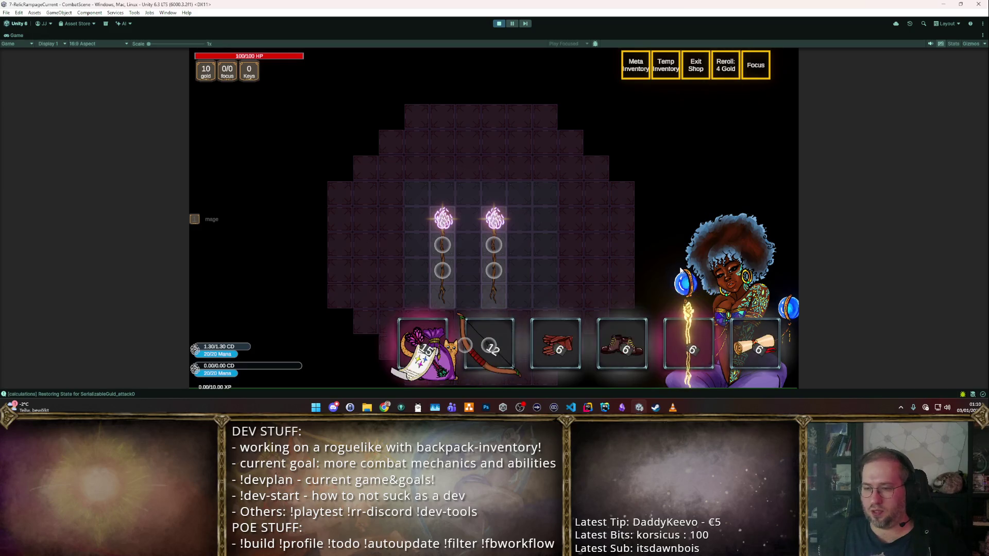
drag(689, 343, 495, 258)
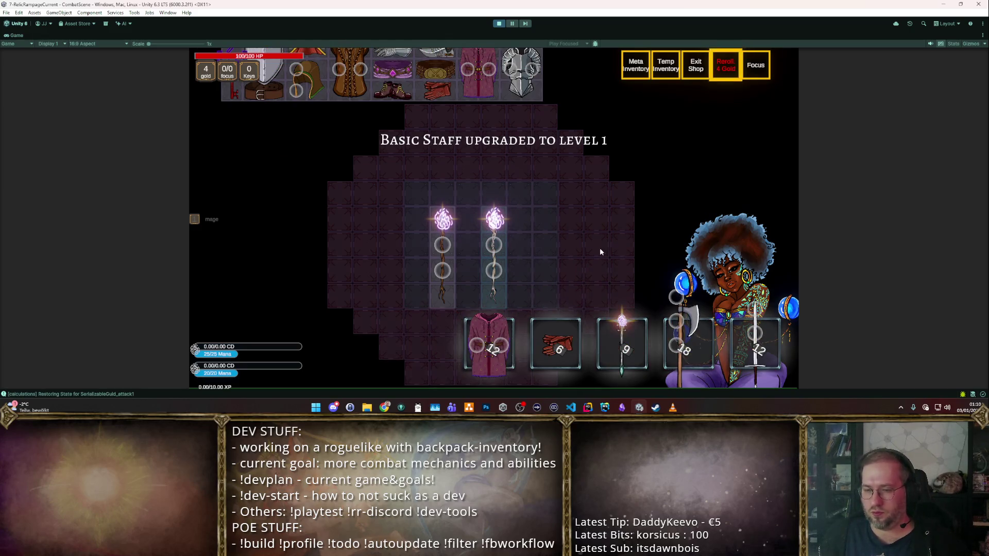
drag(488, 345, 481, 270)
click(520, 262)
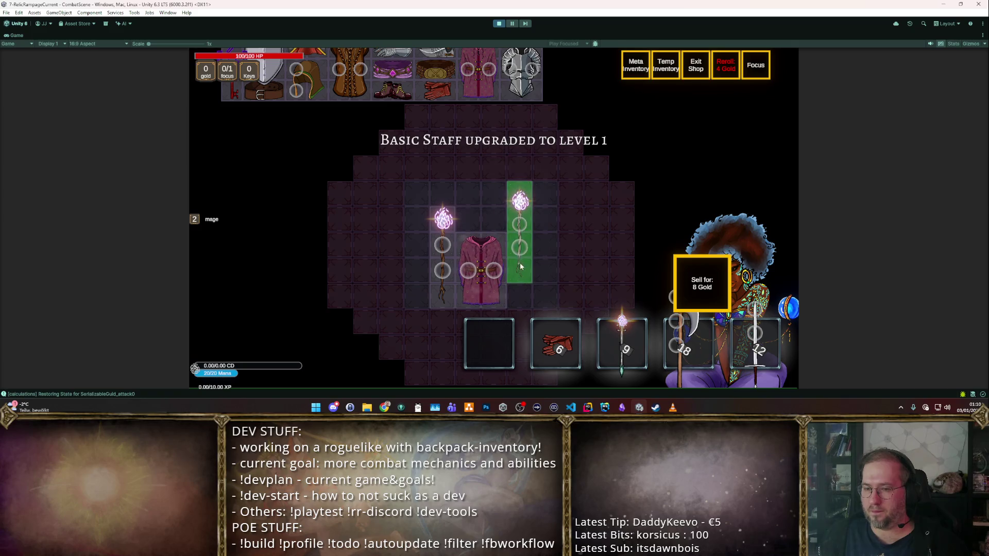
mouse_move(755, 341)
mouse_down()
mouse_move(457, 183)
mouse_move(466, 196)
mouse_up()
drag(520, 247, 521, 222)
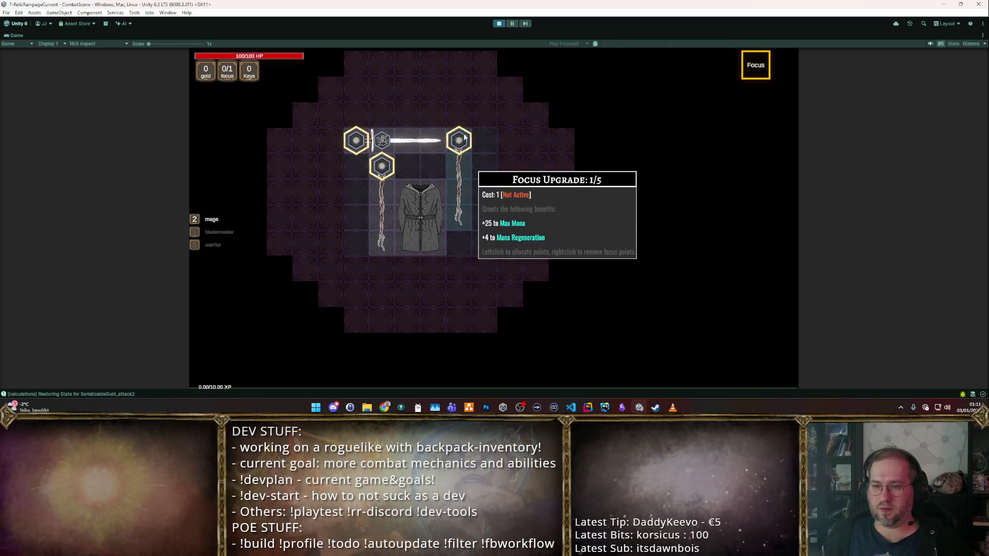
- Spend the focus point on the staff, walk through the dummy room, then stop Play mode
click(458, 193)
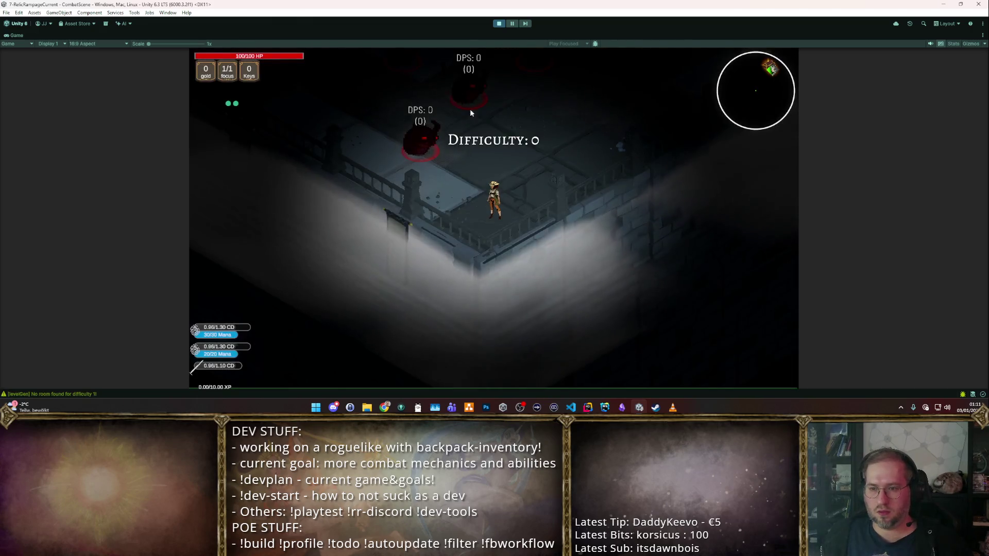
click(405, 161)
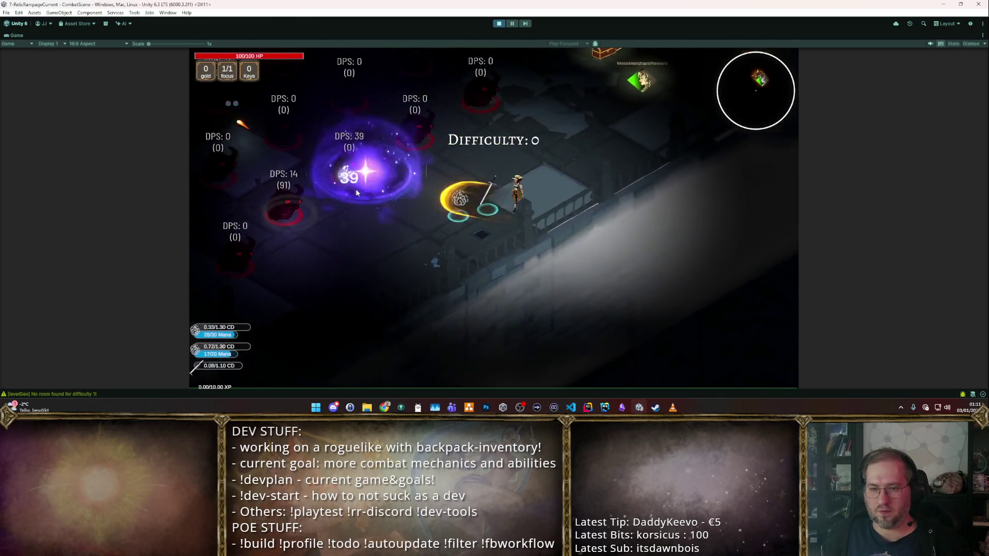
key(w)
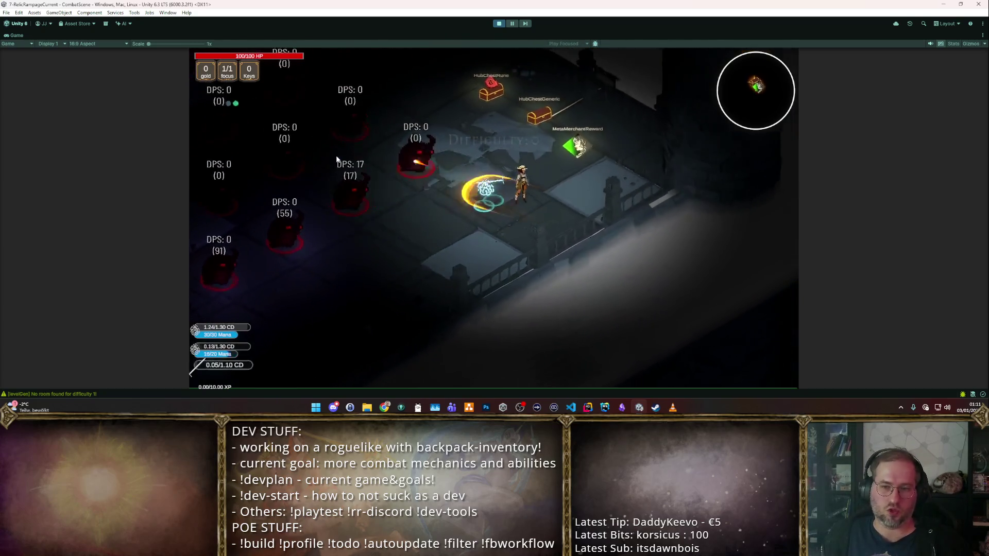
key(s)
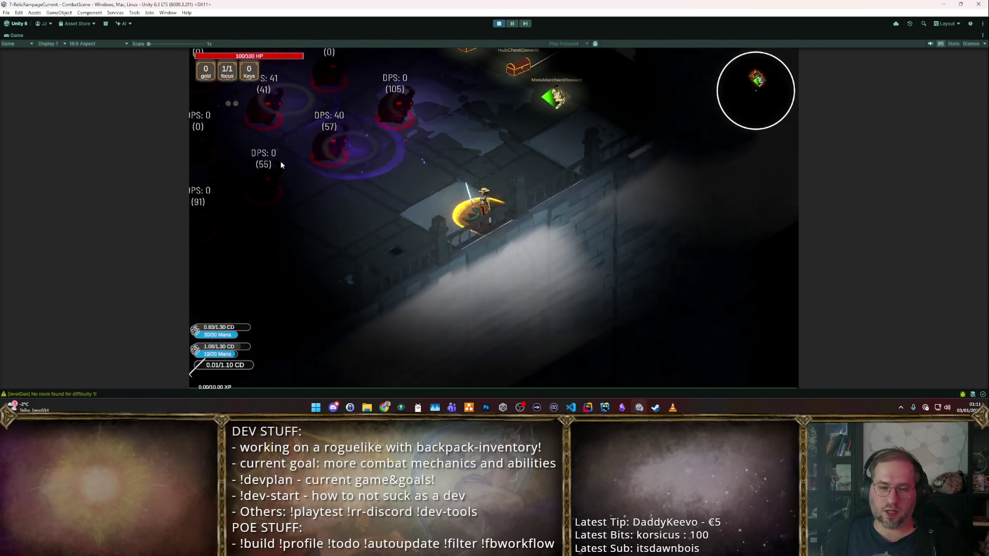
key(w)
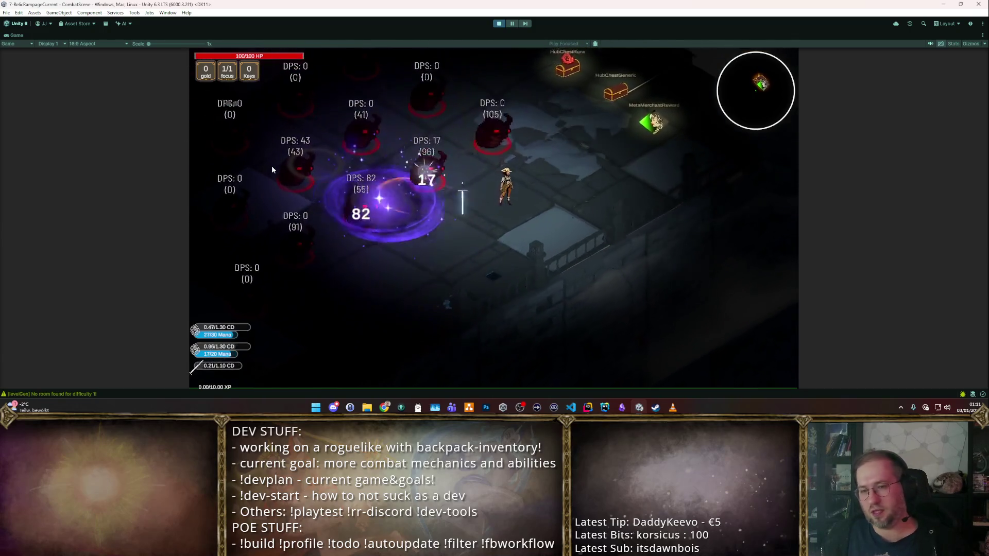
key(w)
key(a)
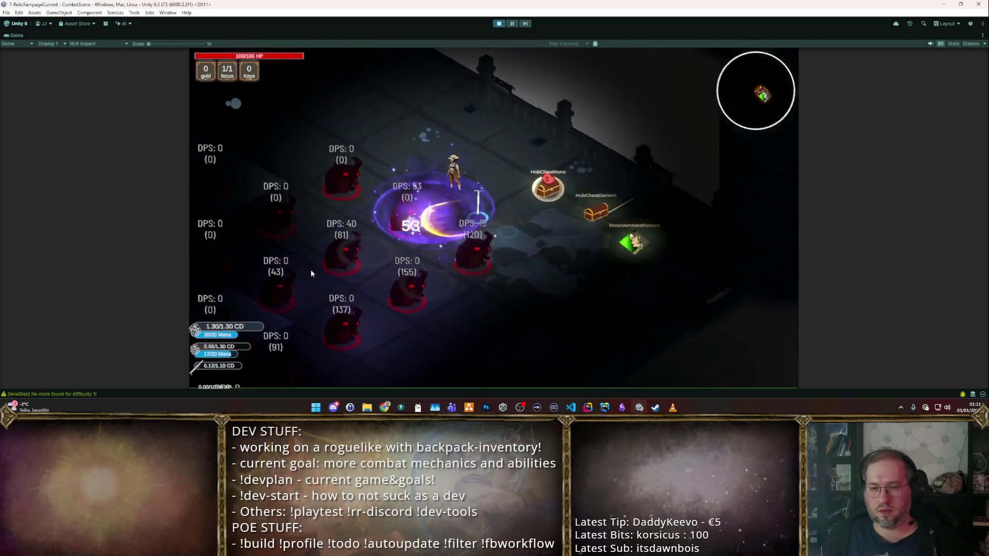
key(a)
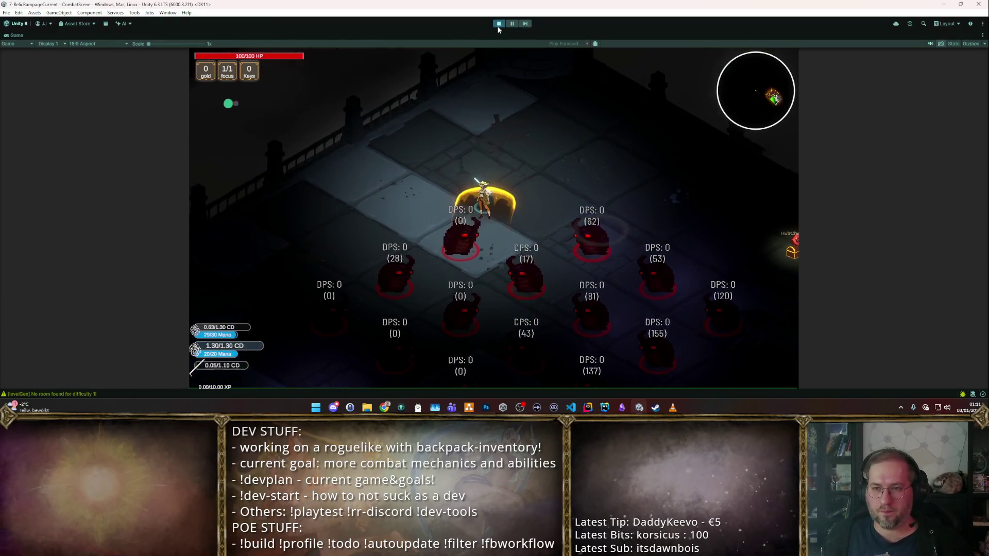
key(ctrl+p)
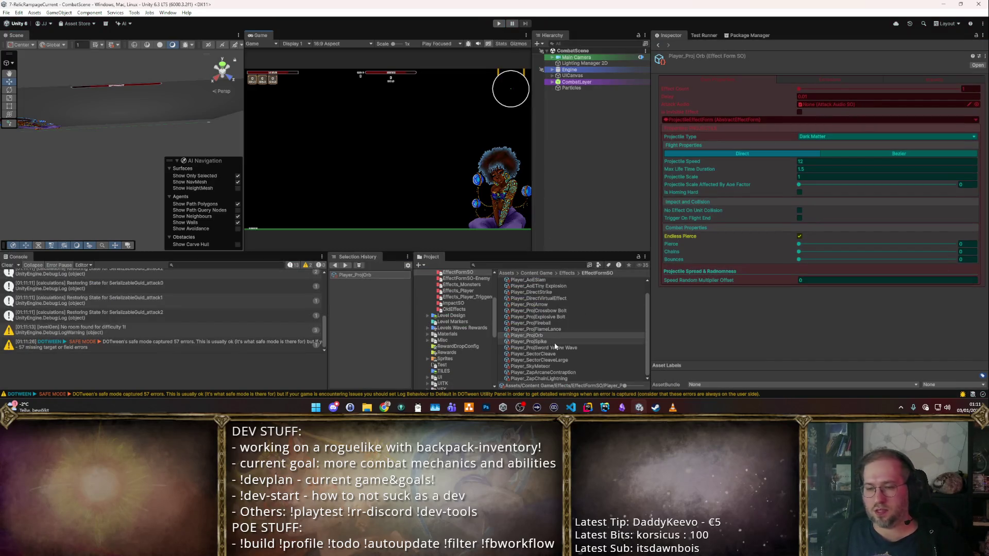
- Browse to Items/w_caster/L1Spells and select the Frozen Death Spell item
click(555, 336)
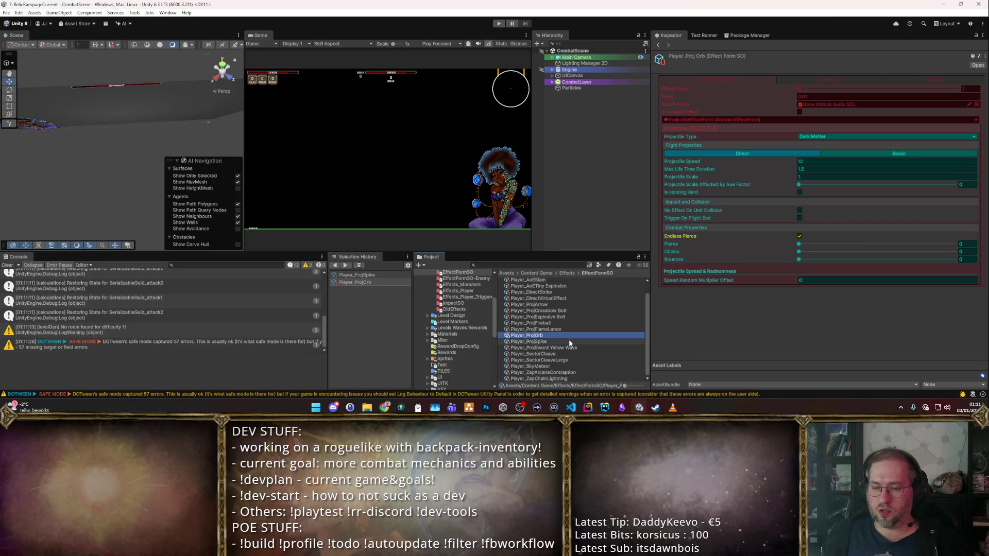
key(Down)
key(Down)
key(Up)
key(Up)
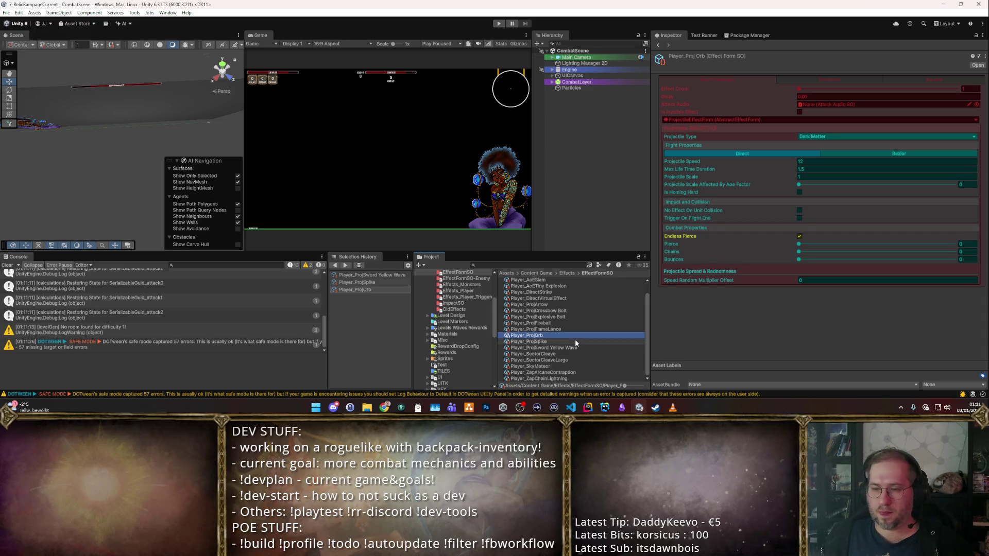
mouse_move(474, 338)
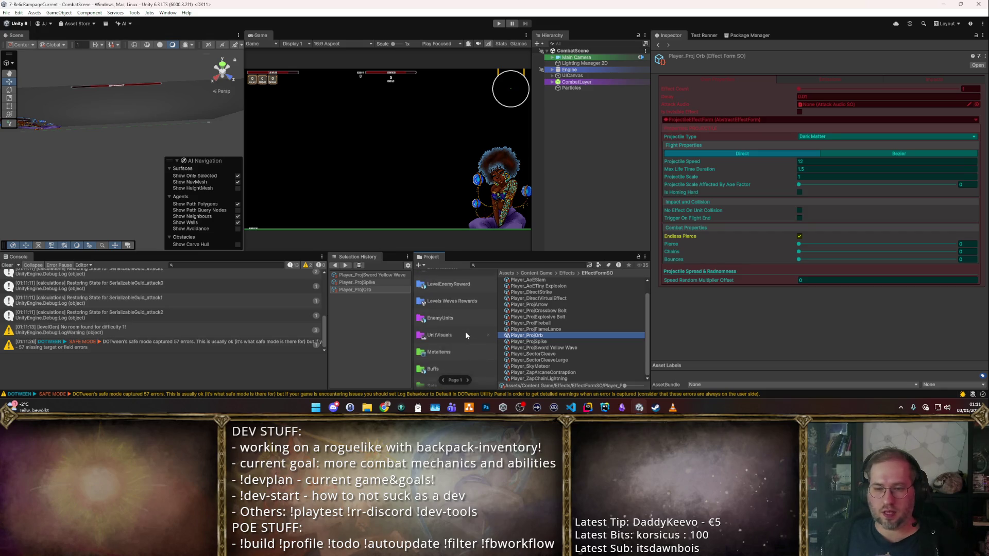
scroll(455, 331, up, 3)
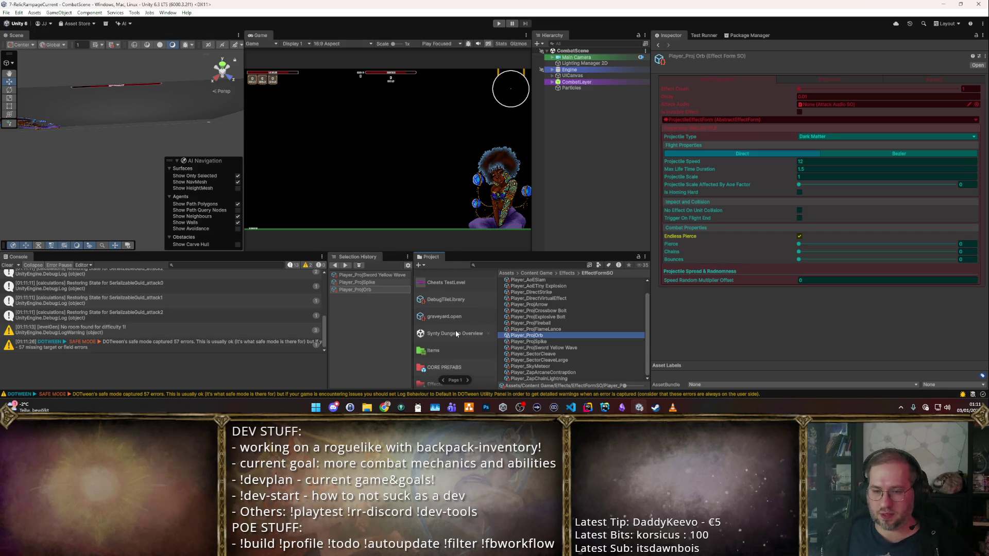
click(449, 351)
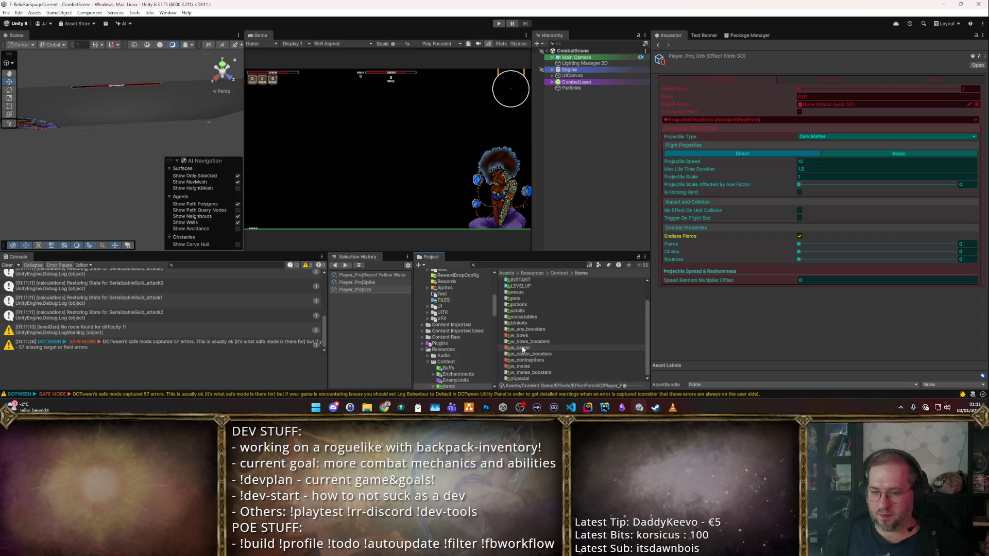
double_click(523, 348)
double_click(533, 281)
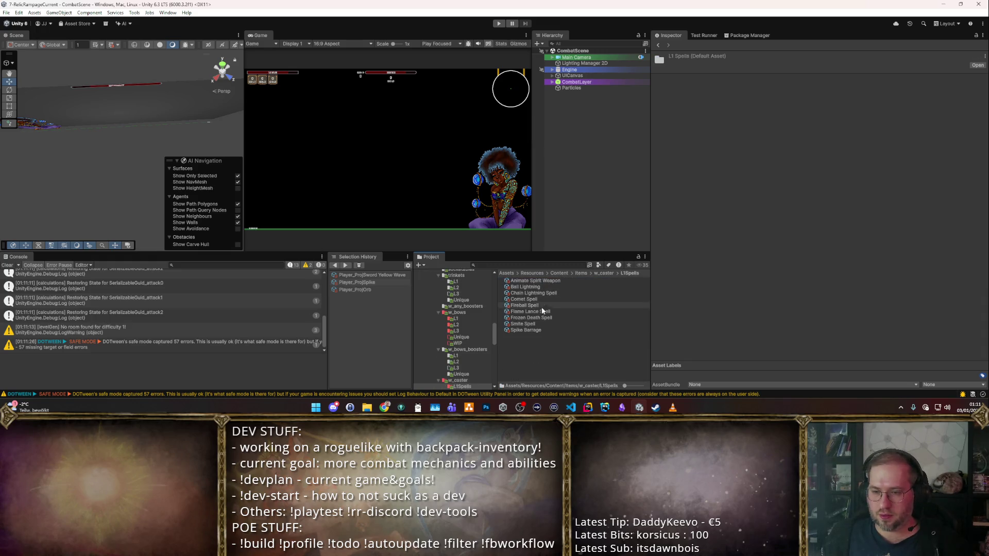
click(527, 318)
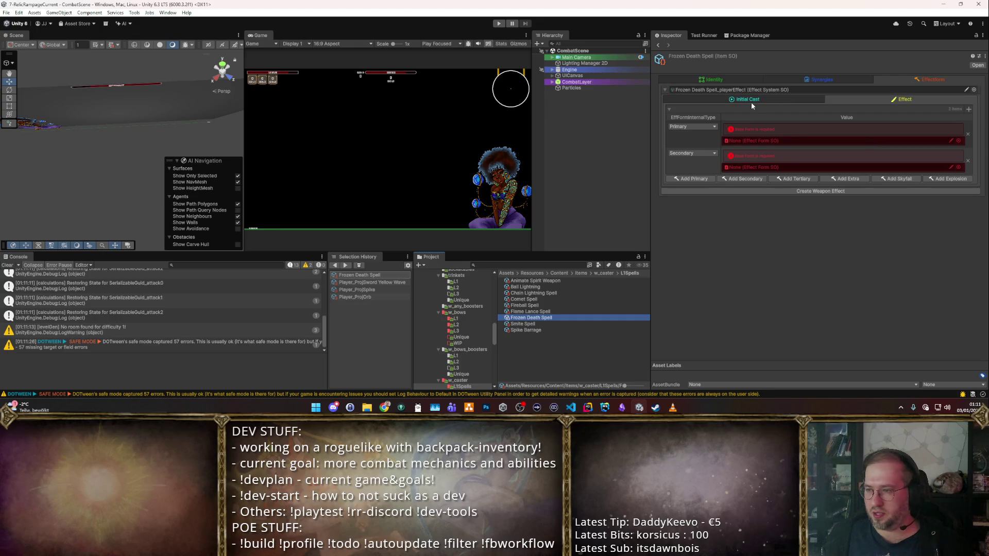
- Set Frozen Death Spell's primary form to Player_ProjOrb and secondary to Player_ProjSpike
click(767, 98)
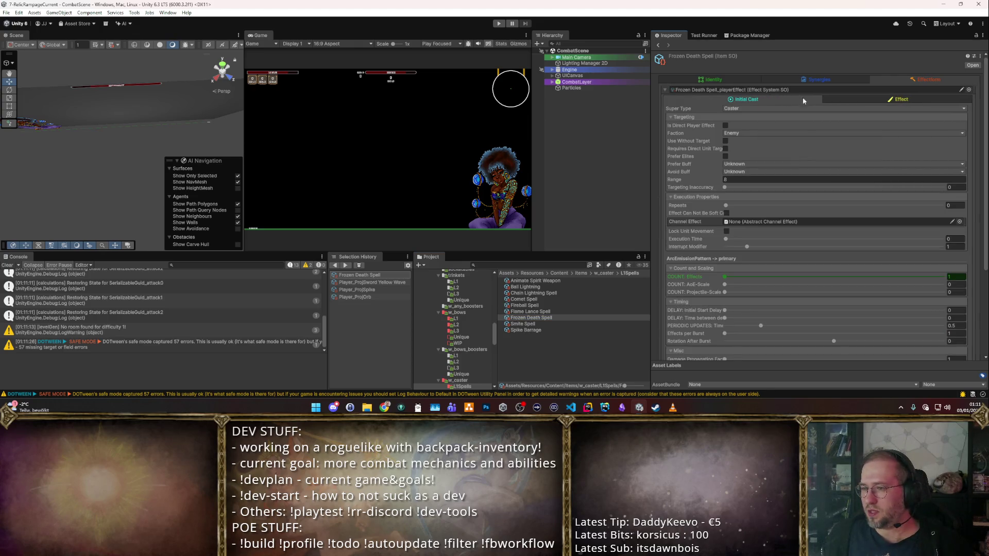
click(875, 98)
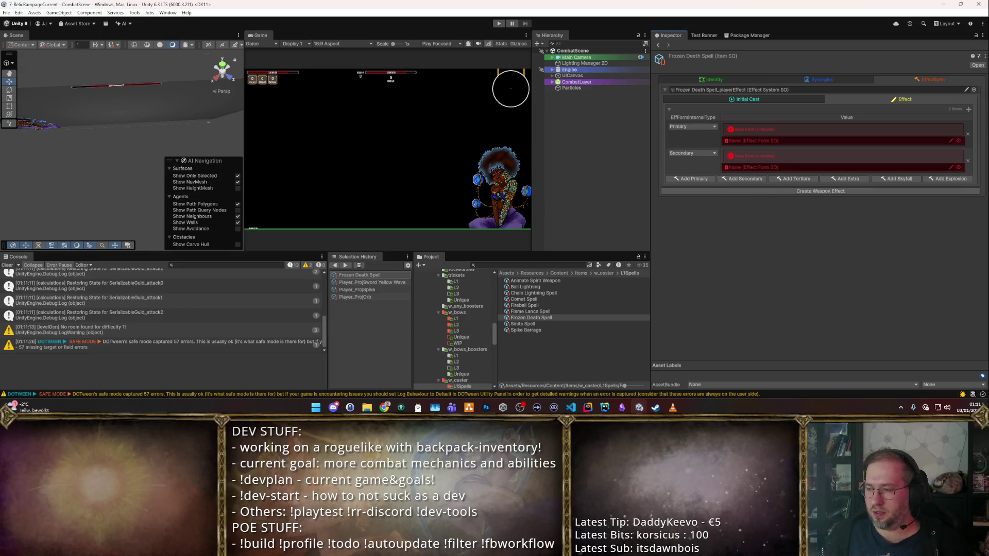
click(958, 141)
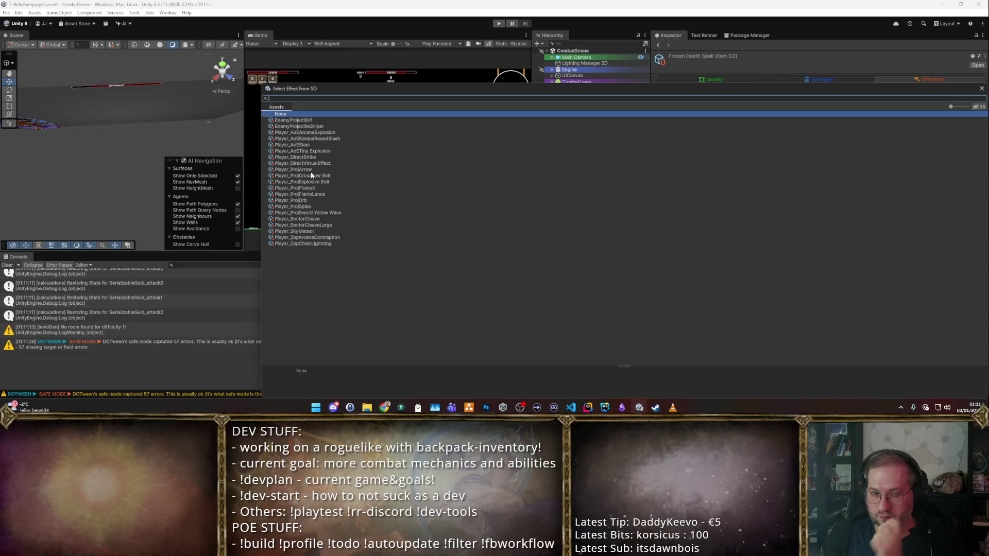
double_click(320, 200)
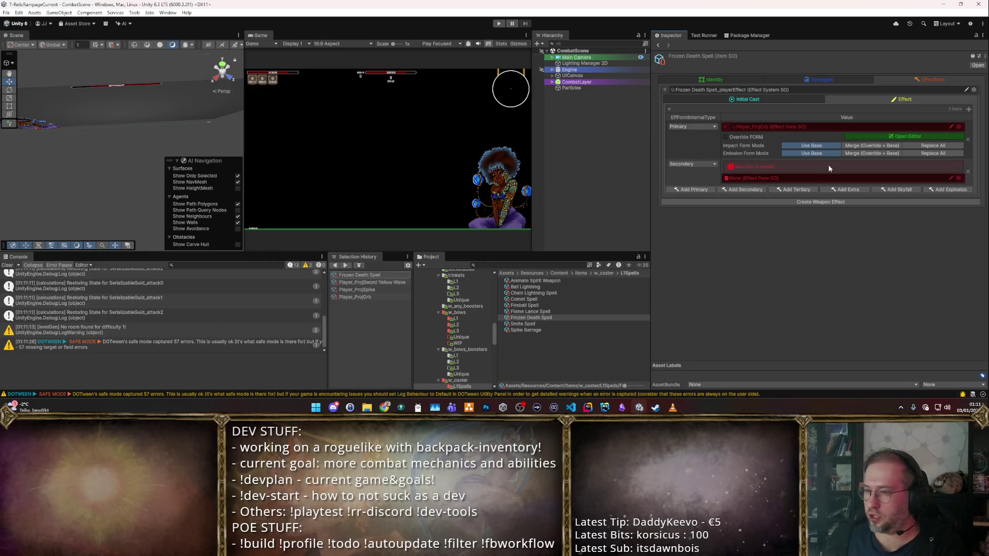
click(958, 179)
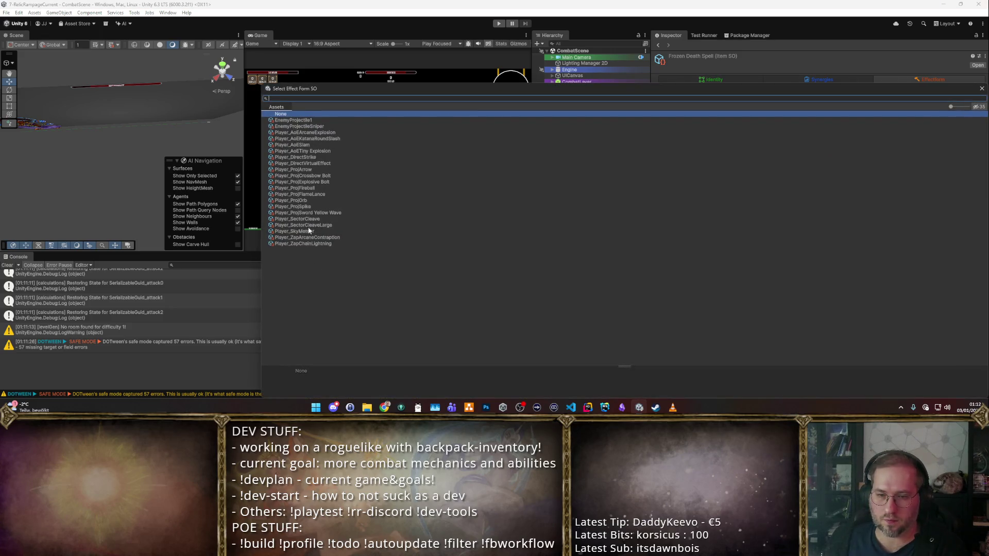
double_click(311, 205)
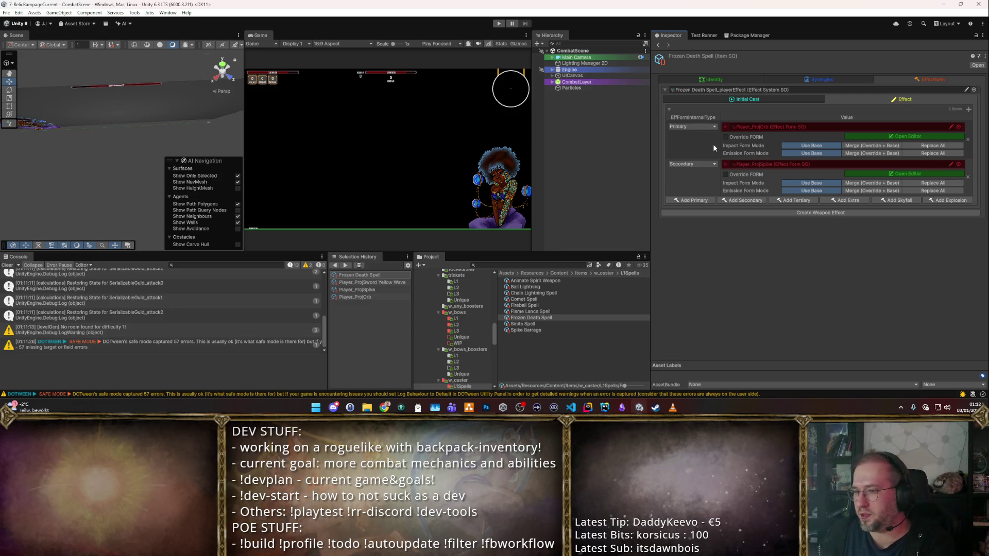
click(868, 153)
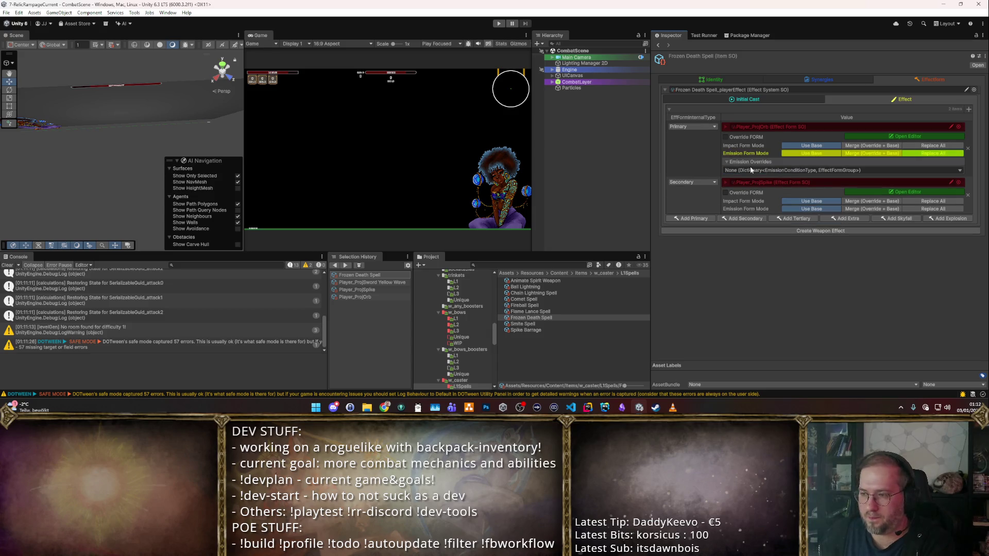
- Create an On Destruction emission override holding an EffectFormGroup with an emission config
click(956, 171)
click(760, 197)
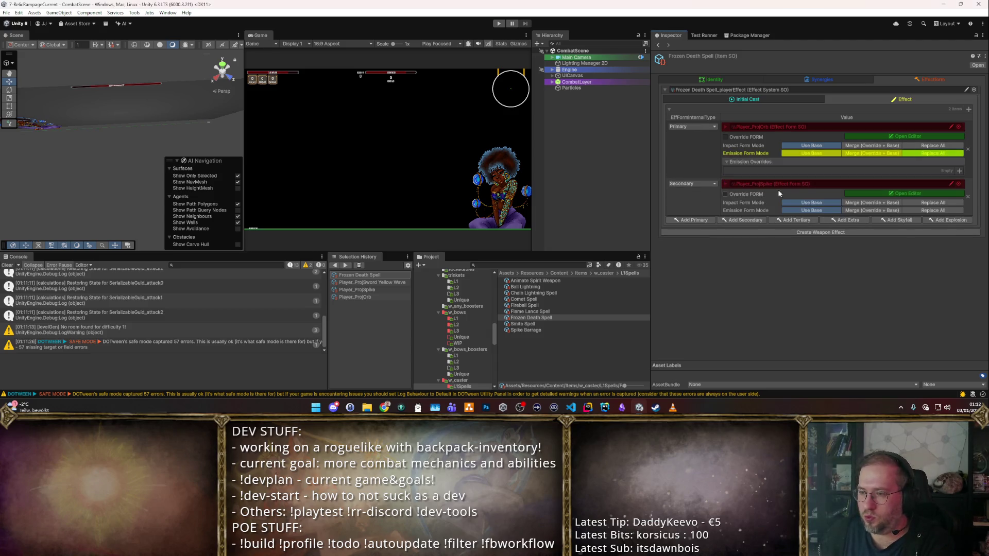
click(958, 171)
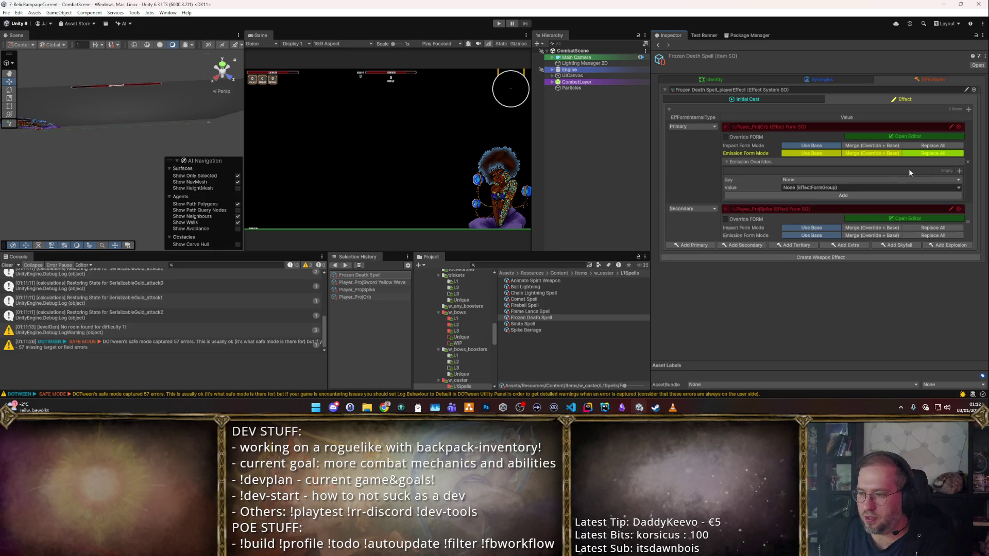
click(808, 179)
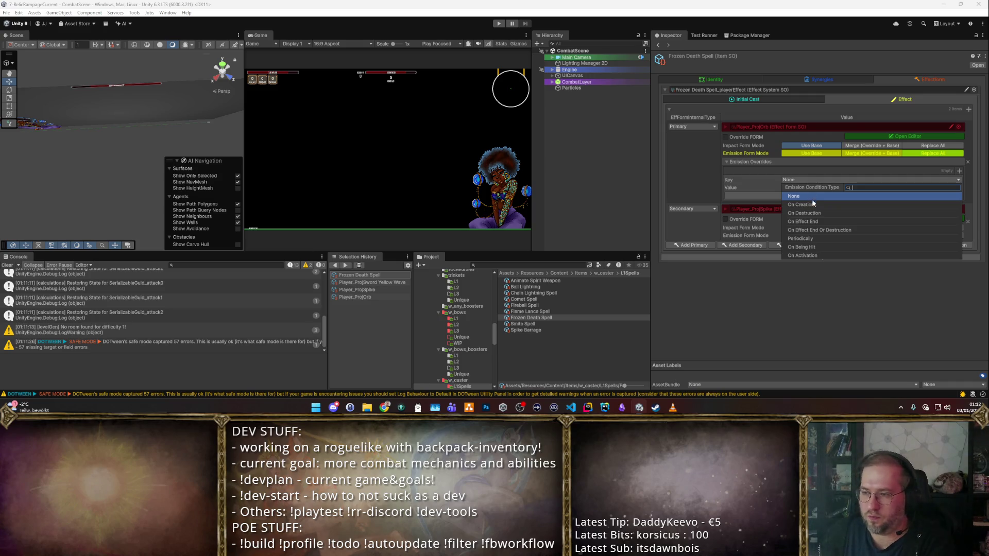
click(817, 213)
click(957, 188)
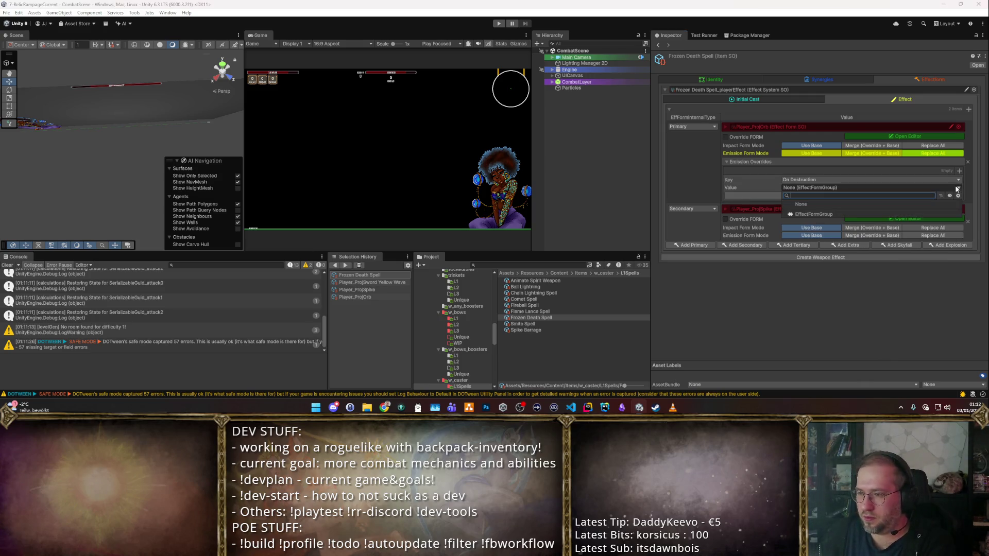
click(814, 212)
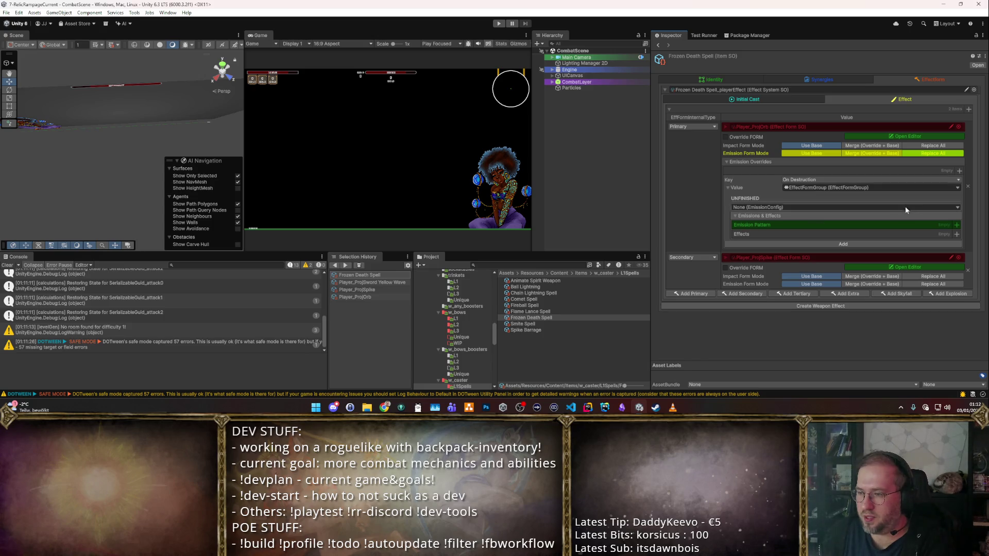
click(956, 210)
click(756, 236)
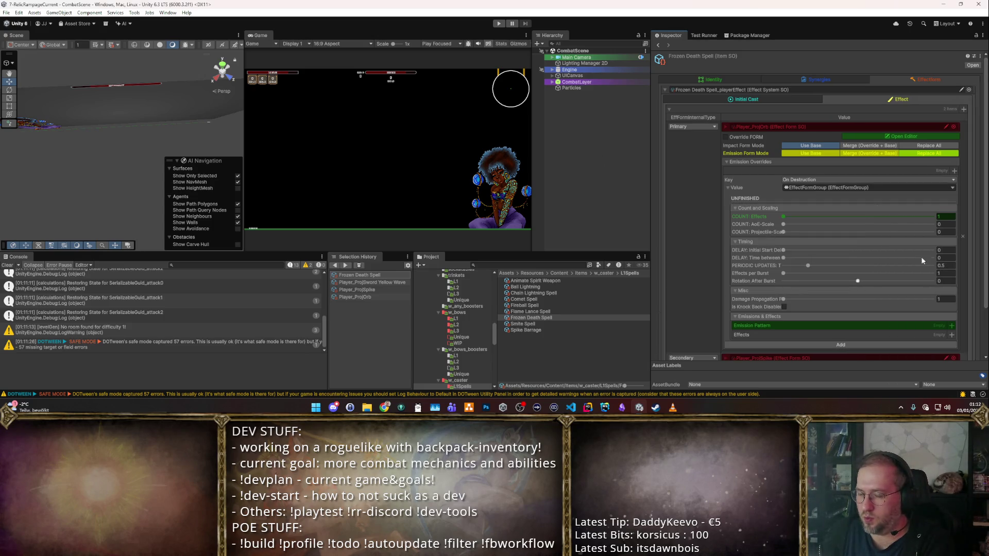
- Add a Secondary effect entry to the group and give it a Nova emission pattern
scroll(798, 249, down, 2)
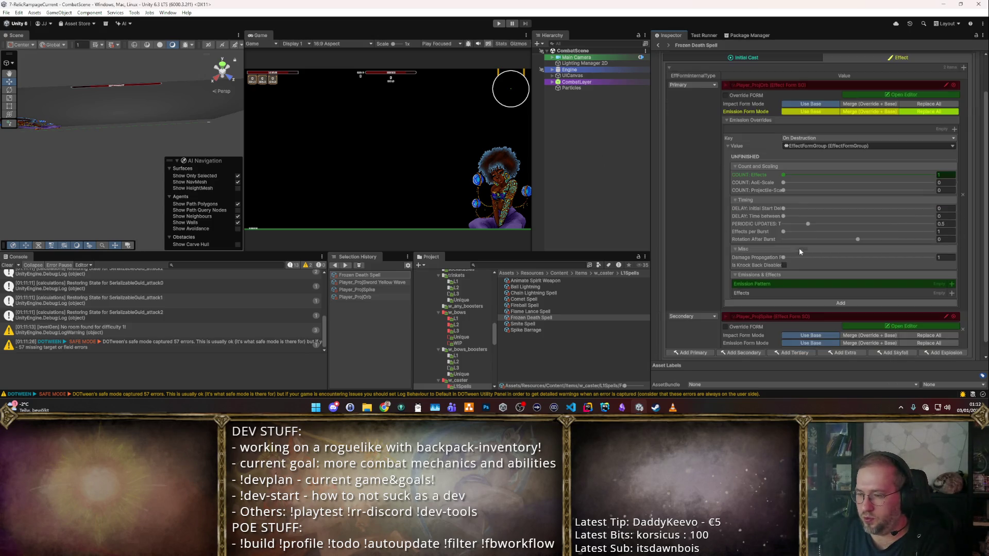
click(951, 293)
click(798, 301)
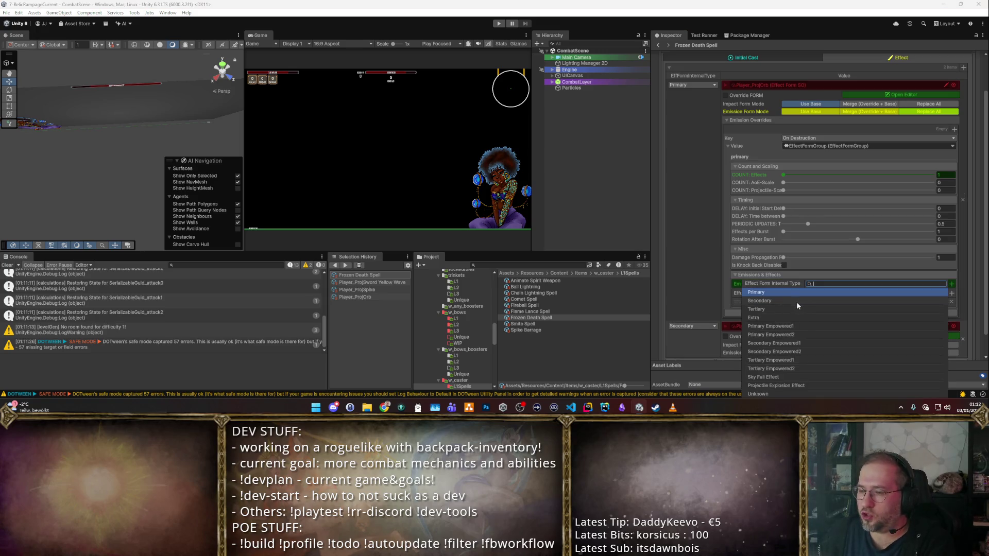
click(765, 301)
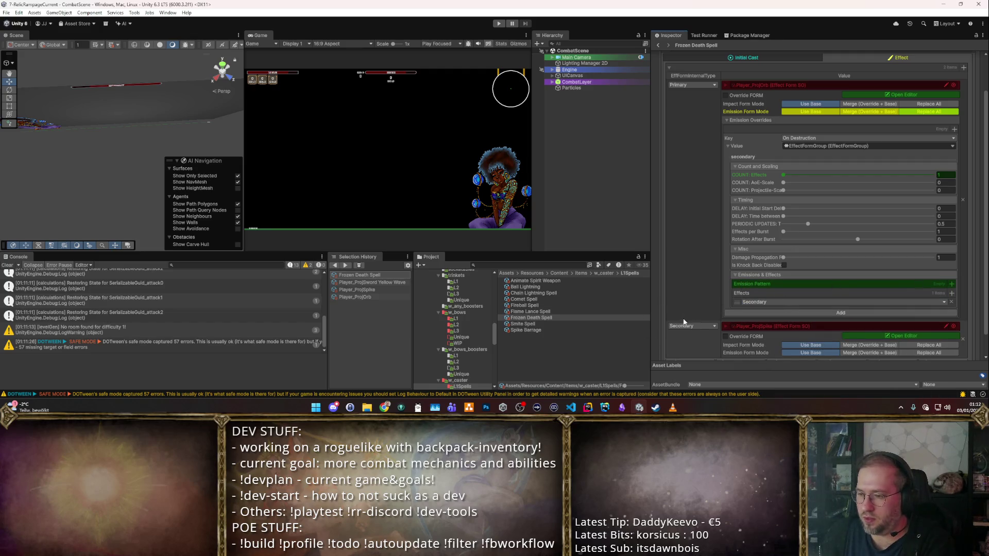
click(951, 284)
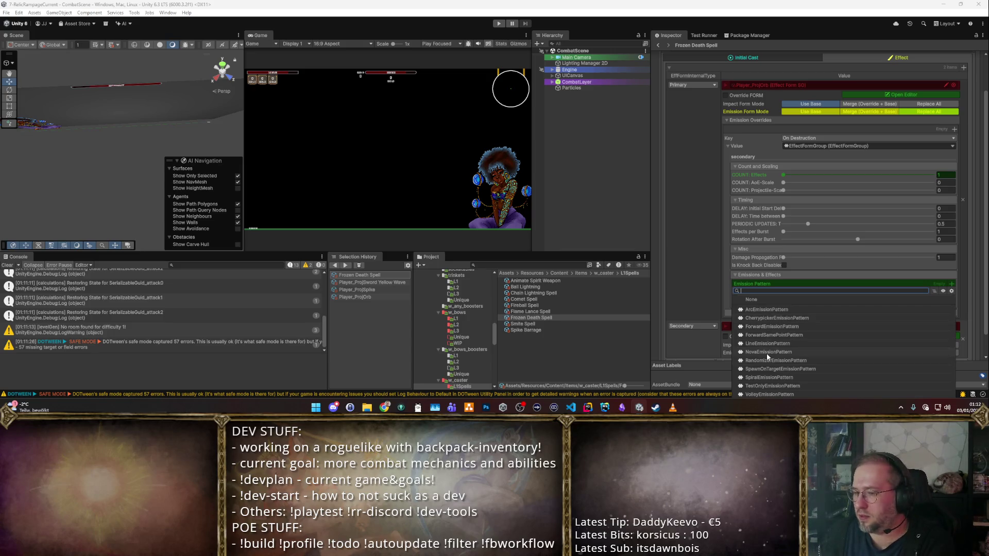
click(767, 352)
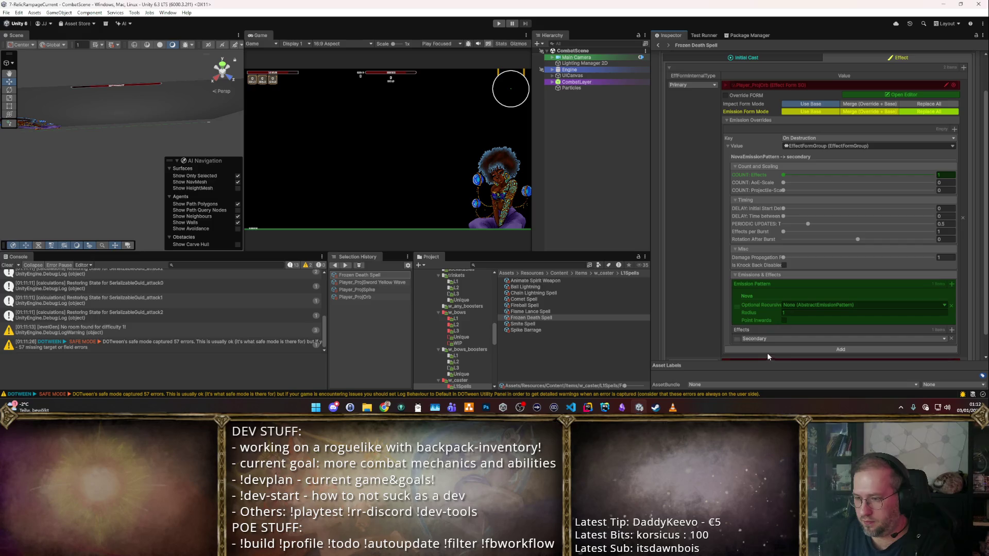
- Enter COUNT: Effects 12 and DELAY: Time between 0.02 in the Nova override
scroll(840, 320, down, 2)
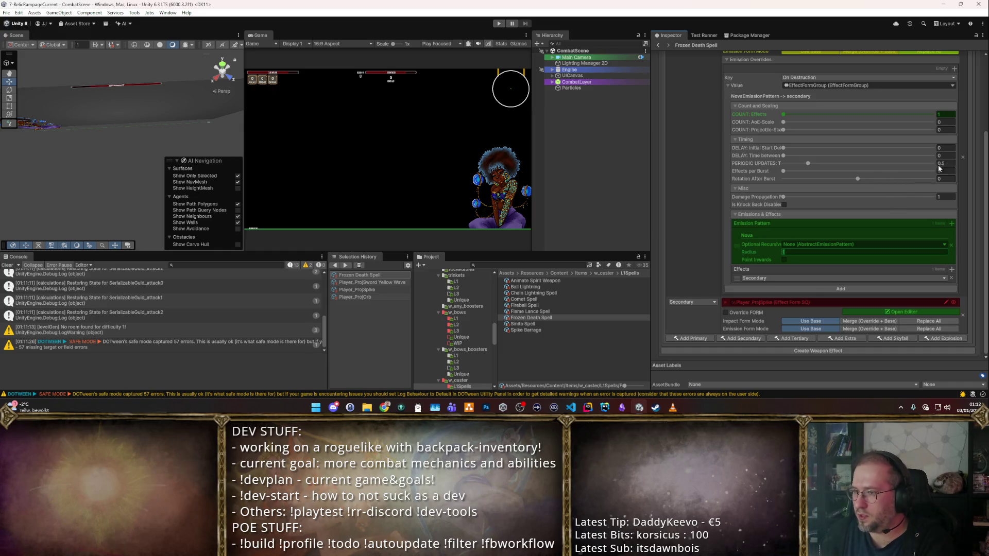
click(947, 113)
text(5)
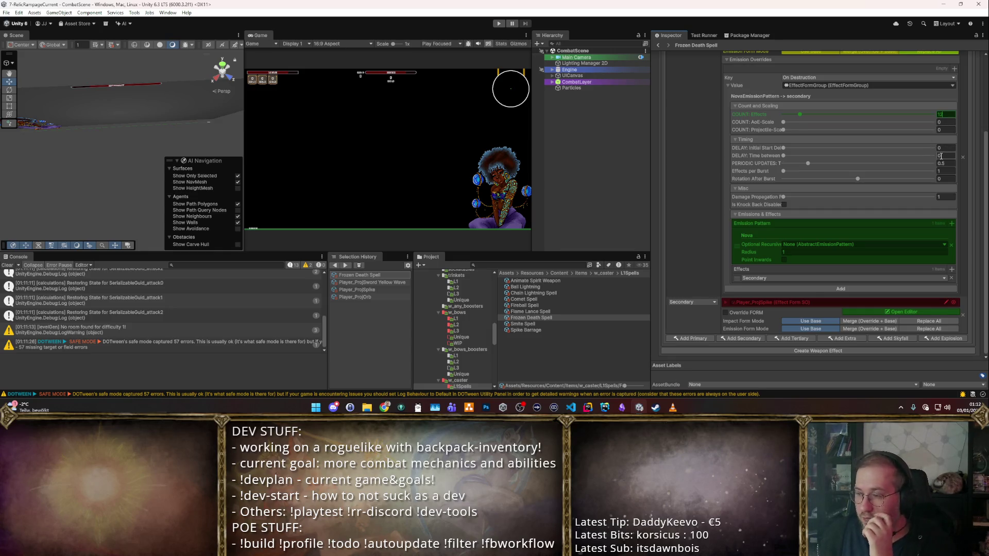
click(939, 155)
key(Tab)
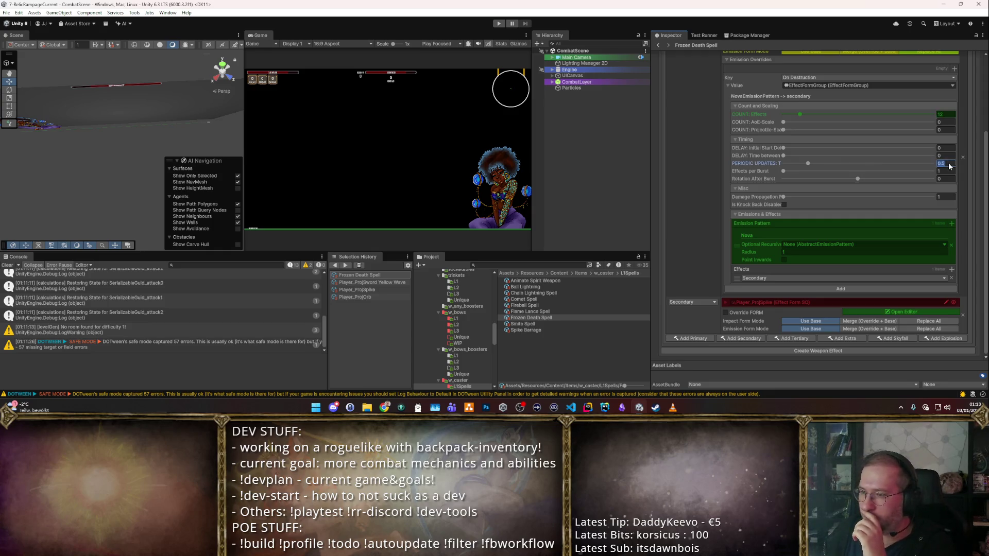
click(944, 155)
text(.03)
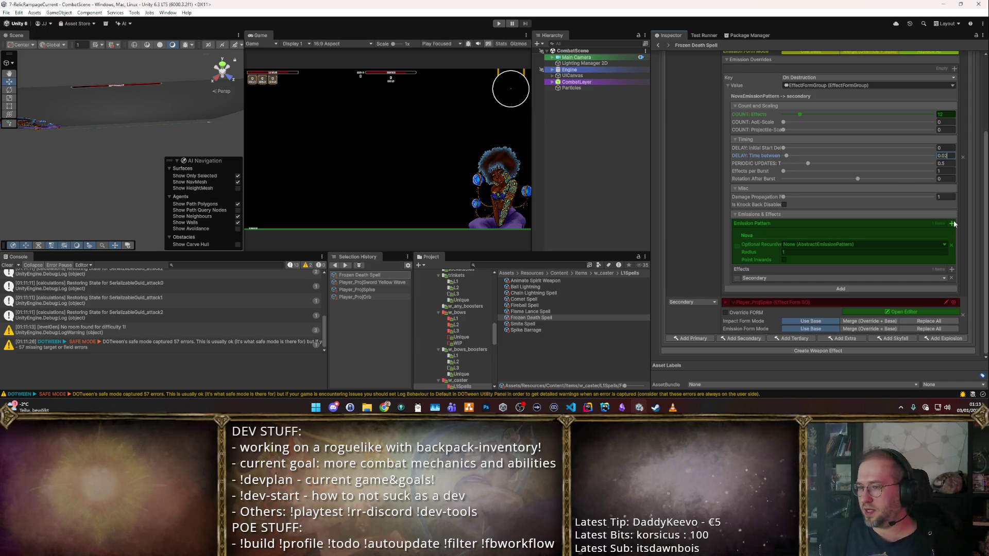
click(945, 179)
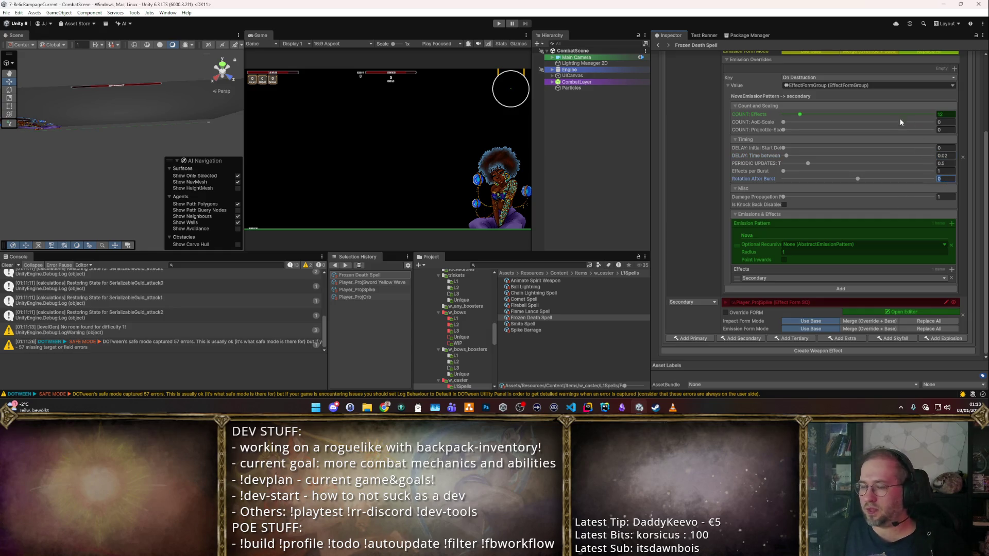
scroll(900, 122, up, 3)
scroll(916, 150, down, 3)
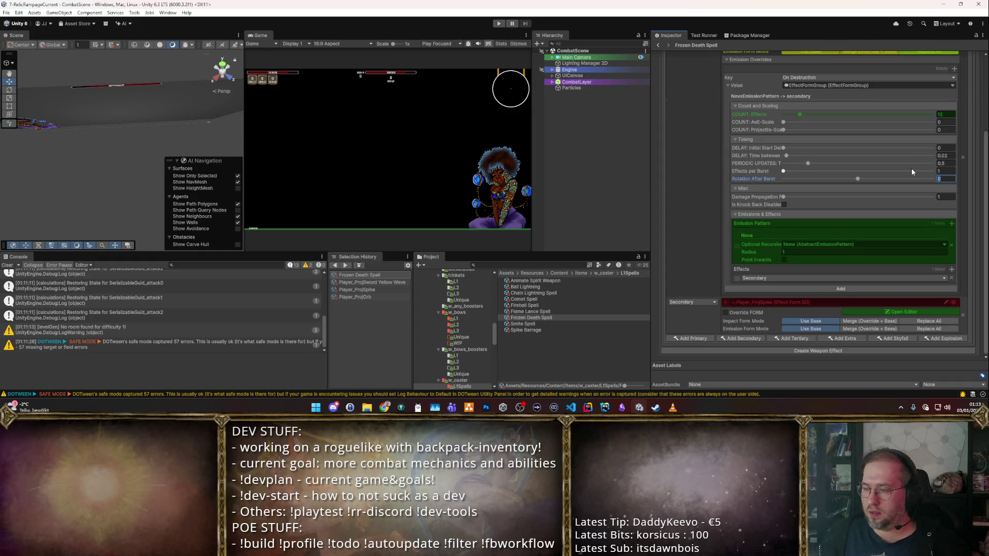
scroll(911, 166, up, 3)
scroll(930, 140, down, 3)
scroll(926, 155, up, 3)
scroll(941, 134, down, 3)
scroll(941, 182, up, 3)
click(963, 110)
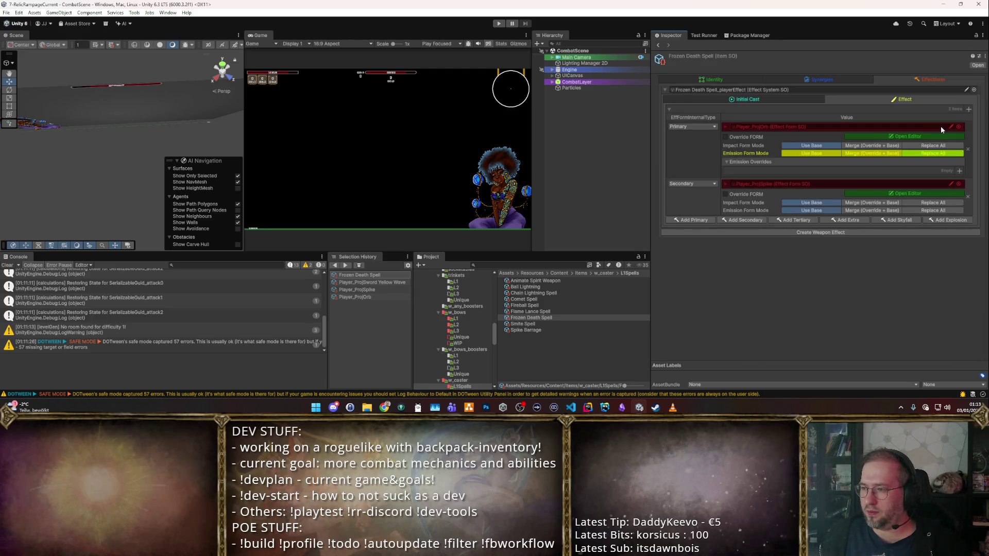
- Add the On Destruction Nova override to the emission overrides list
click(771, 163)
click(771, 163)
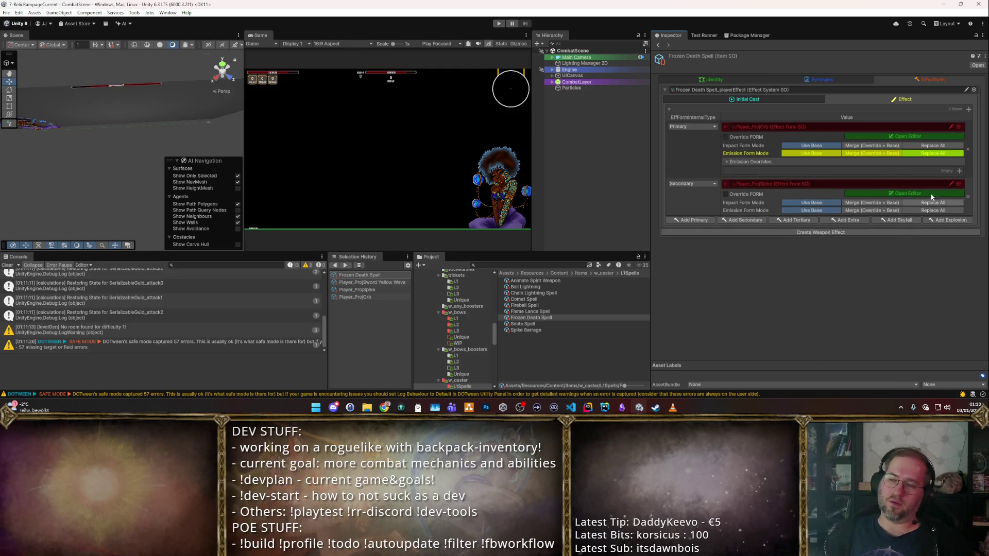
click(958, 171)
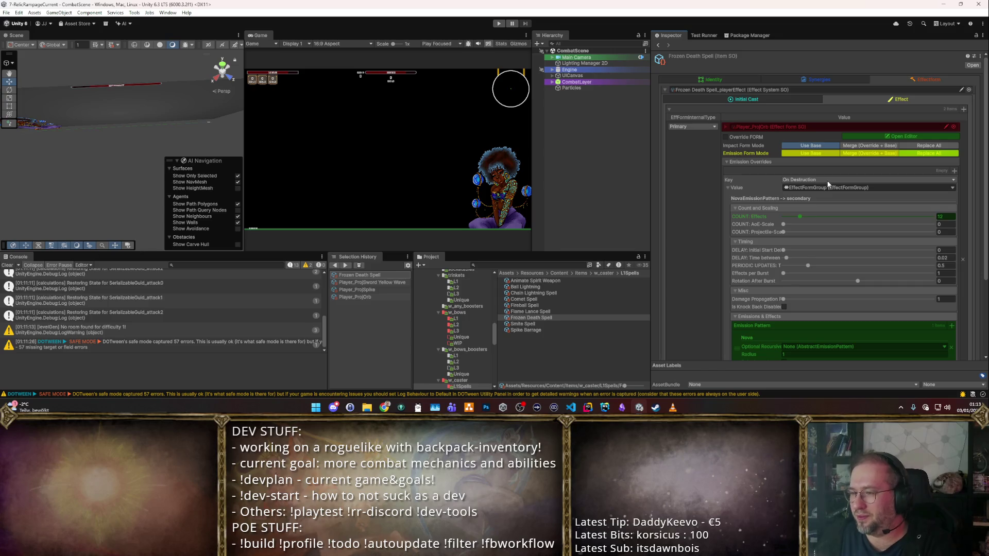
scroll(879, 203, down, 5)
scroll(839, 216, up, 5)
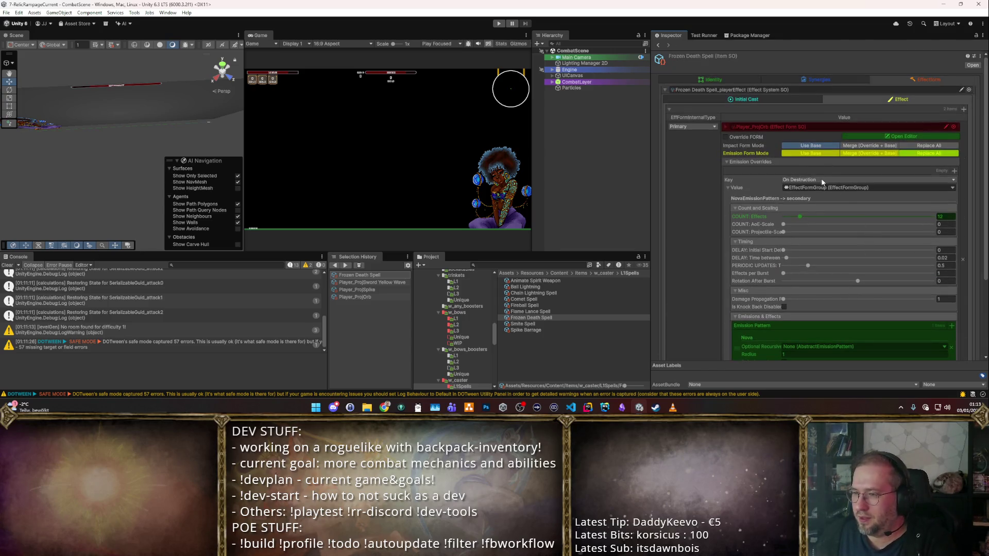
scroll(919, 211, down, 5)
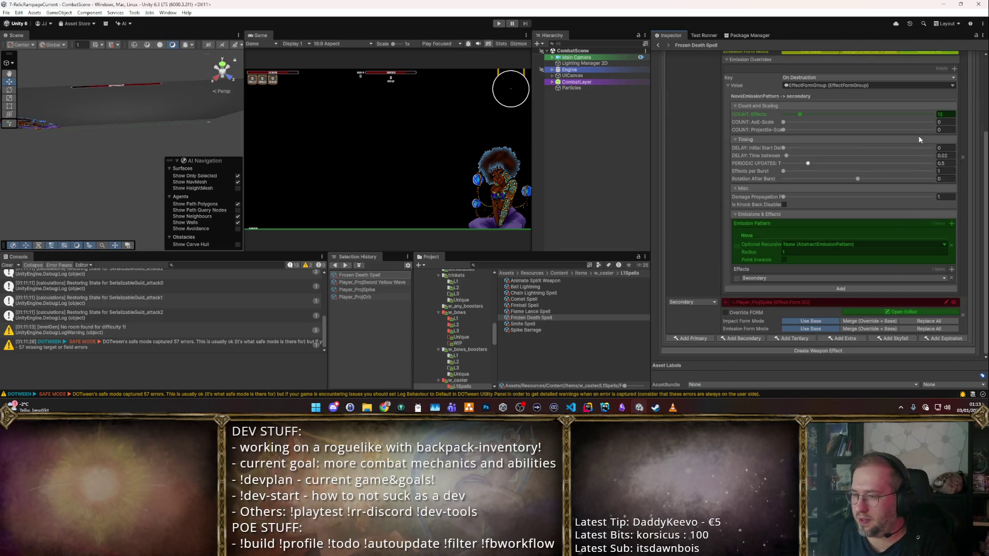
click(830, 288)
scroll(859, 188, up, 5)
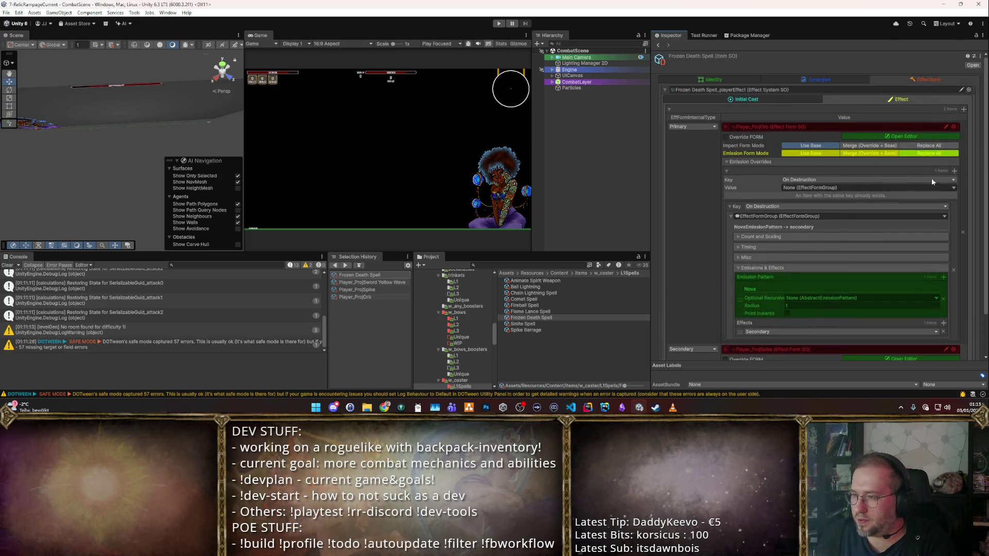
- Start a Periodically override holding an EffectFormGroup with an emission config
click(827, 180)
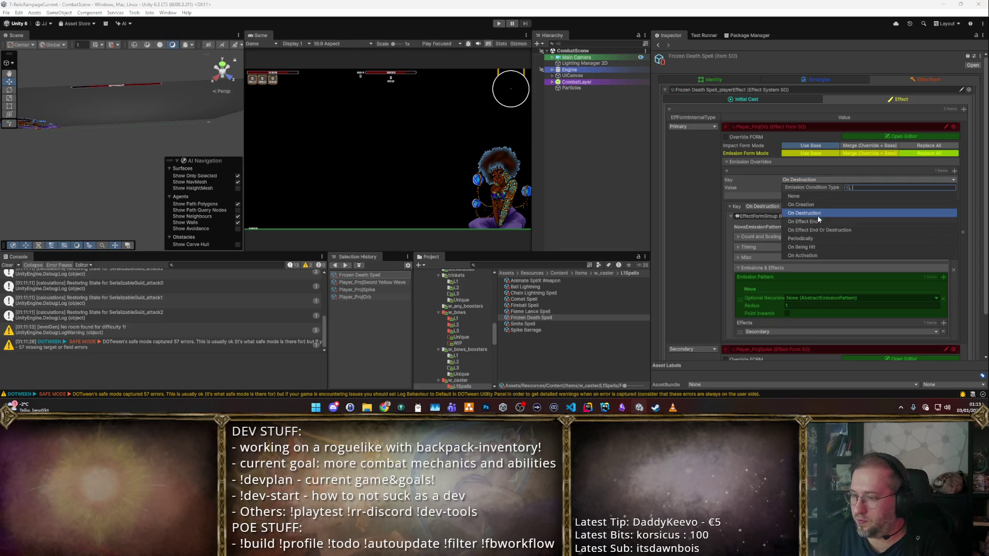
click(814, 238)
click(816, 188)
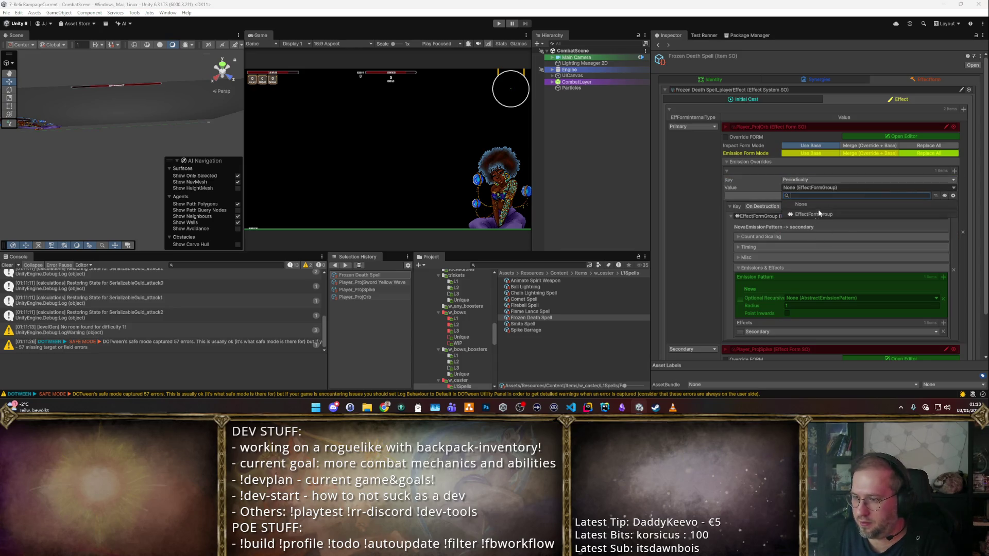
click(818, 213)
click(852, 207)
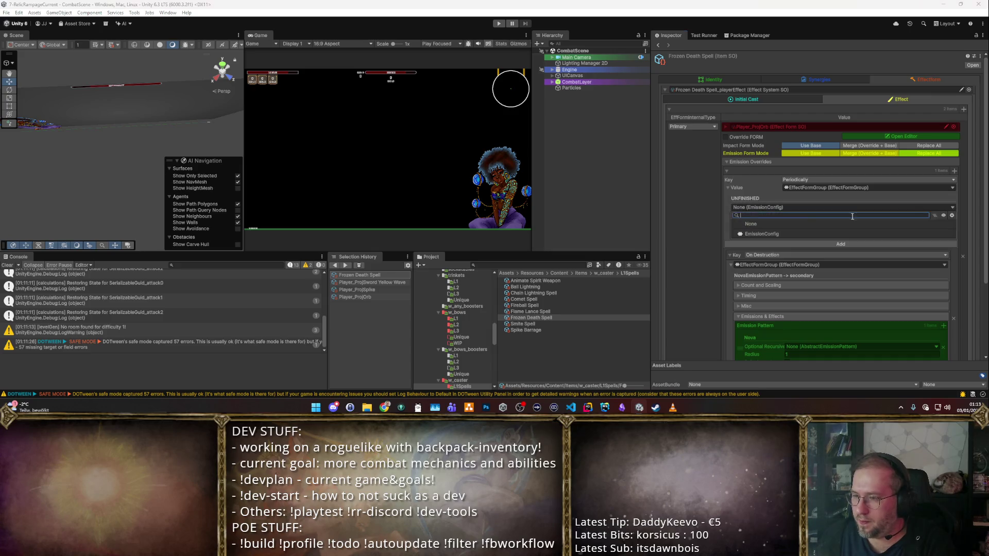
click(761, 234)
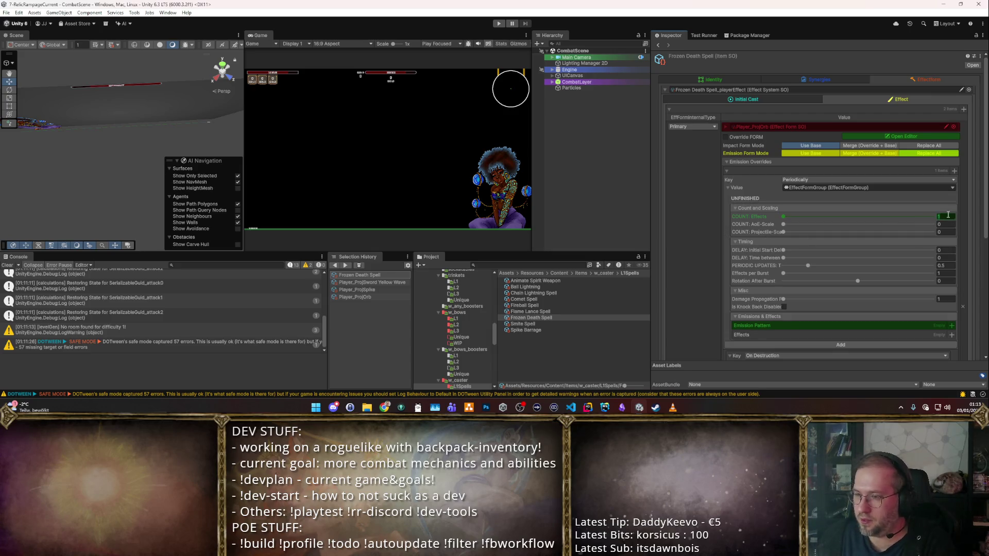
- Set the Periodically override to 12 effects, 37 rotation, 0.1 periodic updates and 0 delay
scroll(903, 199, down, 1)
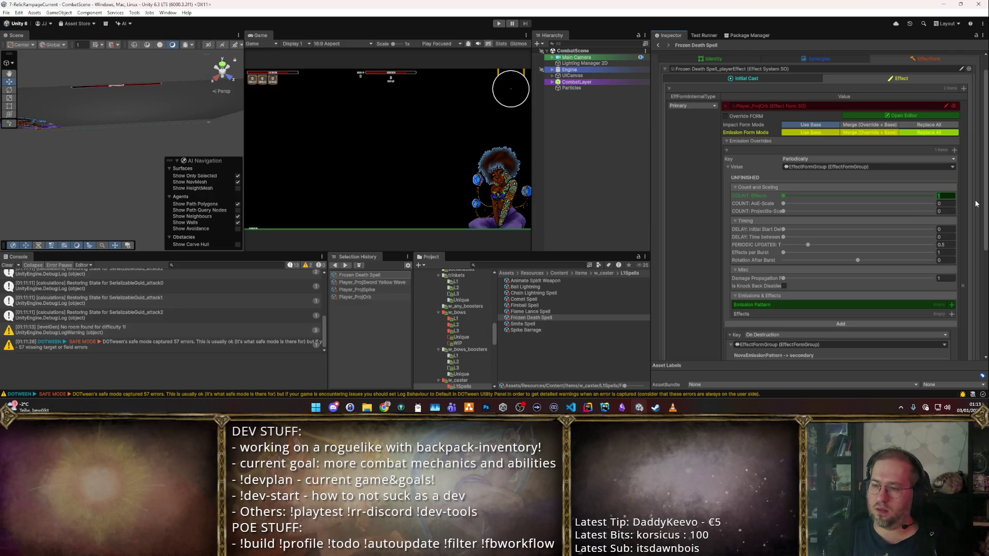
scroll(923, 227, down, 2)
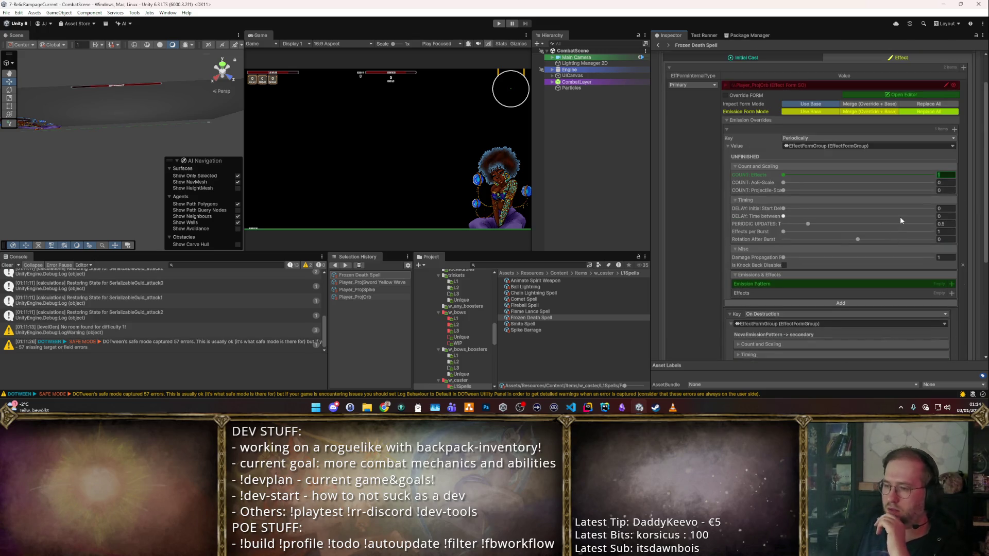
text(2)
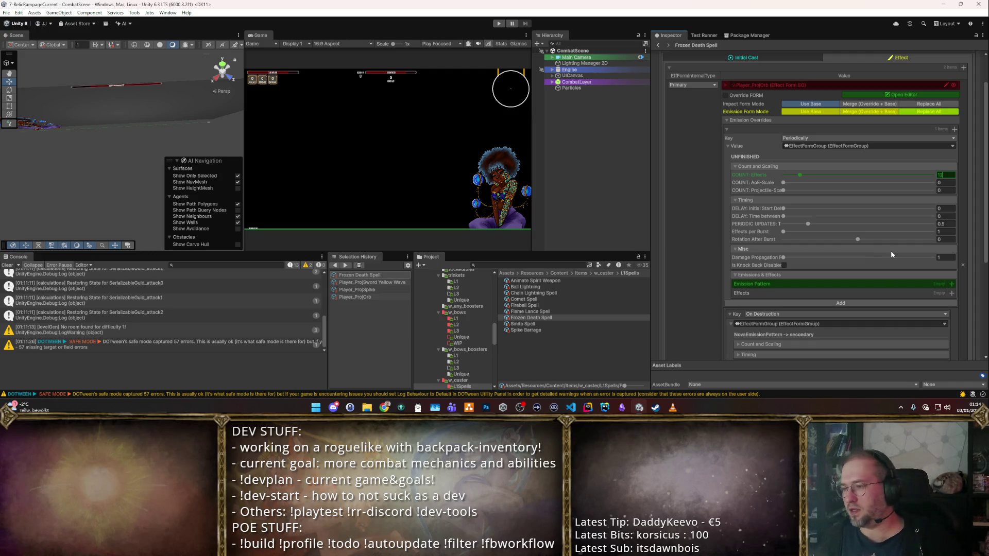
click(946, 217)
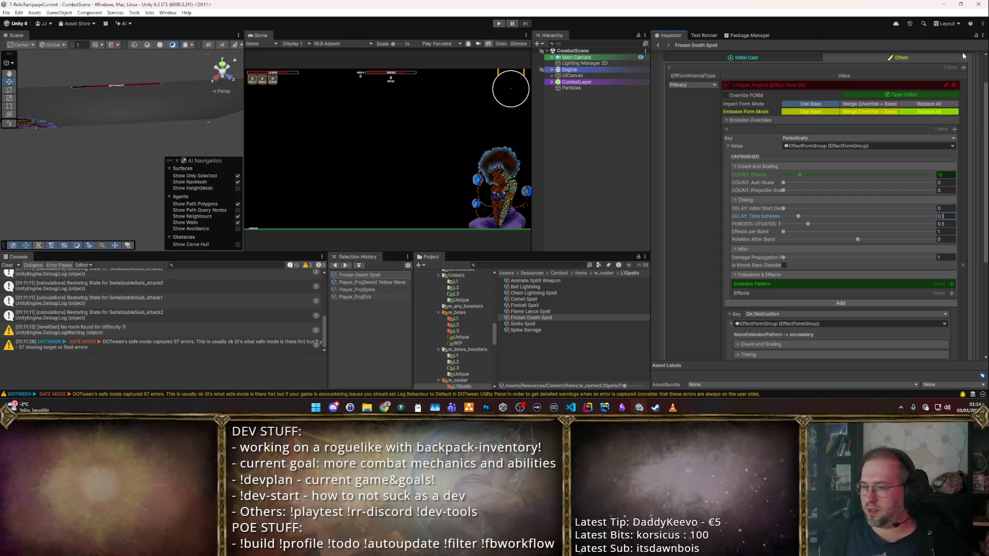
click(945, 240)
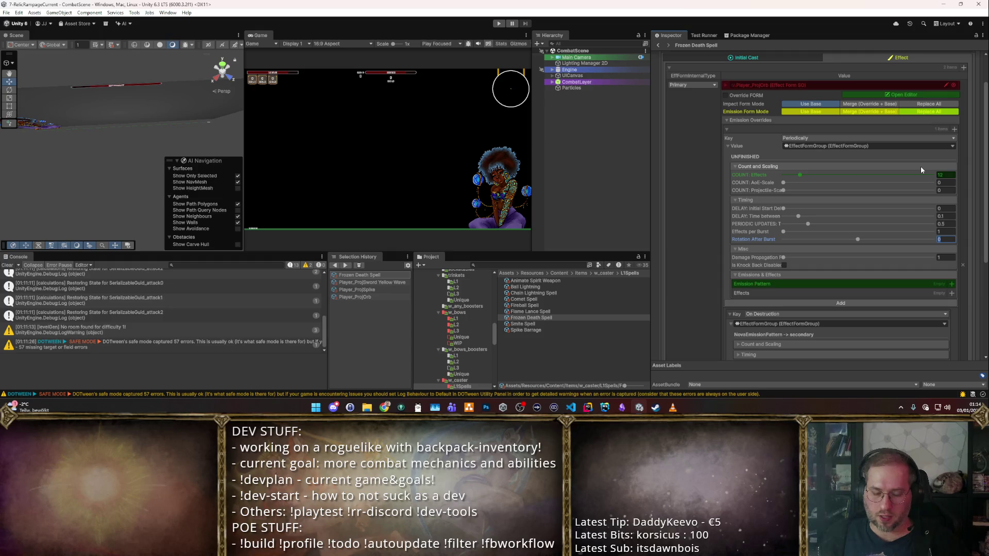
text(37)
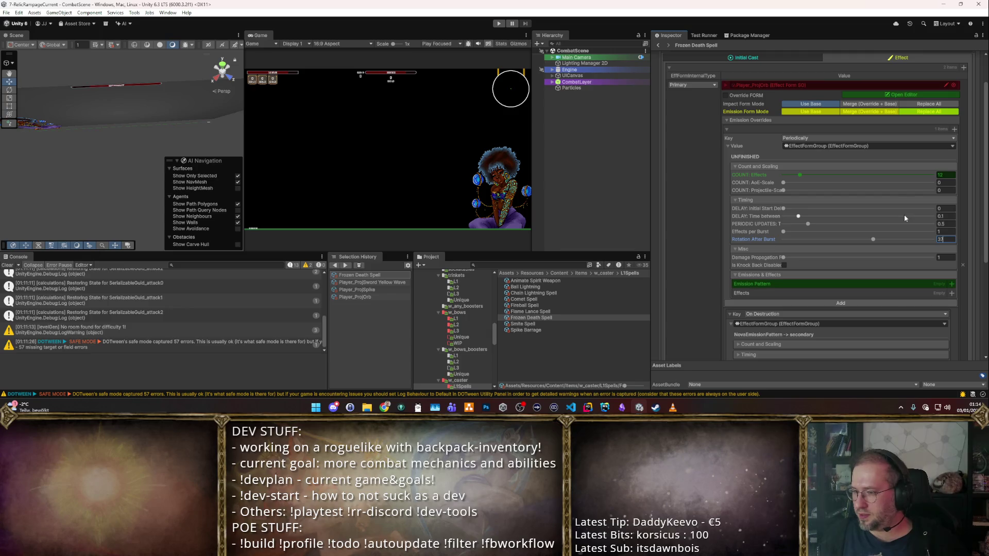
click(941, 224)
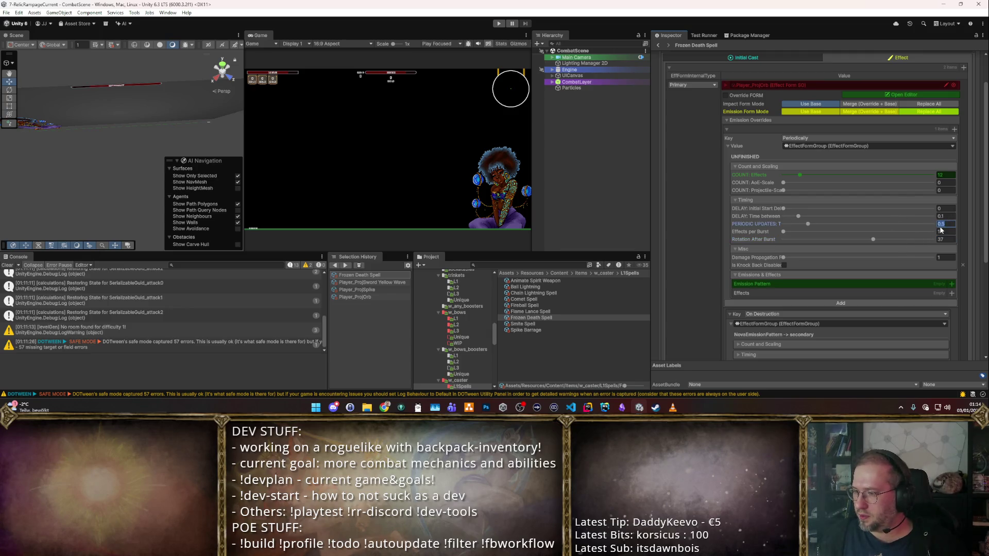
text(0.1)
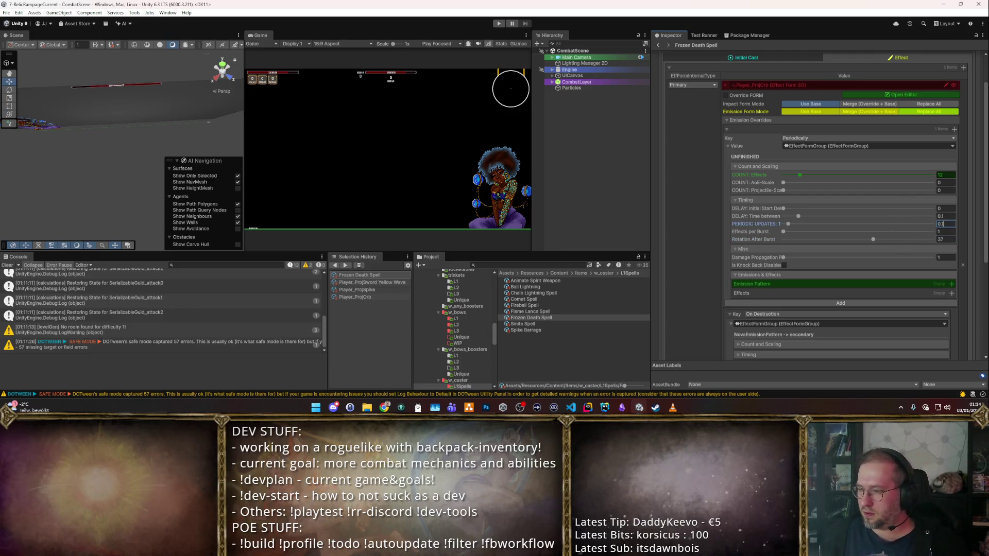
key(shift+Tab)
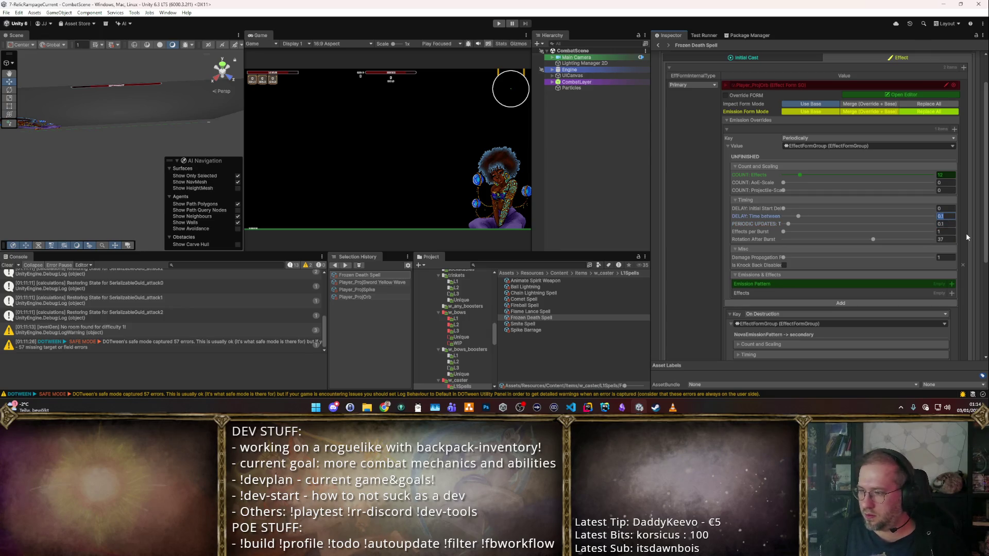
text(0)
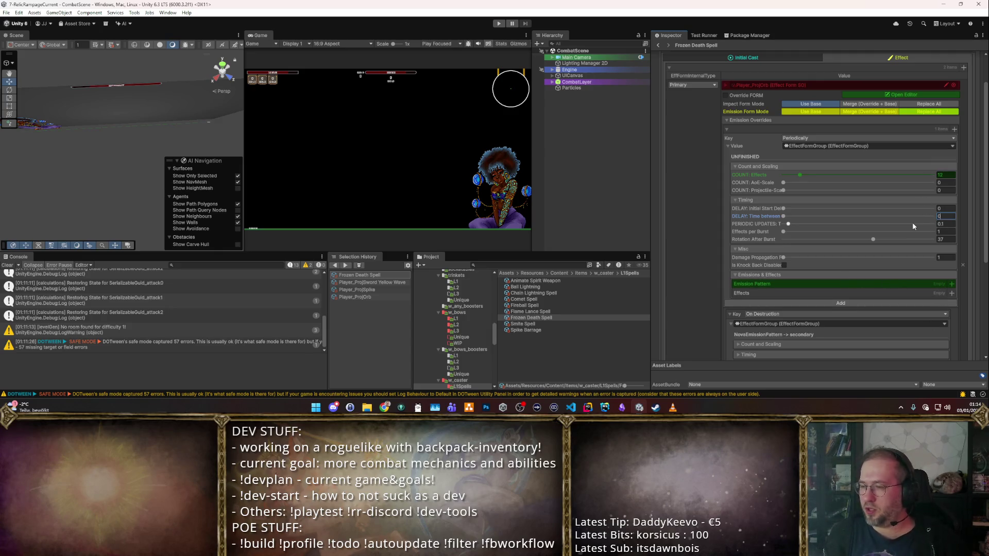
click(952, 285)
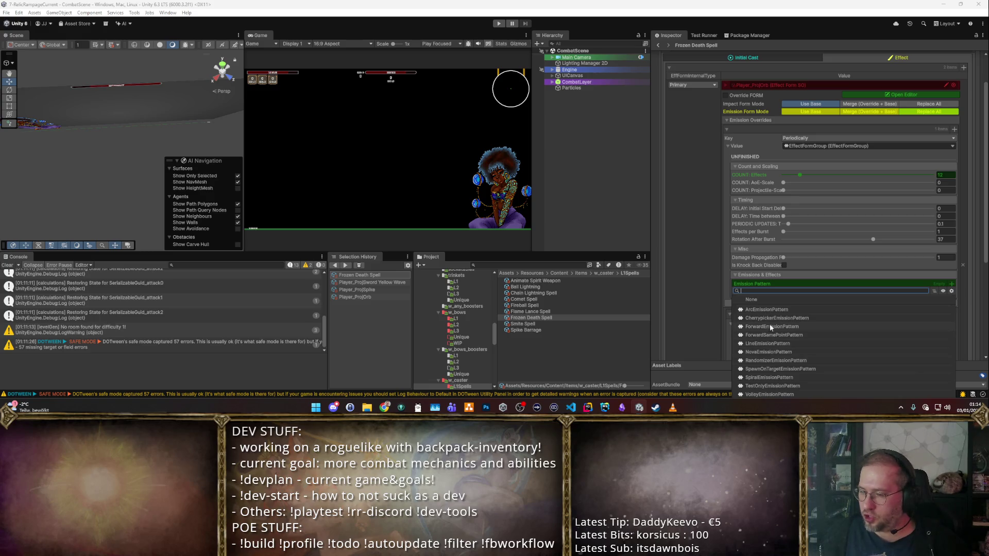
- Give the Periodically override an Arc emission pattern and add it to the list
click(766, 310)
scroll(870, 295, down, 2)
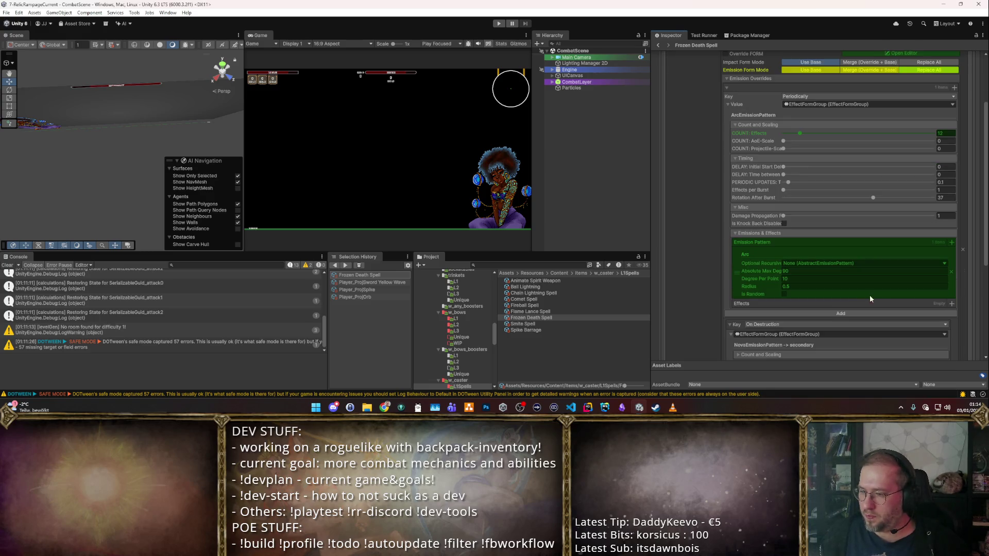
click(836, 313)
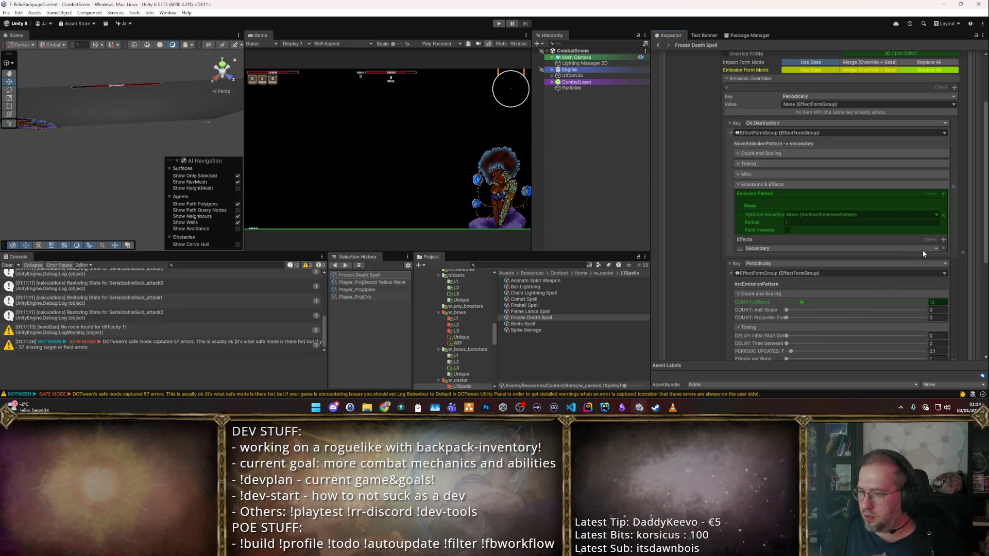
- Collapse the On Destruction and Periodically foldouts and start Play mode
scroll(875, 200, down, 3)
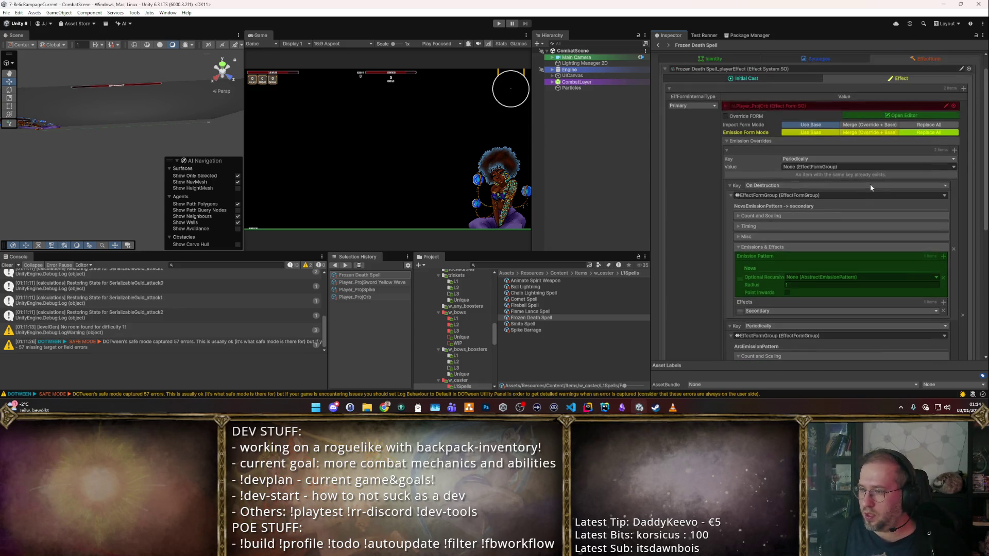
scroll(872, 180, down, 4)
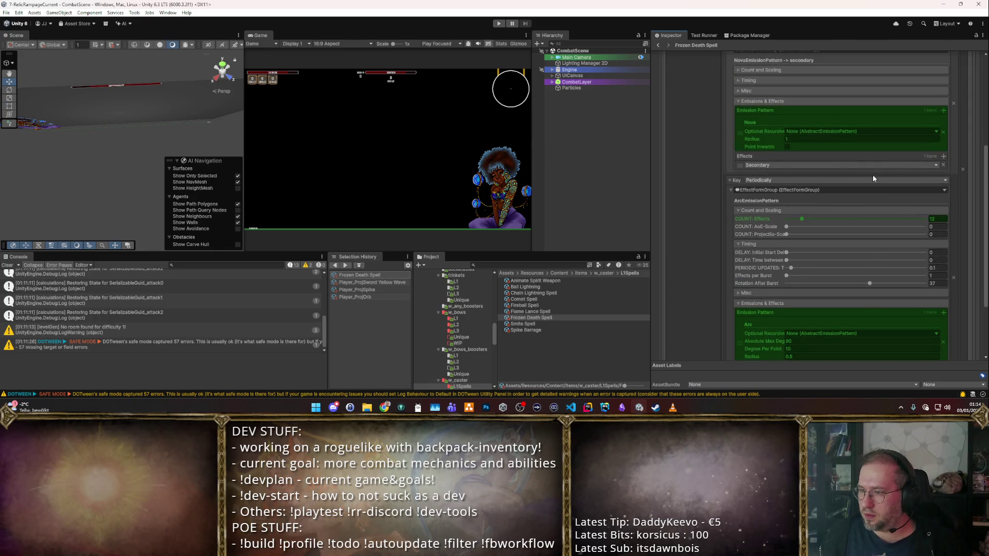
scroll(859, 227, up, 10)
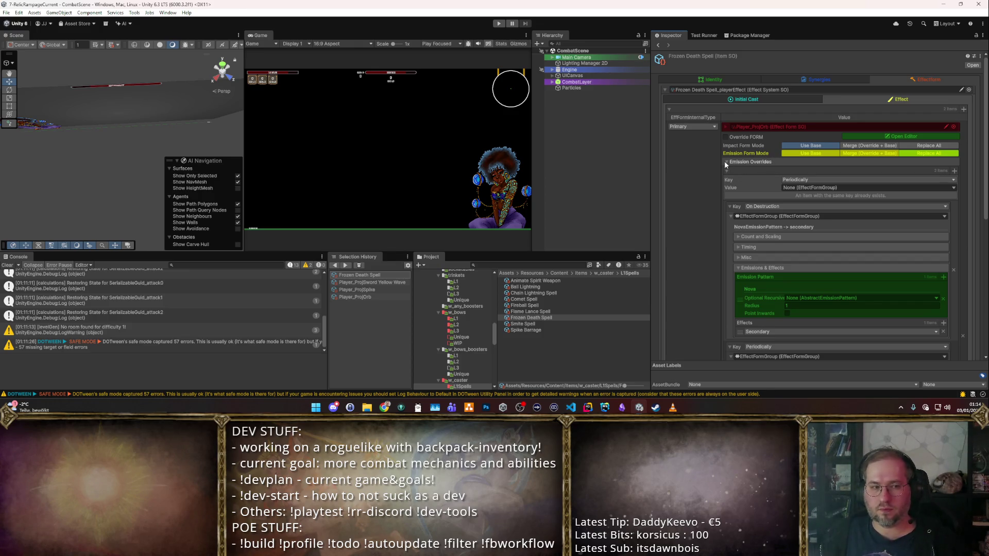
click(729, 215)
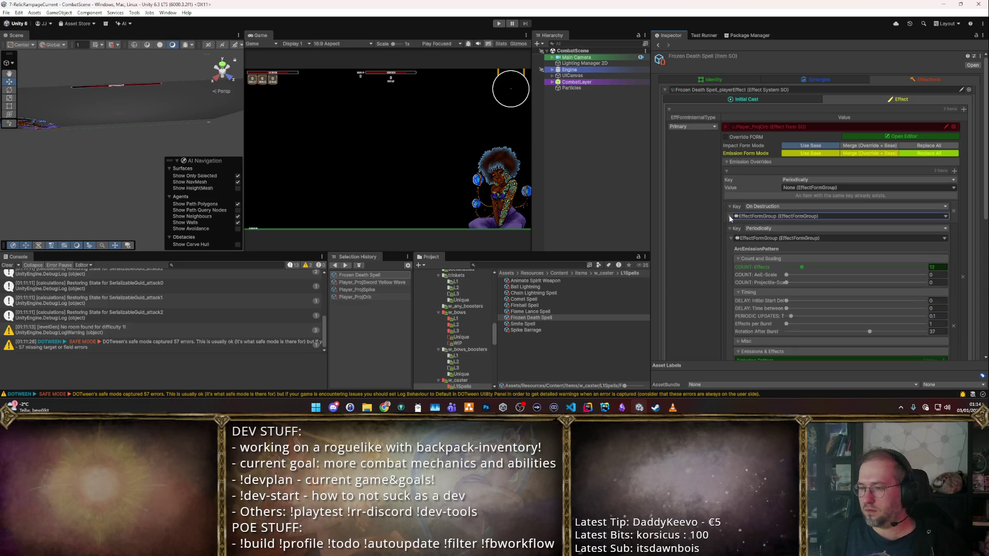
click(730, 228)
click(728, 227)
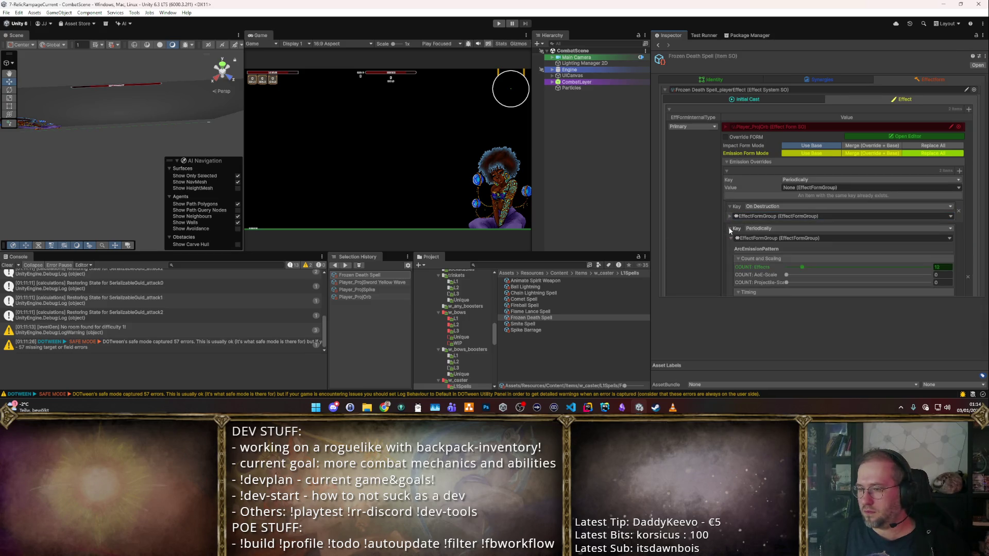
click(498, 23)
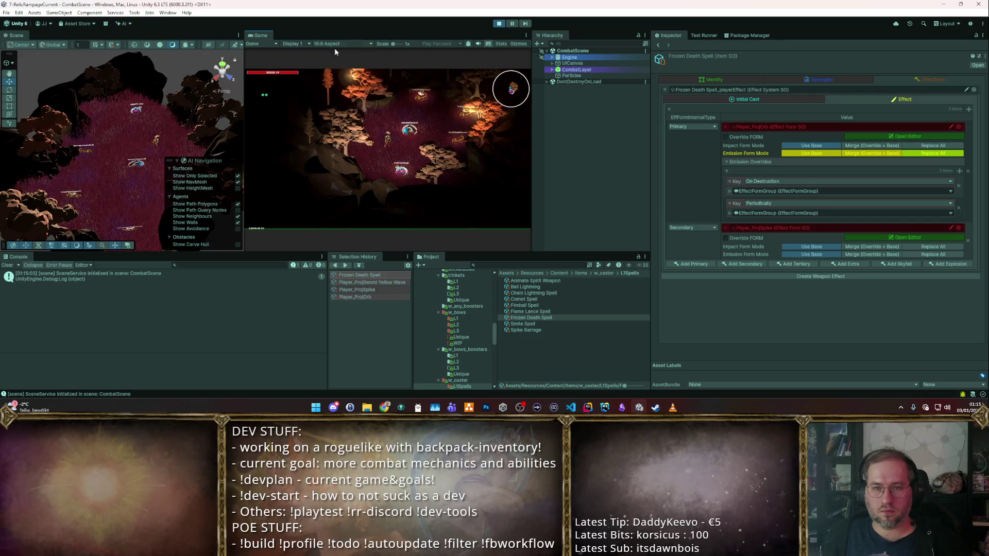
- Maximize the Game view, open the shop and take a staff from the Starter Weapon Pack
key(shift+space)
key(e)
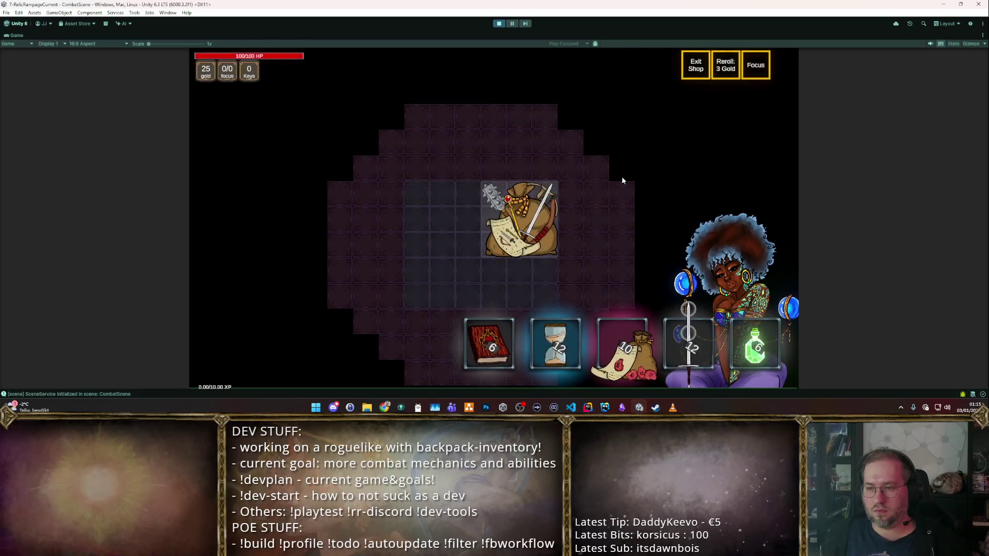
click(541, 208)
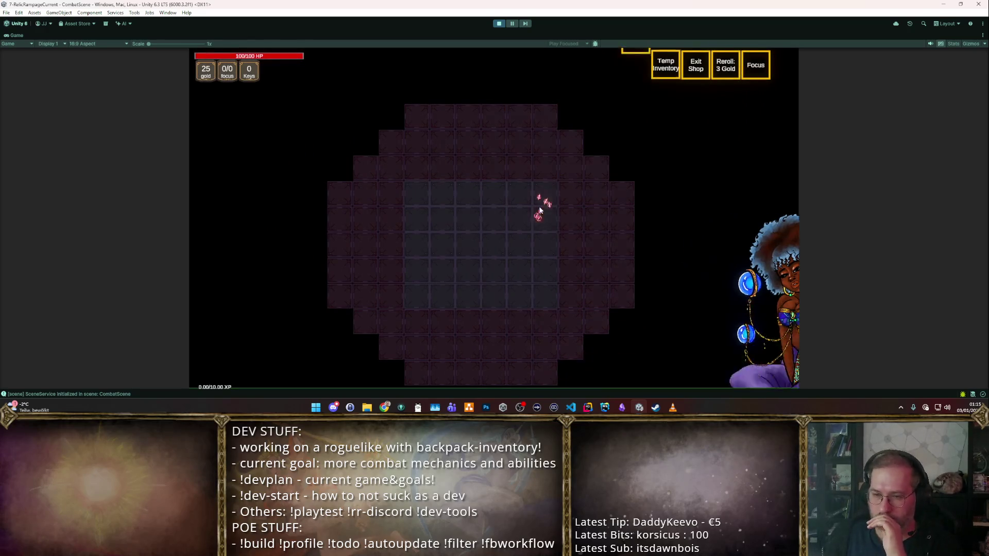
mouse_move(666, 268)
mouse_down()
mouse_move(439, 251)
mouse_move(416, 196)
mouse_move(700, 278)
mouse_move(722, 270)
mouse_move(703, 272)
mouse_up()
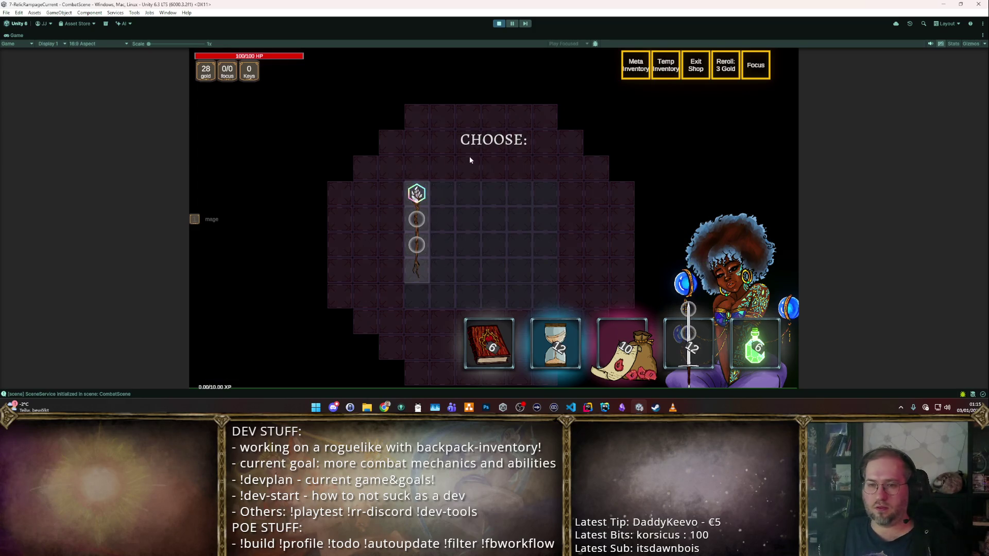
- Enable cheats to spawn all weapons and items, placing the gold staff in the inventory
key(F1)
key(F1)
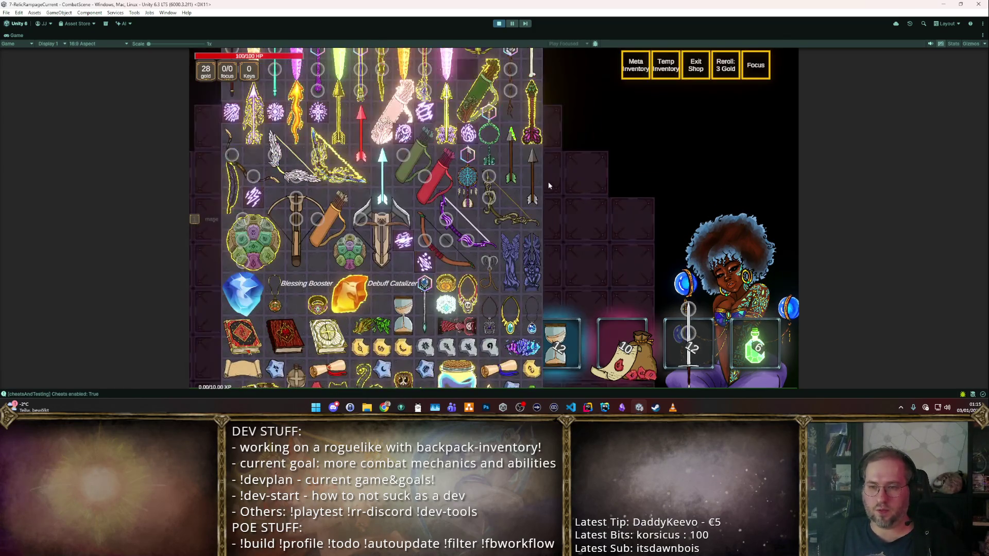
mouse_move(371, 247)
mouse_down()
mouse_move(519, 194)
mouse_move(354, 233)
mouse_move(307, 209)
mouse_move(652, 232)
mouse_up()
key(F1)
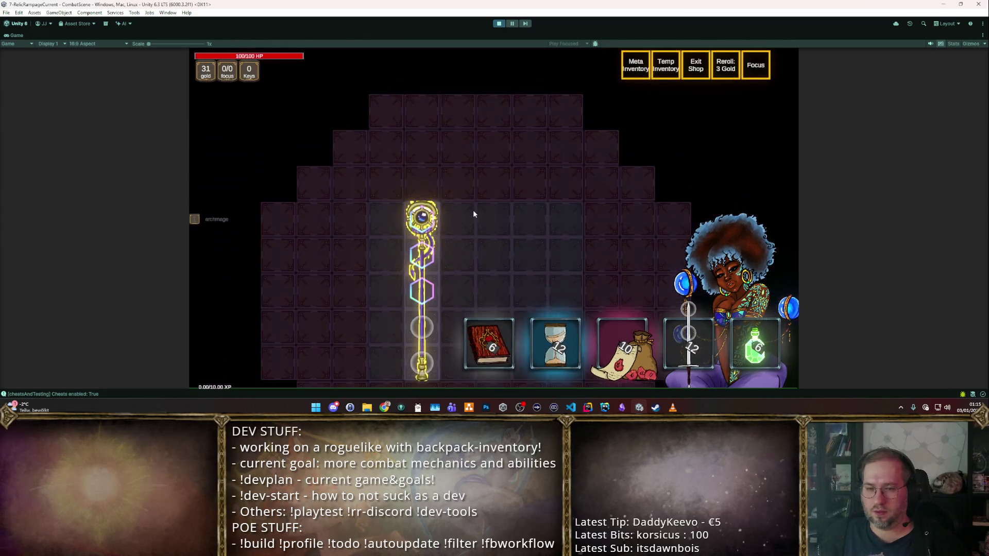
key(F2)
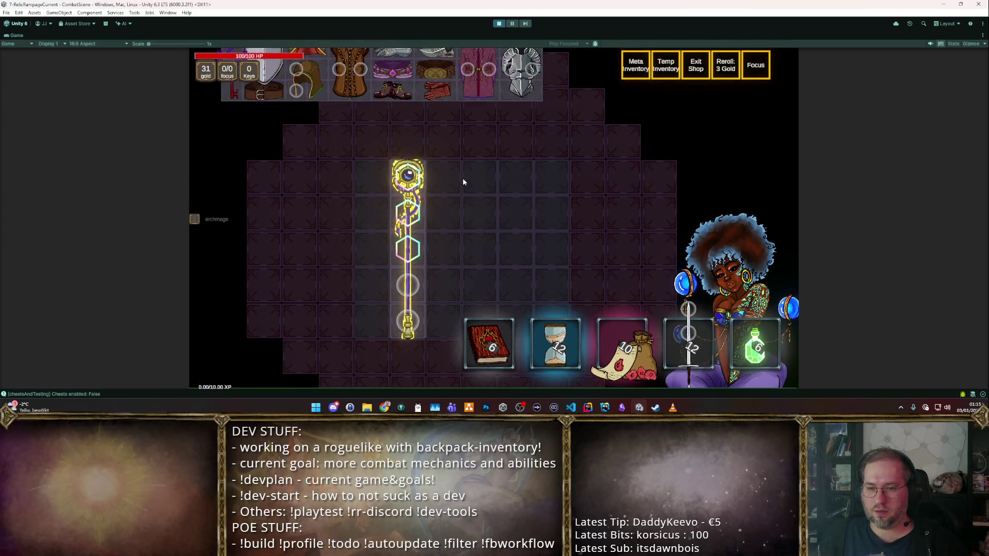
- Socket Frozen Death Spell into the staff's top slot, test it in the hub, then stop Play mode
scroll(505, 170, up, 5)
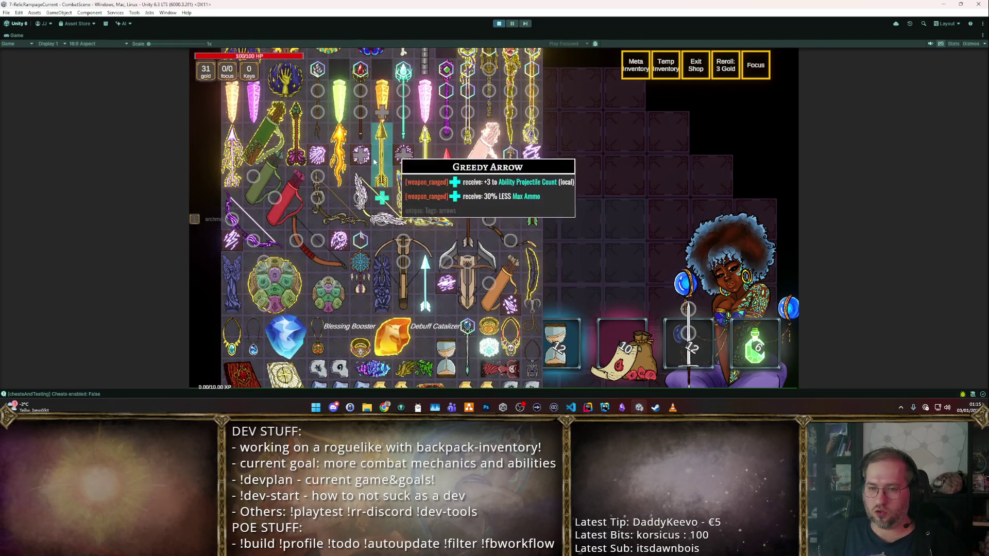
click(490, 176)
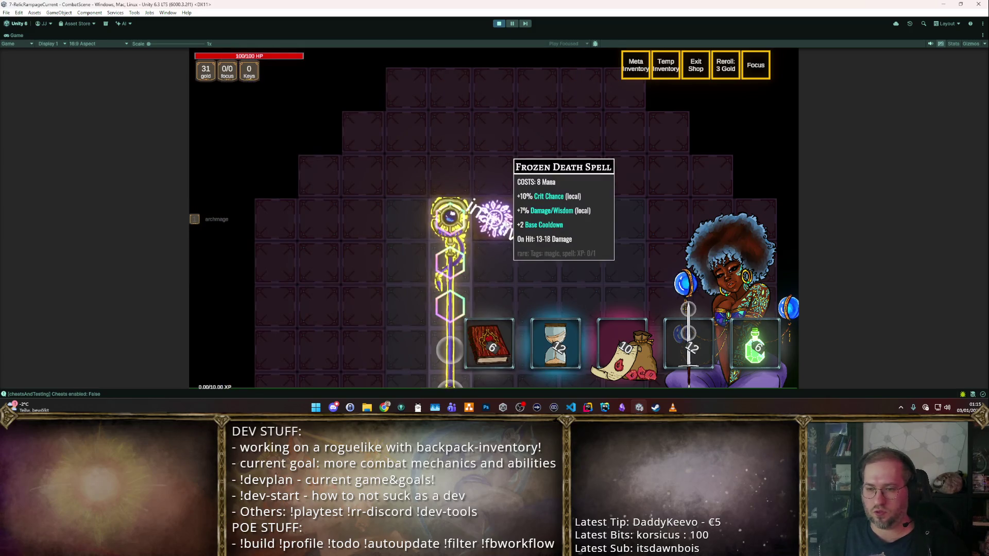
click(463, 235)
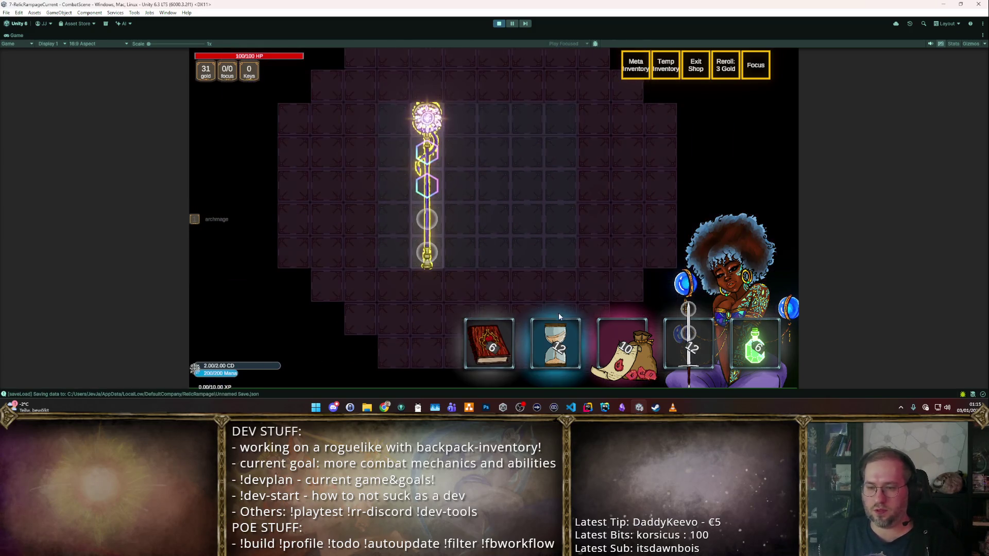
mouse_move(559, 335)
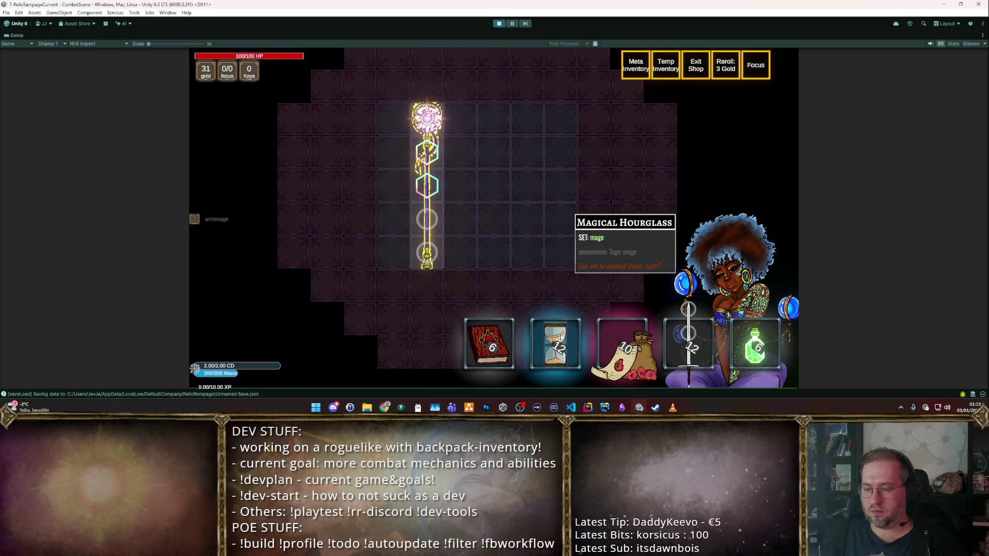
click(561, 337)
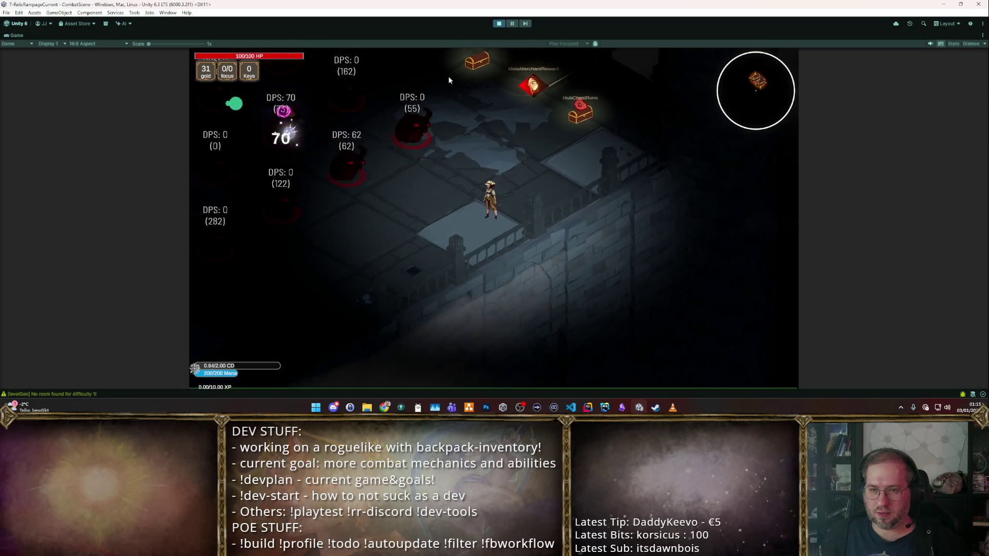
key(ctrl+p)
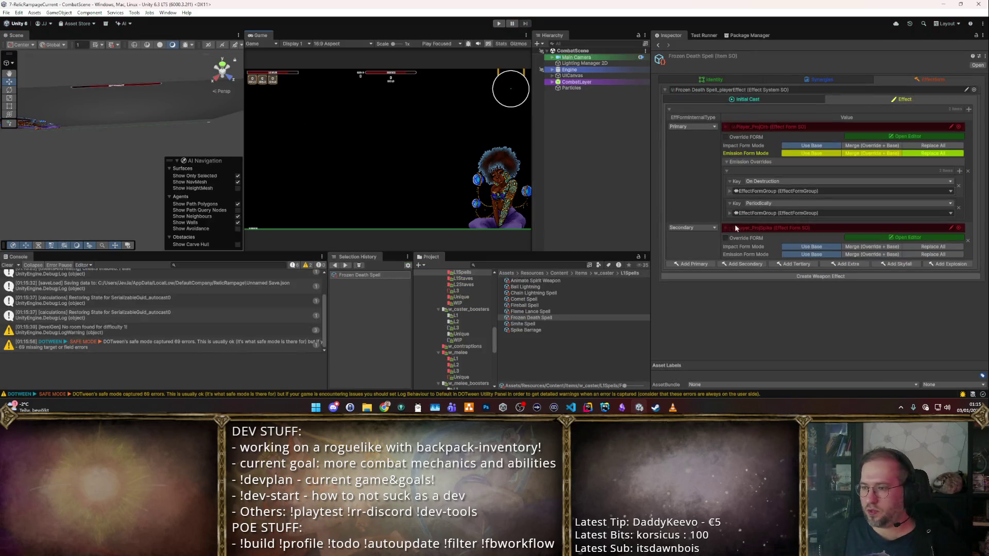
- Set the primary projectile's Projectile Speed to 6 and Max Life Time to 2
click(546, 317)
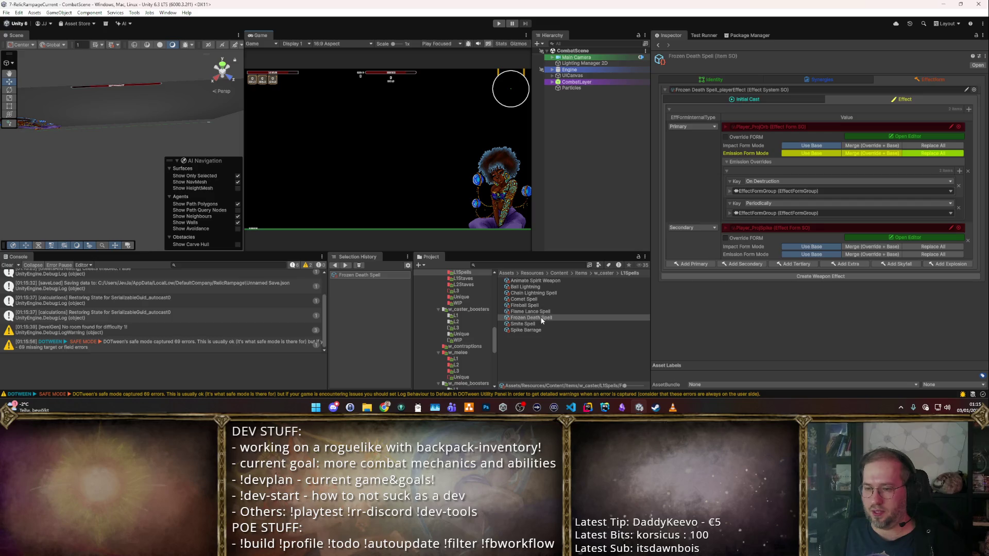
click(718, 329)
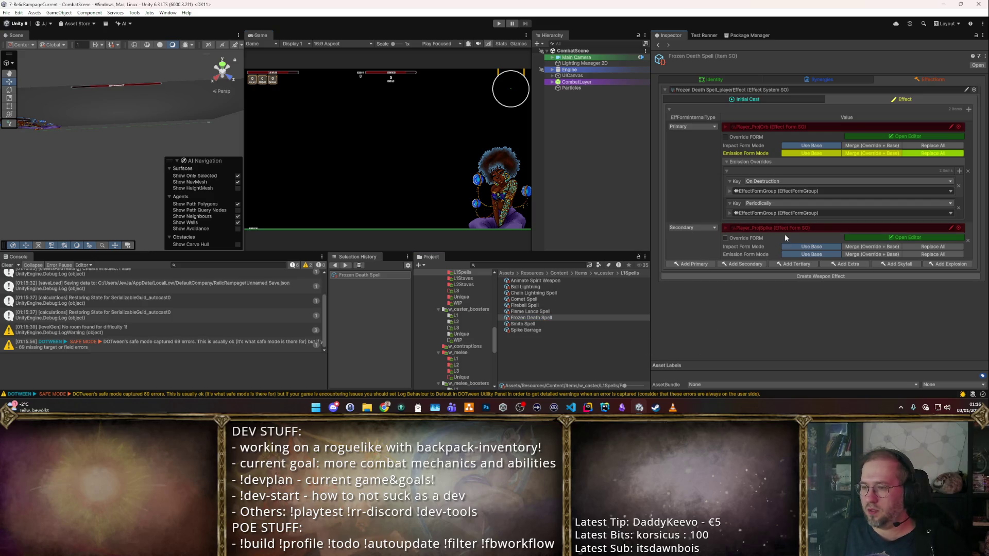
click(905, 138)
click(468, 122)
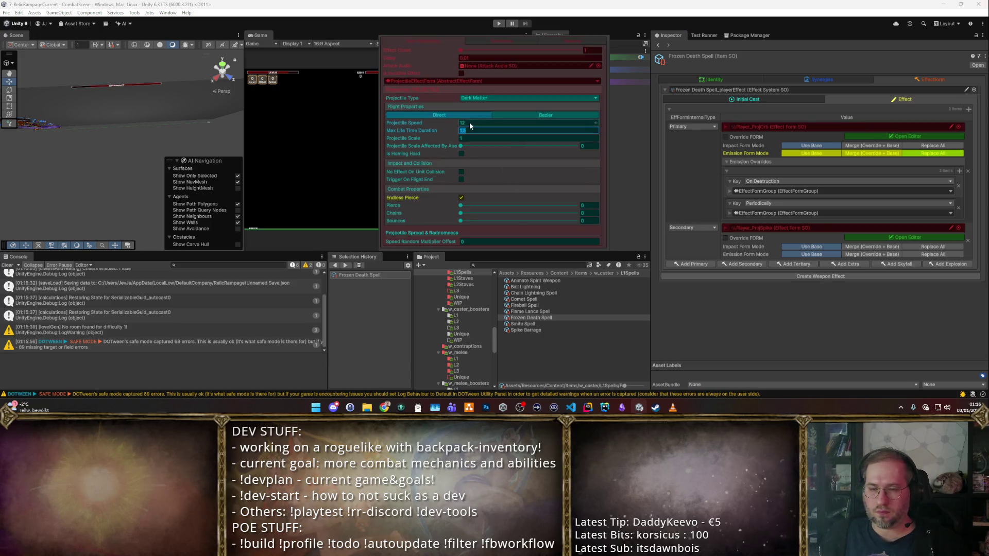
click(515, 131)
text(2)
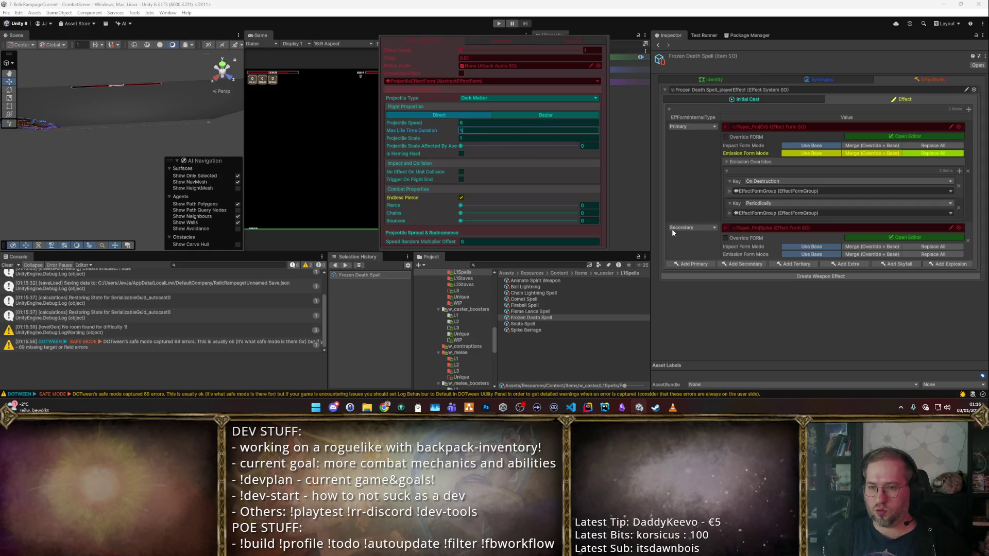
click(798, 318)
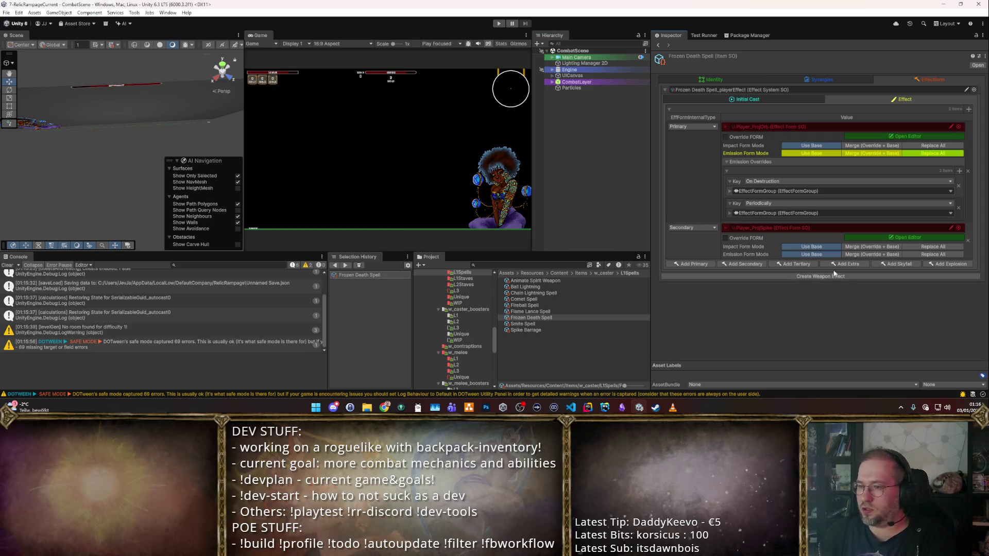
- Make the Periodically arc emit the Secondary effect with COUNT: Effects set to 15
click(730, 213)
scroll(752, 222, down, 4)
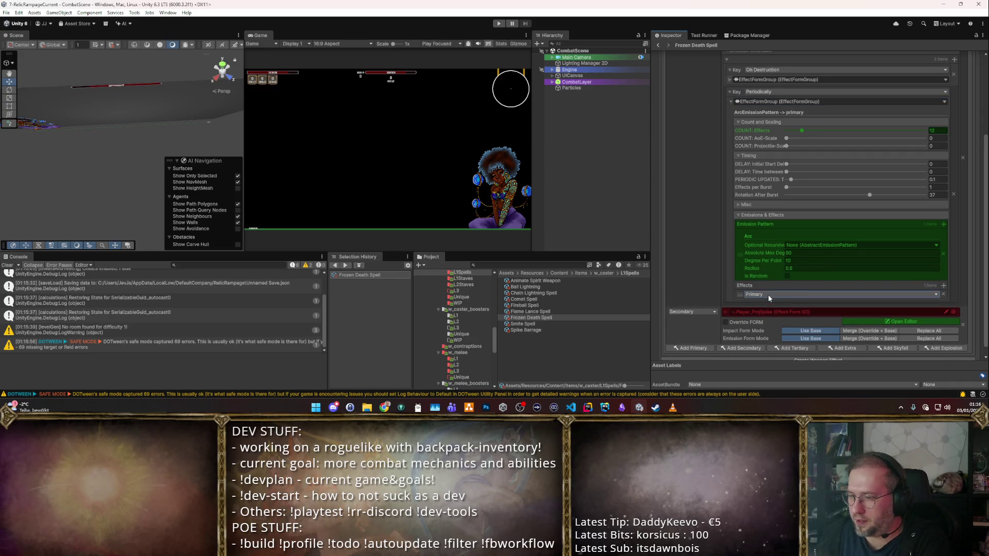
click(768, 294)
click(772, 304)
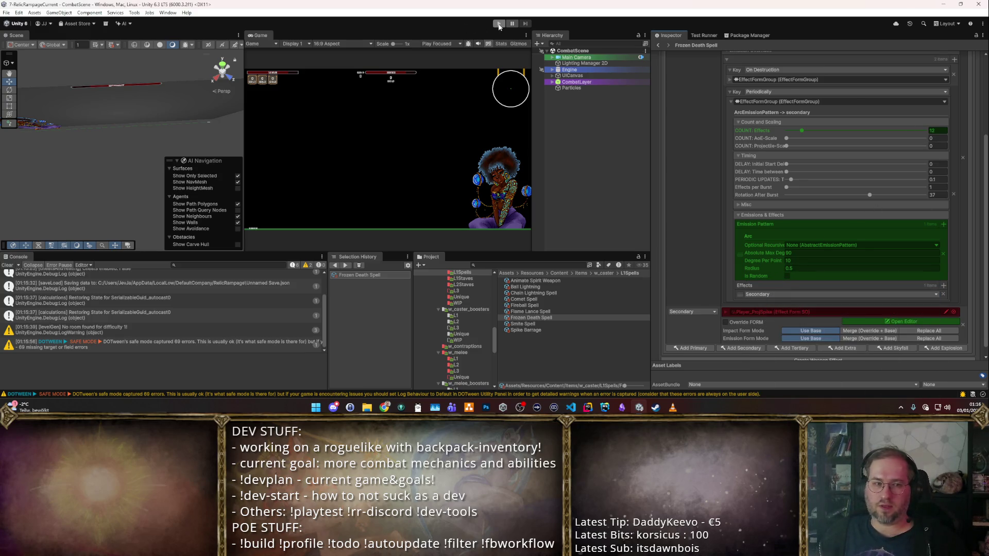
click(944, 131)
text(15)
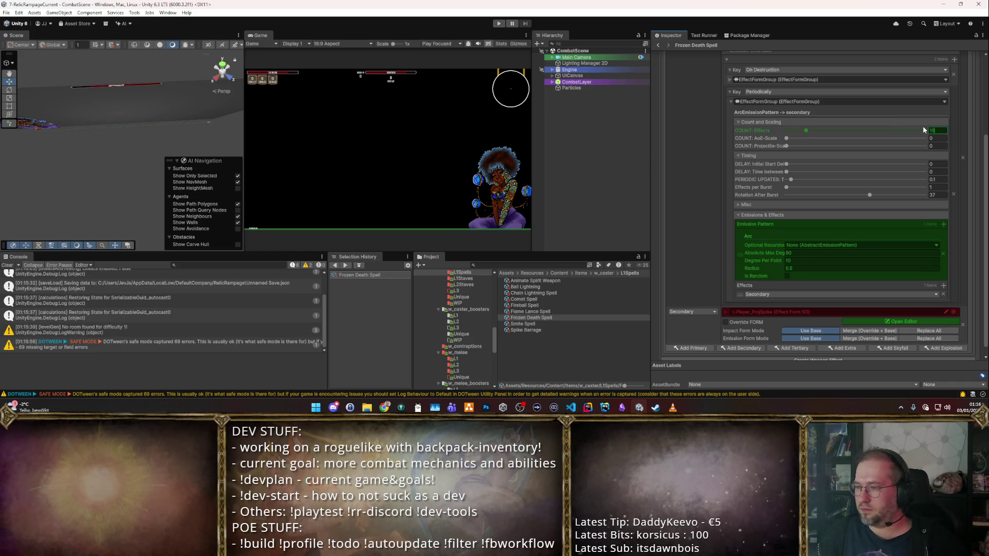
- Enter Play mode with a maximized Game view and socket the spell gem into the staff's top slot
click(498, 25)
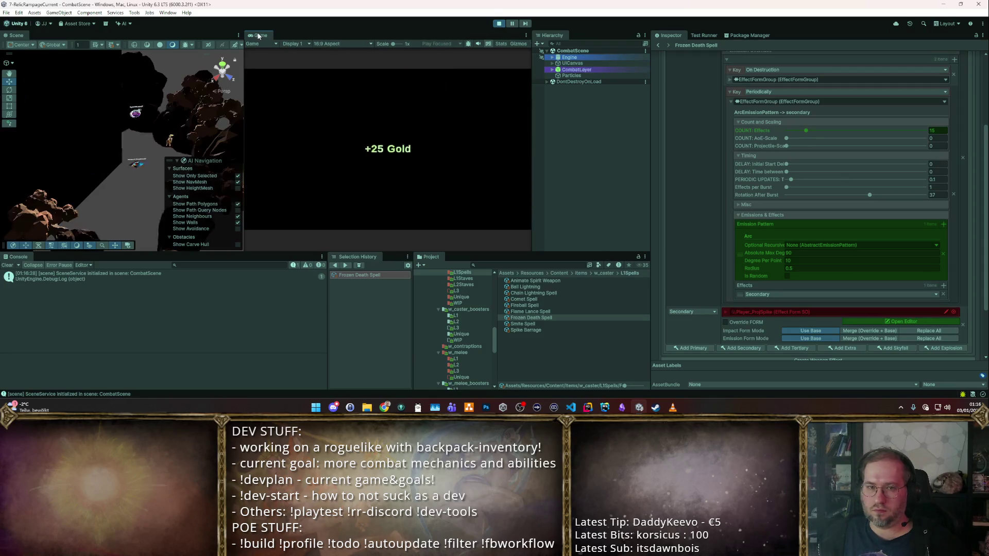
double_click(258, 35)
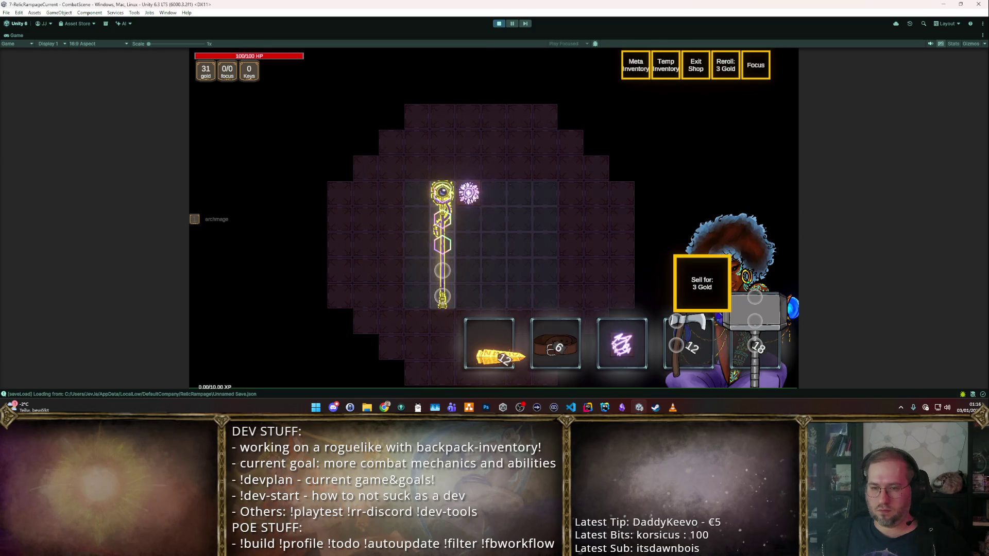
drag(469, 193, 442, 193)
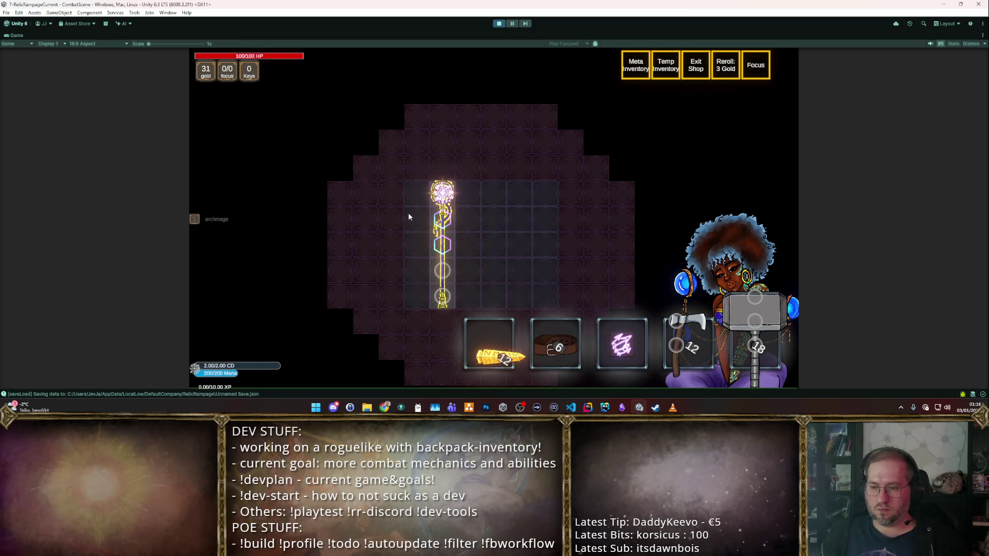